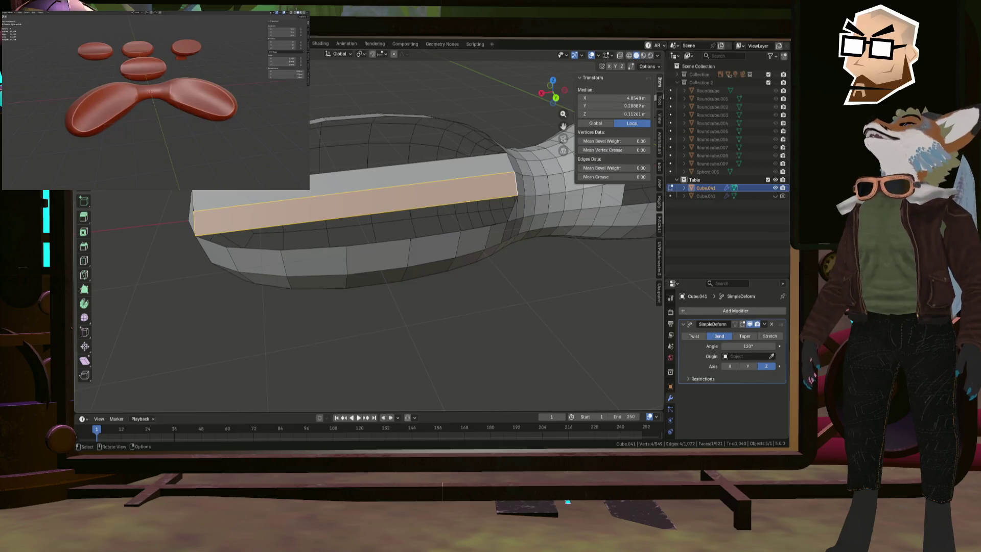
- Select the open lower edge loop of the table top and fill it with a face
shift+click(224, 247)
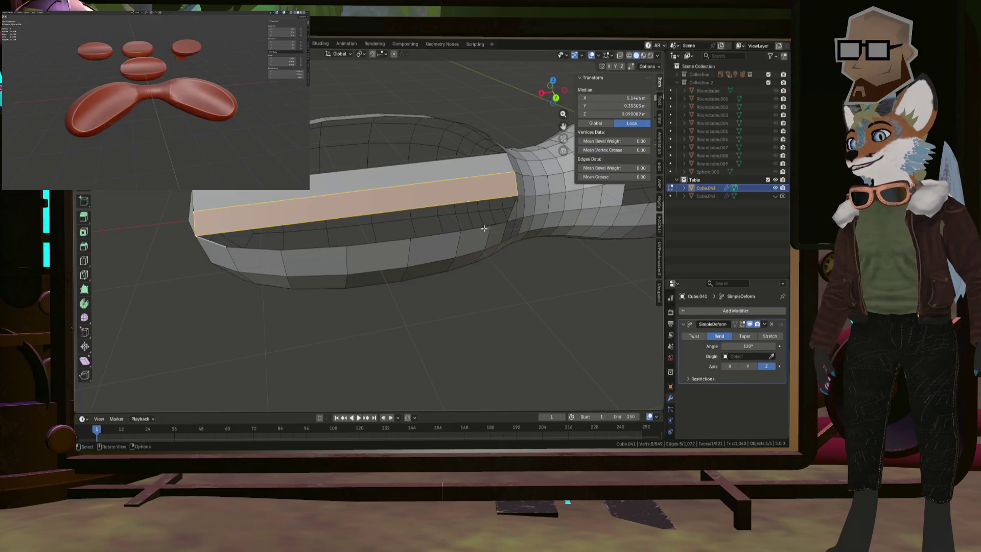
ctrl+click(512, 213)
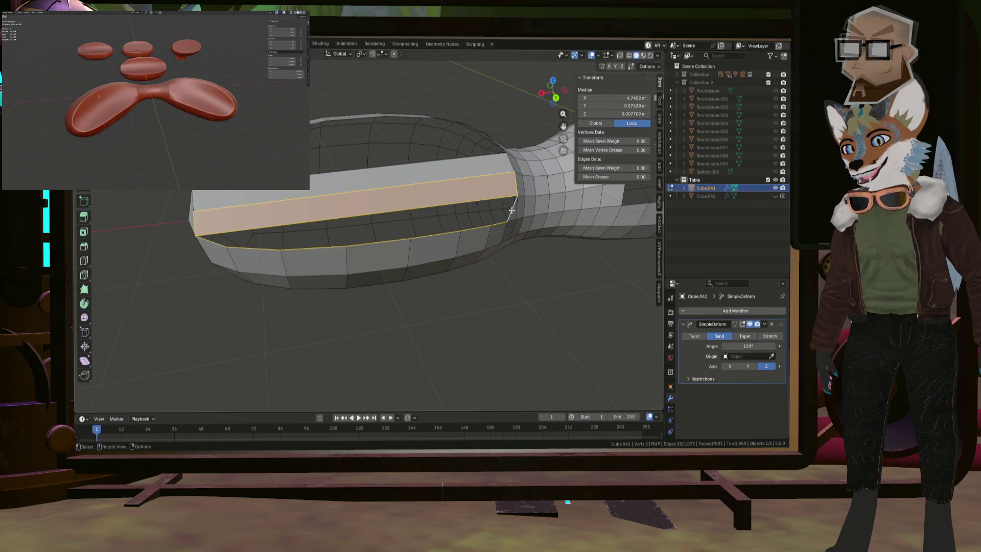
shift+click(517, 172)
shift+click(194, 209)
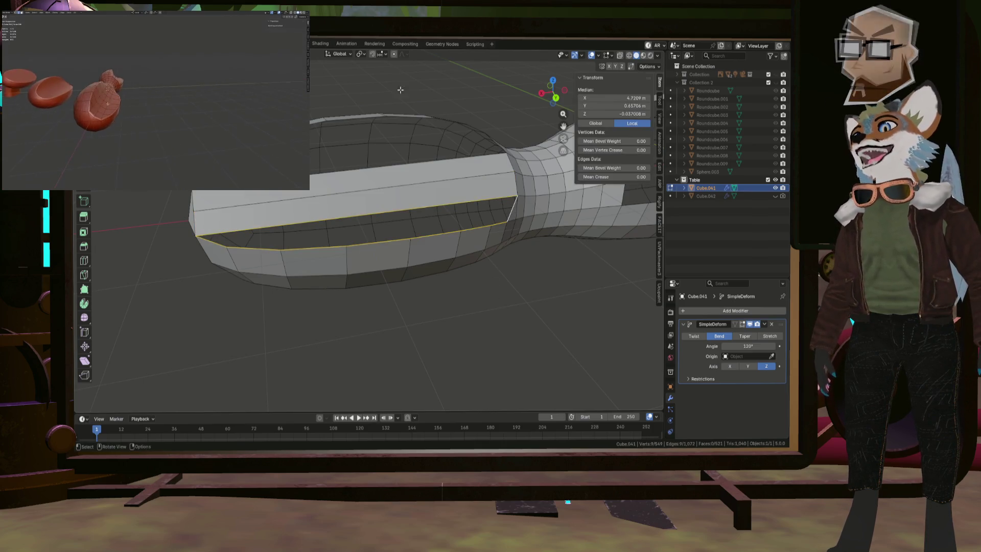
middle_drag(357, 184, 375, 187)
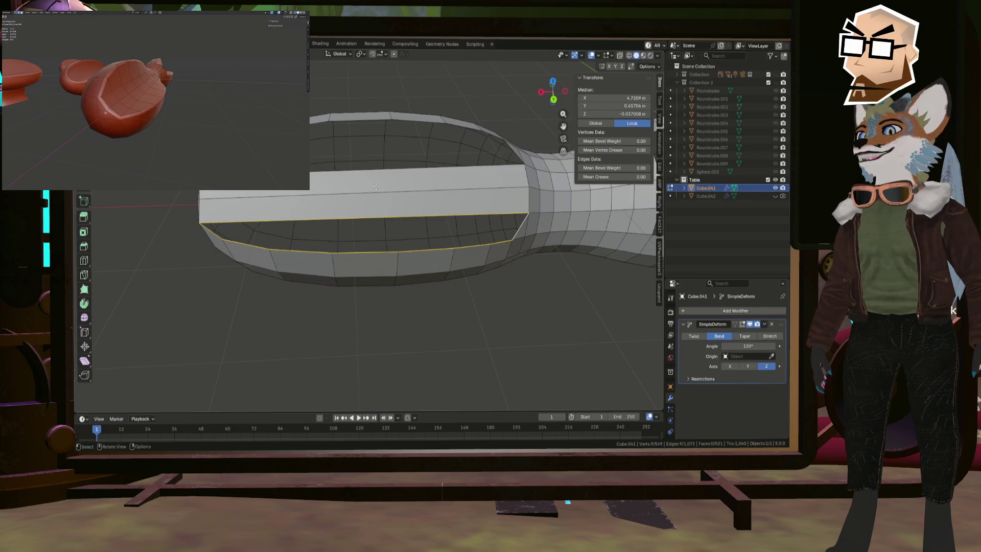
key(f)
scroll(233, 163, up, 1)
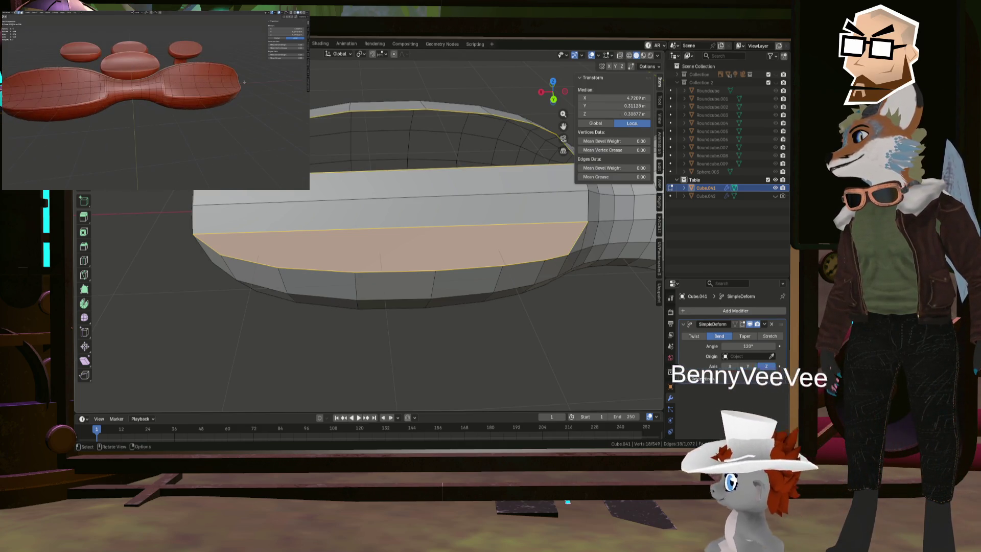
- Clear the selection and select the top cap face
key(alt+a)
click(408, 143)
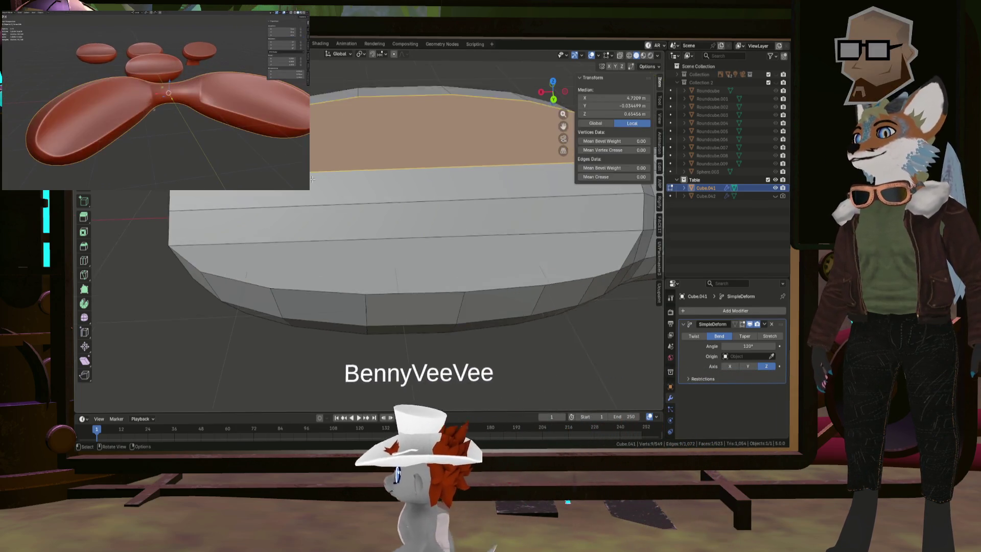
mouse_move(409, 143)
middle_down()
mouse_move(373, 154)
mouse_move(408, 153)
mouse_move(294, 192)
mouse_move(455, 221)
mouse_move(395, 209)
middle_up()
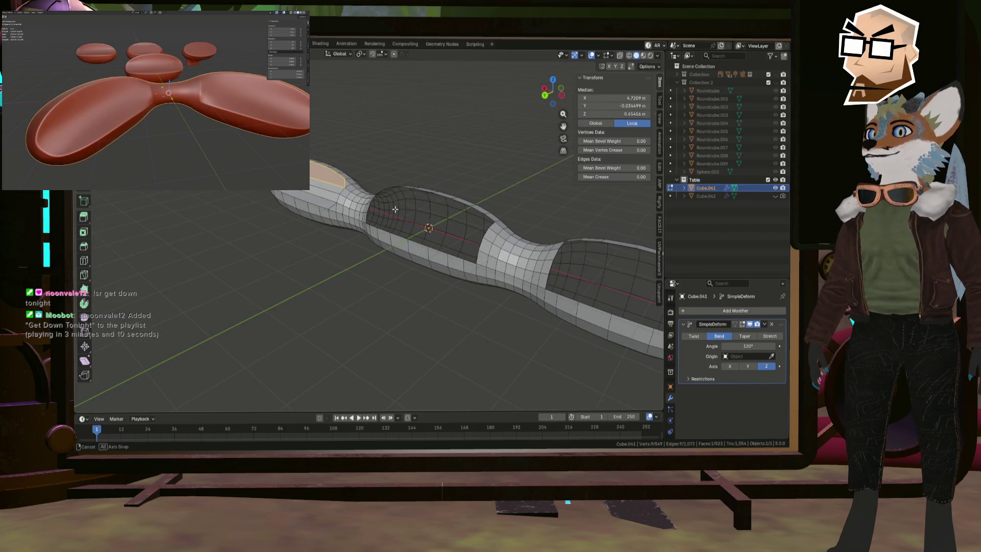
- Fill the first triangular hole at a neck with a triangle face
mouse_move(395, 209)
middle_down()
mouse_move(417, 209)
mouse_move(369, 226)
middle_up()
scroll(369, 226, up, 2)
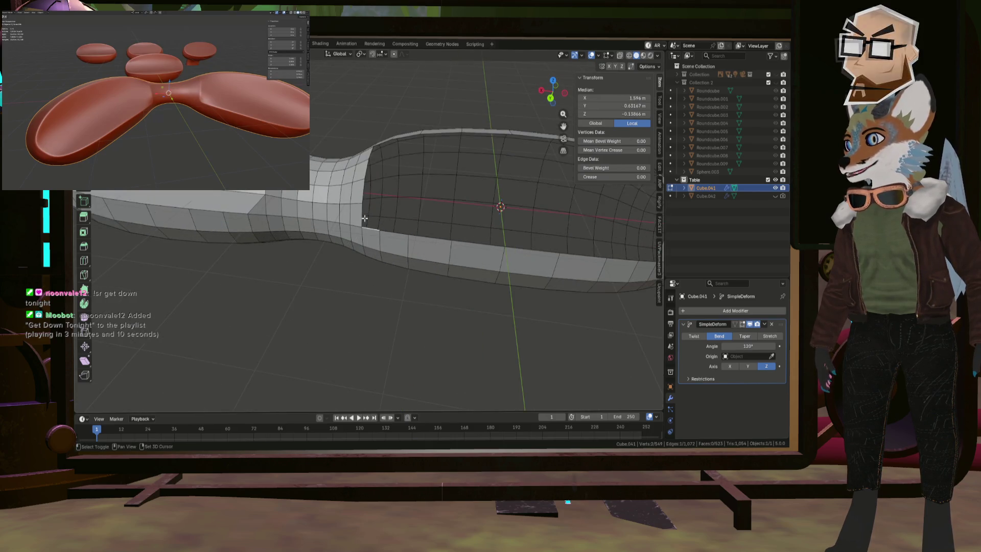
shift+click(361, 216)
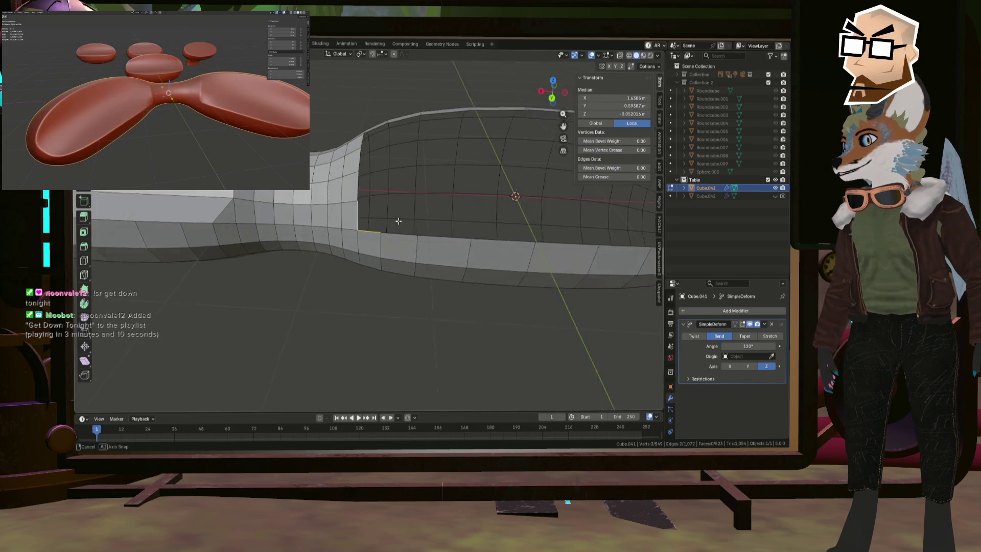
middle_drag(362, 216, 362, 146)
key(f)
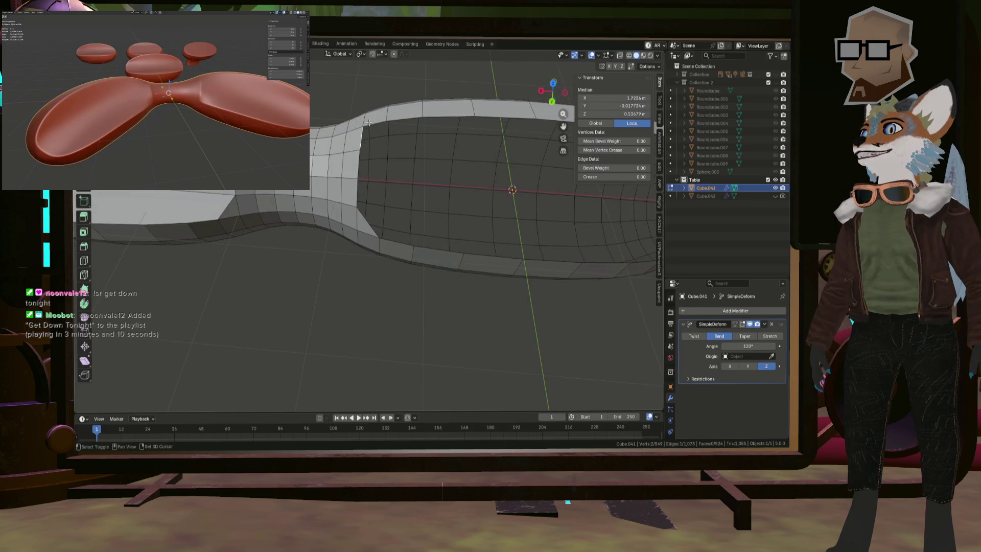
- Fill the triangular hole at the other neck from its bordering edge
middle_drag(405, 147, 439, 196)
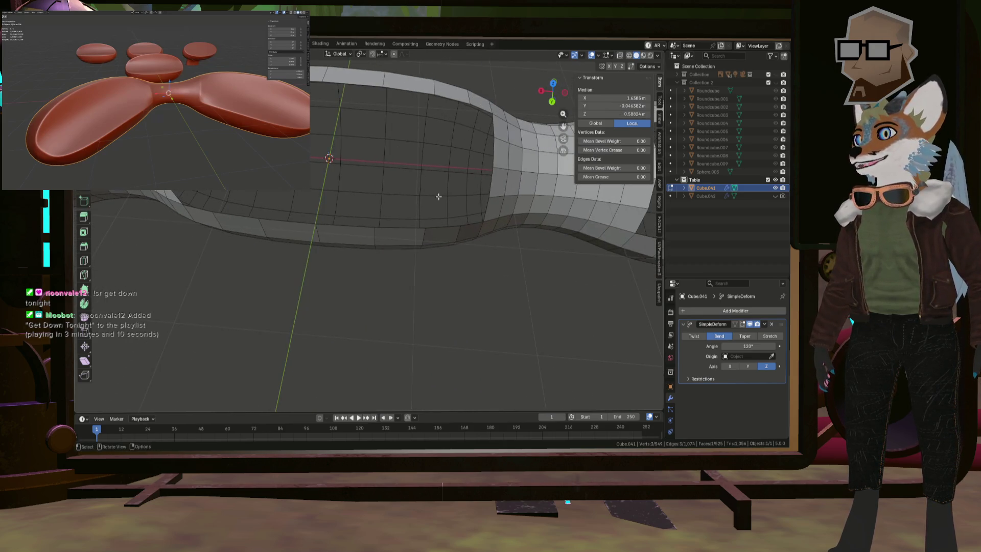
click(467, 222)
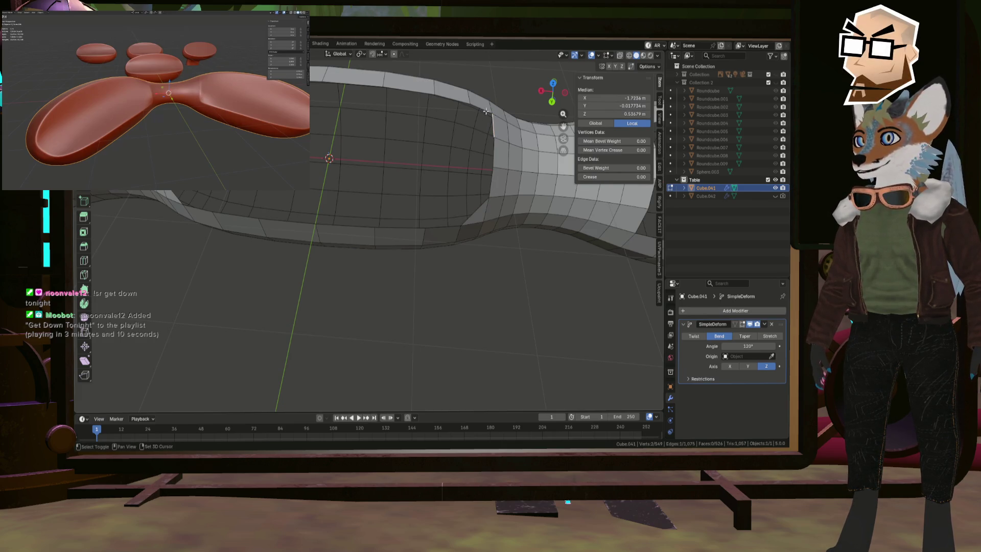
key(f)
mouse_move(484, 108)
middle_down()
mouse_move(447, 163)
mouse_move(421, 153)
mouse_move(374, 164)
mouse_move(425, 144)
middle_up()
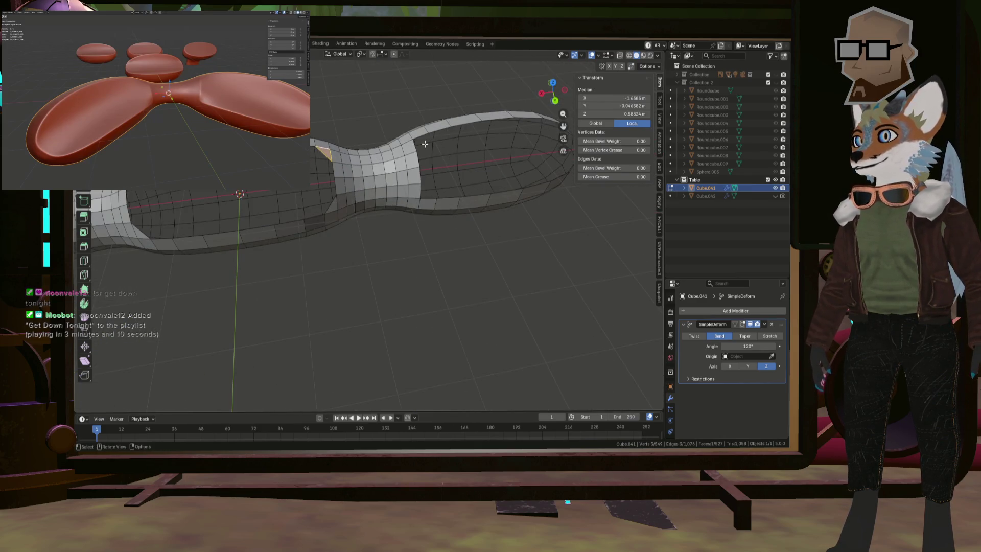
middle_drag(435, 155, 500, 229)
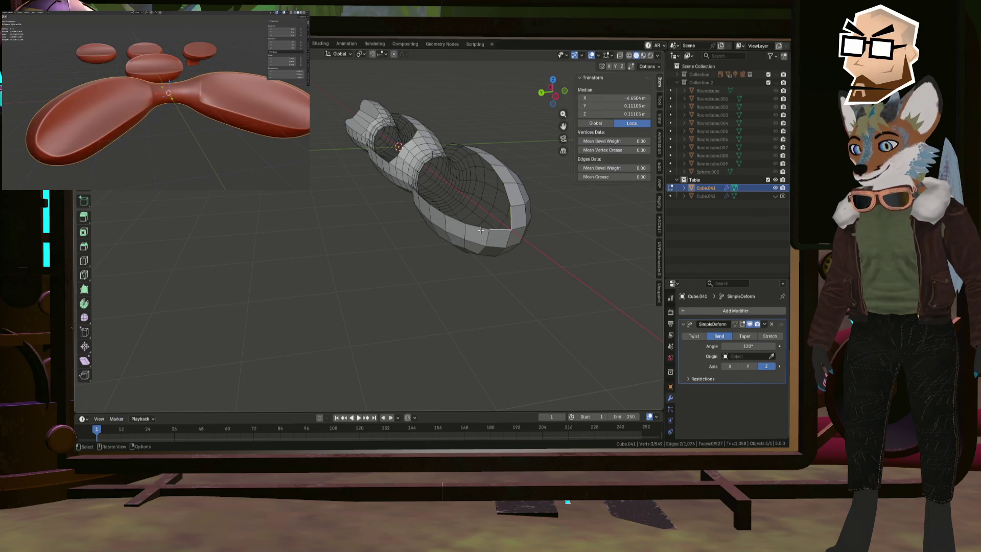
mouse_move(480, 222)
middle_down()
mouse_move(563, 208)
mouse_move(476, 206)
mouse_move(506, 236)
mouse_move(443, 217)
middle_up()
- Subdivide the rim edge with one cut, undoing an extra subdivide of a second edge
right_click(520, 208)
click(520, 208)
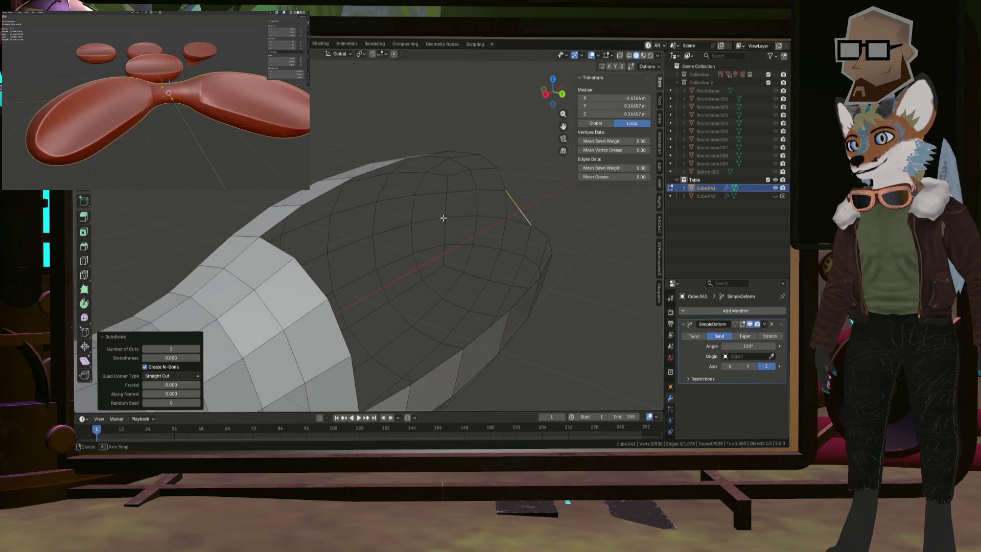
middle_drag(402, 258, 271, 236)
click(266, 237)
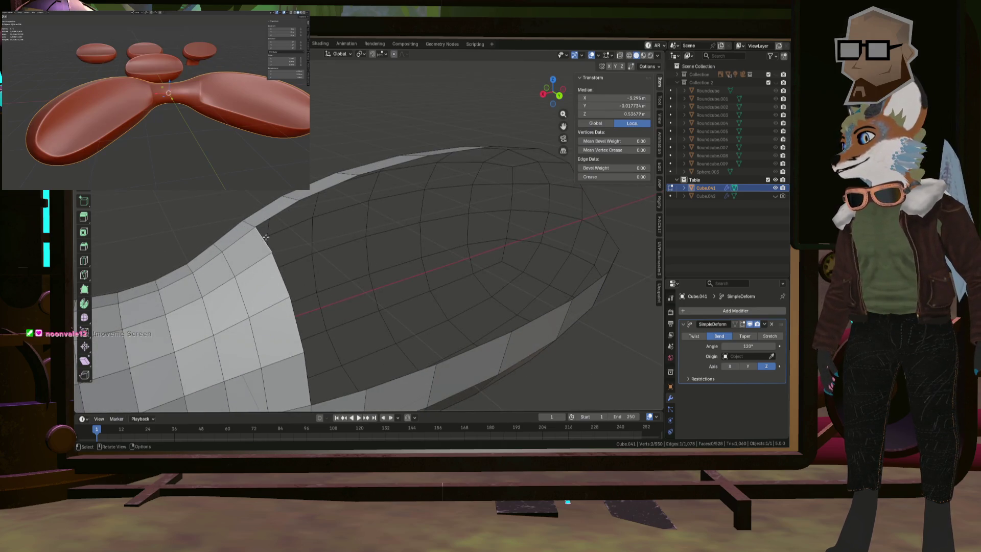
right_click(284, 210)
click(283, 203)
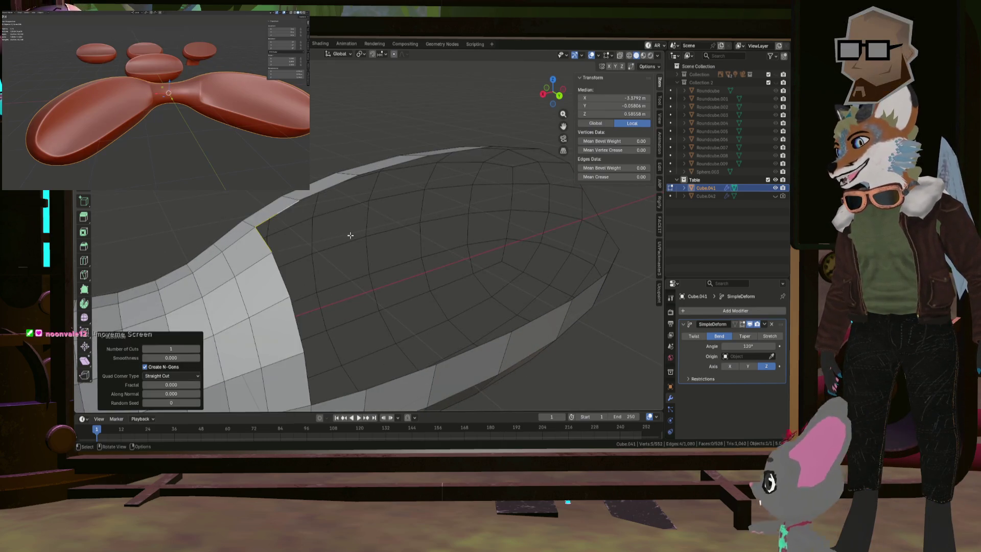
mouse_move(351, 235)
middle_down()
mouse_move(331, 291)
mouse_move(312, 207)
middle_up()
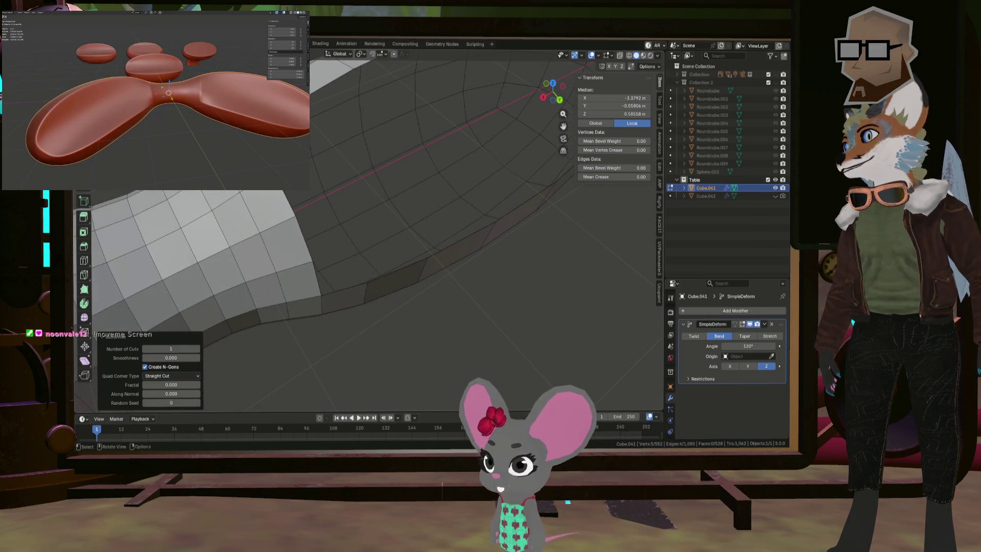
key(ctrl+z)
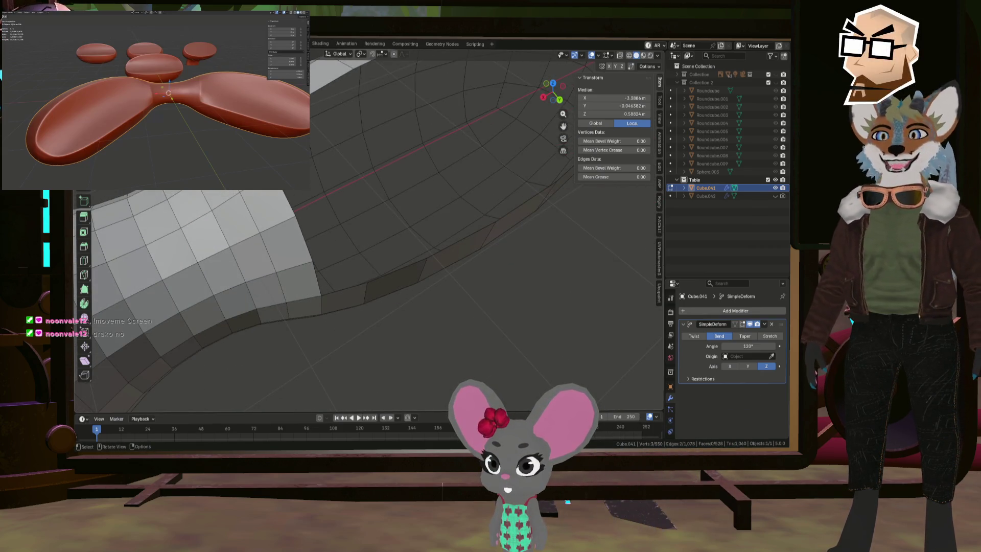
- Fill the corner triangle where the neck meets the rounded end from three vertices
shift+click(307, 207)
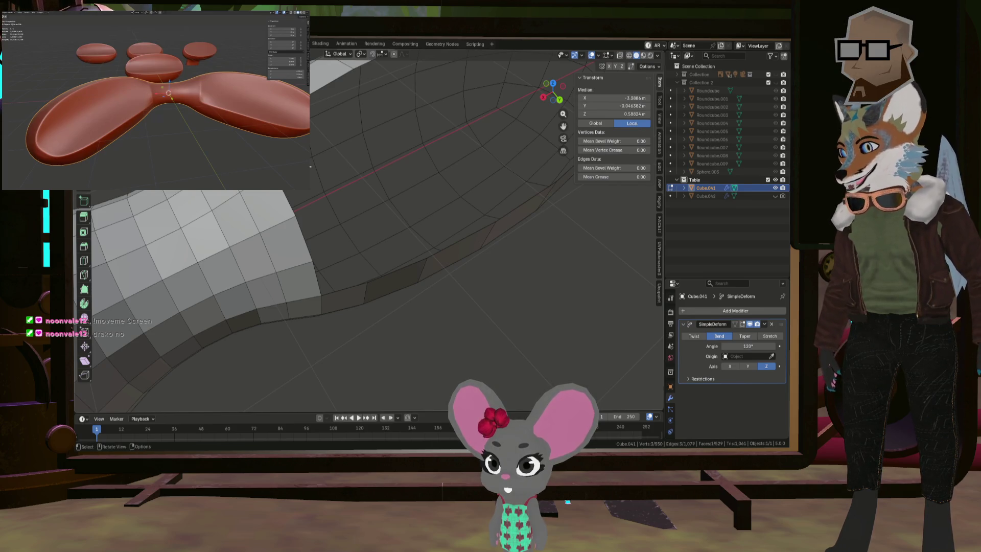
middle_drag(311, 166, 320, 280)
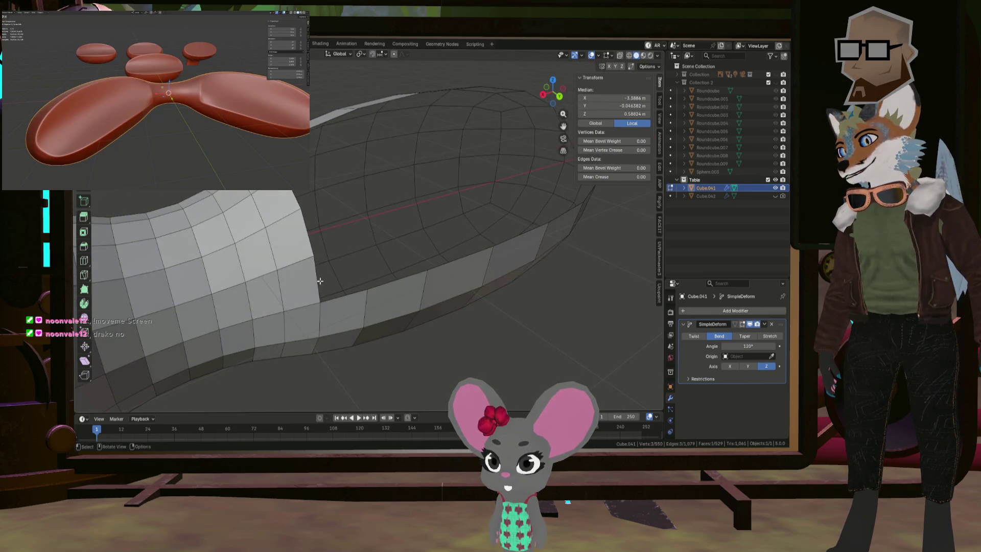
shift+click(346, 302)
key(f)
scroll(464, 228, down, 4)
scroll(463, 230, down, 2)
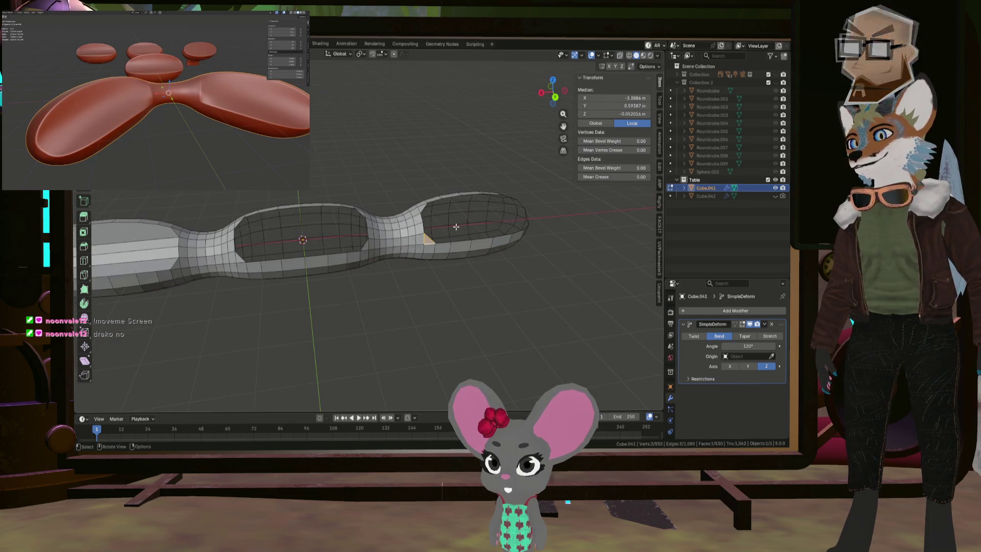
mouse_move(456, 227)
middle_down()
mouse_move(305, 201)
mouse_move(388, 223)
mouse_move(318, 208)
mouse_move(379, 222)
middle_up()
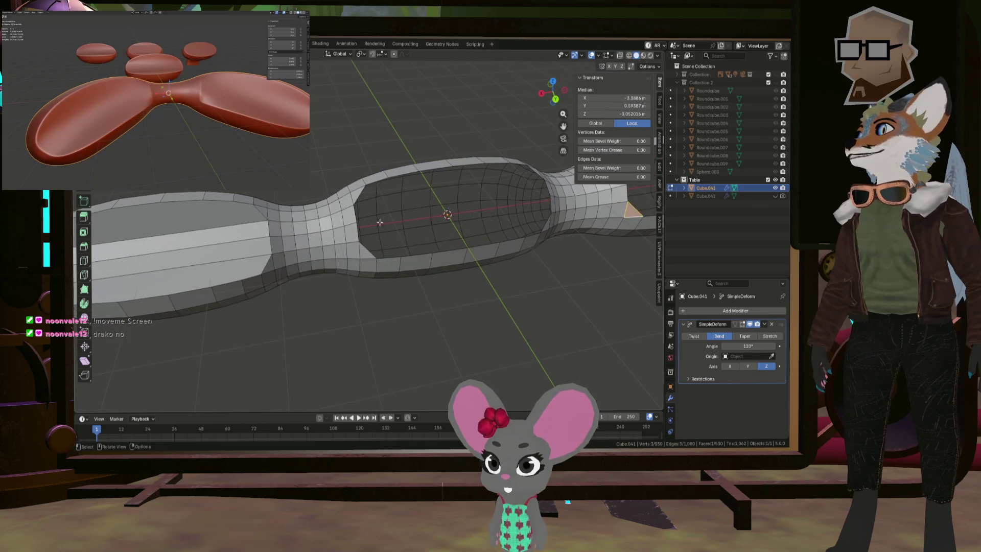
mouse_move(271, 243)
middle_down()
mouse_move(386, 195)
mouse_move(403, 219)
mouse_move(460, 207)
middle_up()
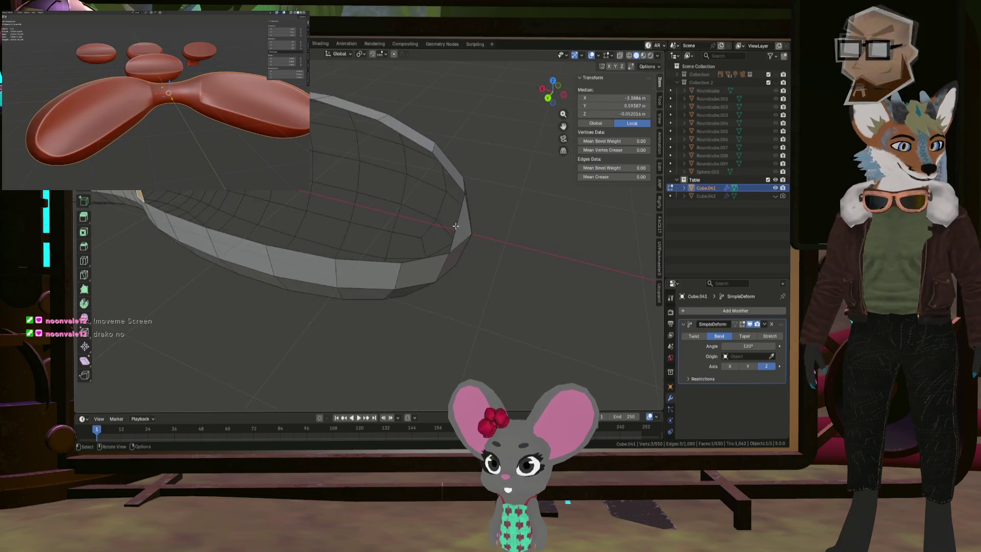
- Fill two faces across the rim gap beside the dished top
scroll(460, 207, up, 3)
click(461, 210)
key(ctrl+e)
key(Escape)
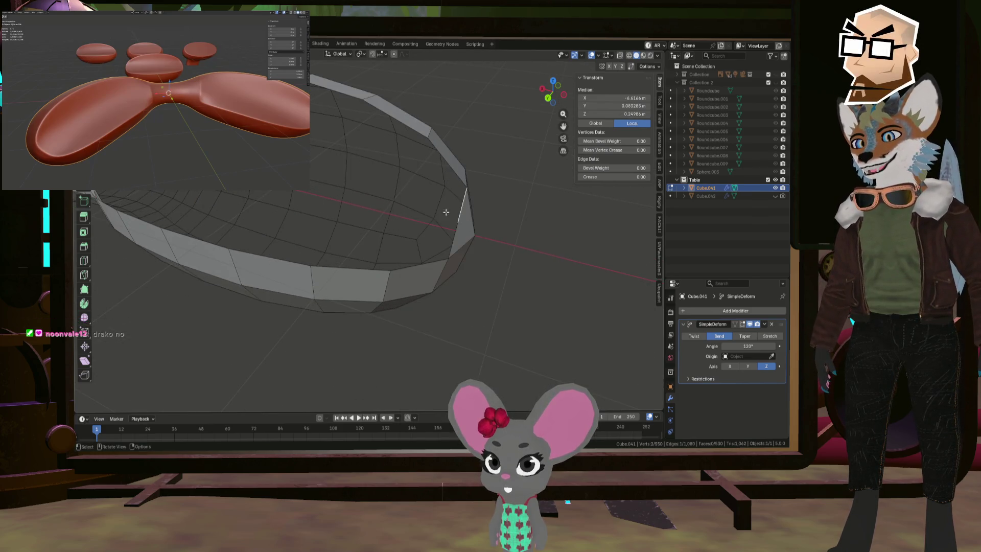
middle_drag(460, 207, 330, 188)
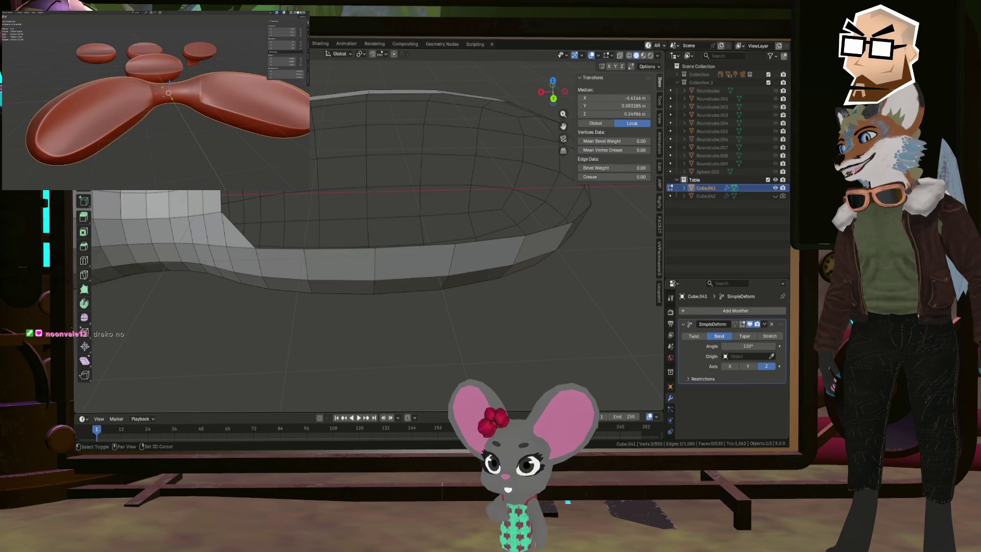
key(f)
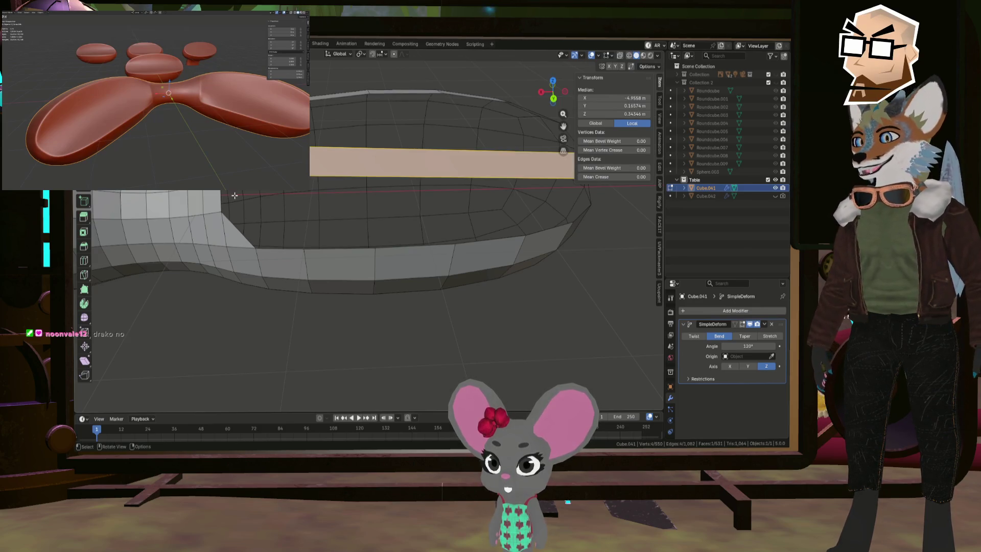
shift+middle_drag(273, 198, 327, 202)
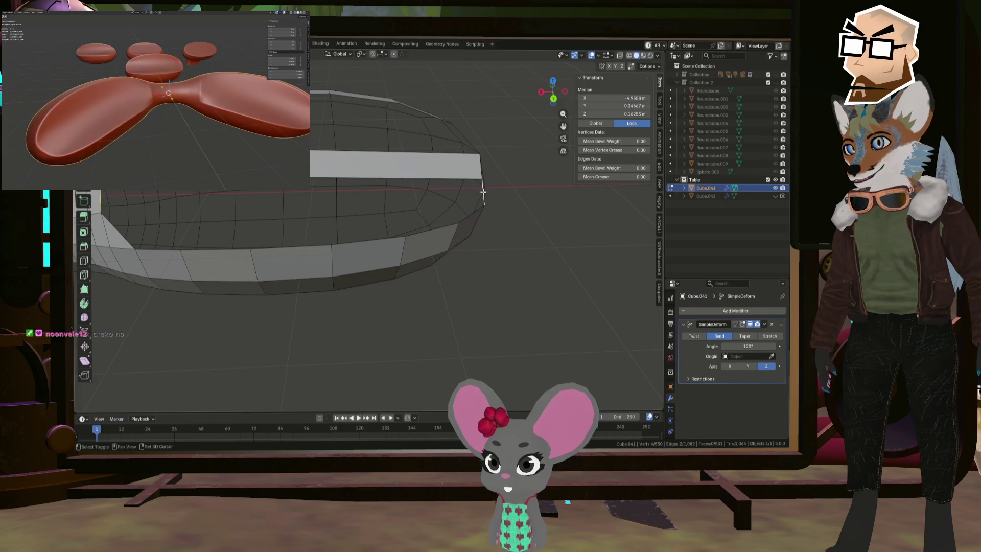
key(f)
- Fill both open side-wall holes from their boundary loops
middle_drag(483, 192, 404, 195)
scroll(404, 194, up, 2)
scroll(404, 195, up, 2)
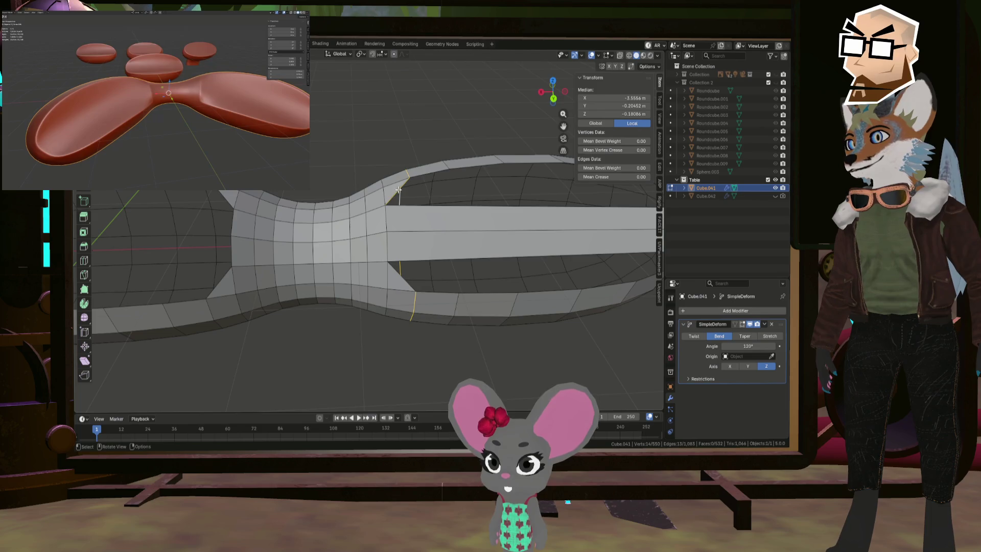
alt+click(406, 180)
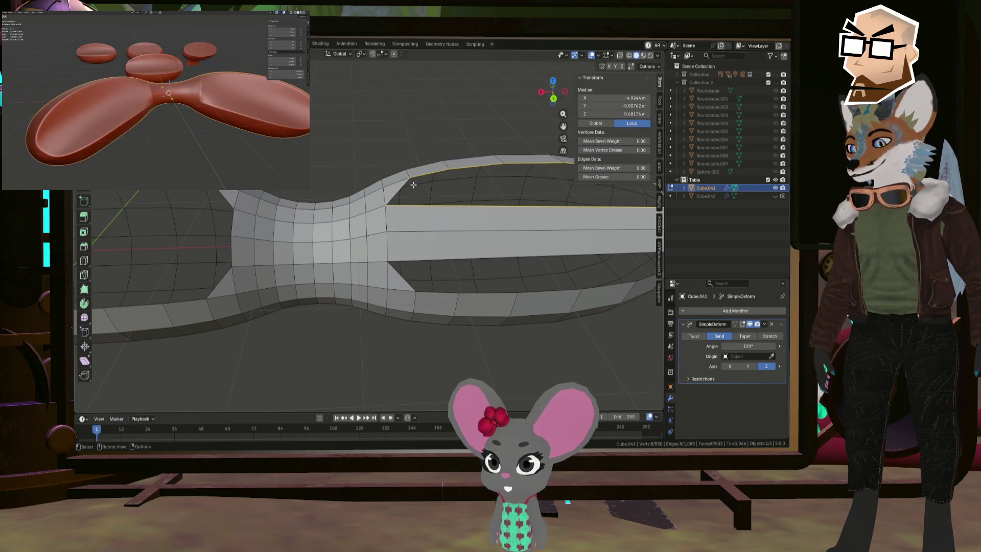
key(f)
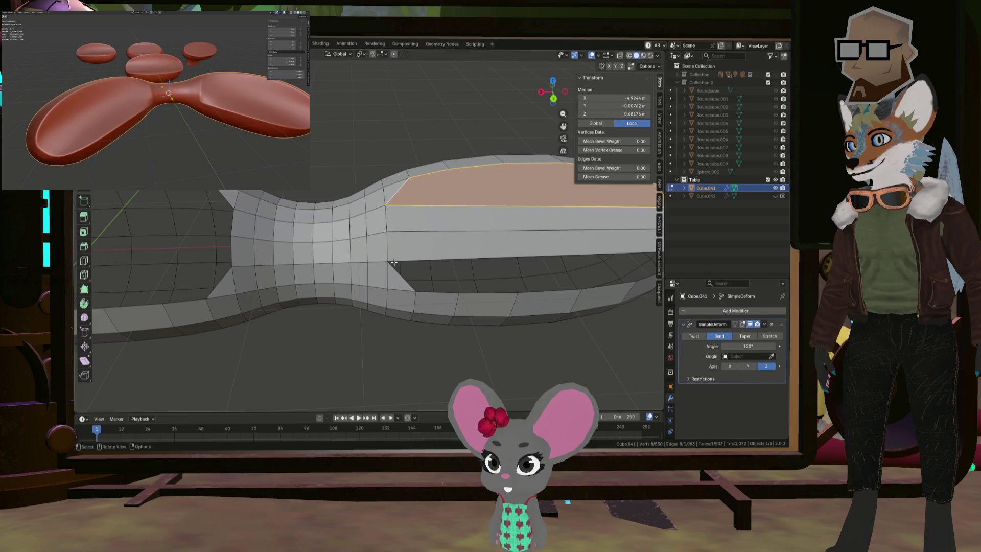
scroll(396, 262, down, 3)
middle_drag(397, 262, 500, 272)
key(alt+a)
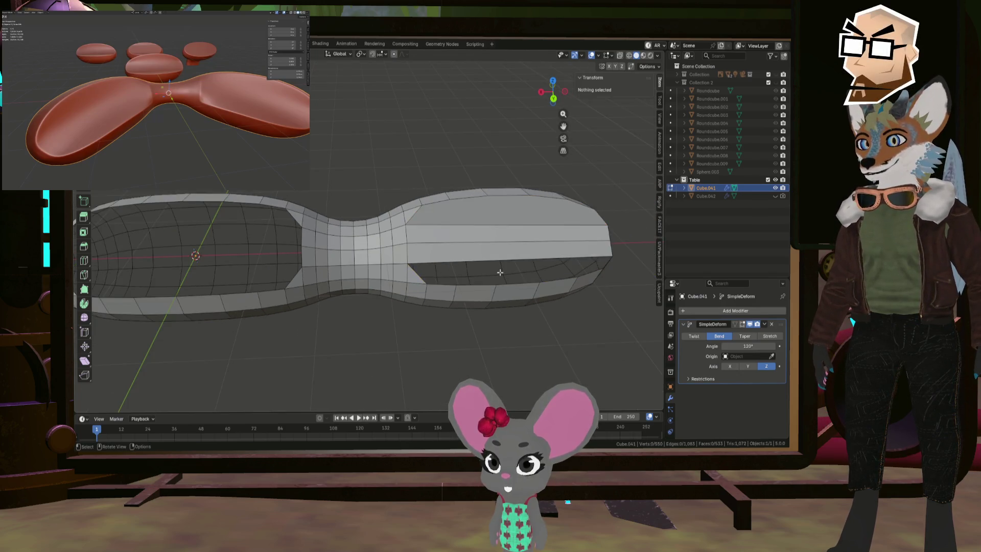
key(f)
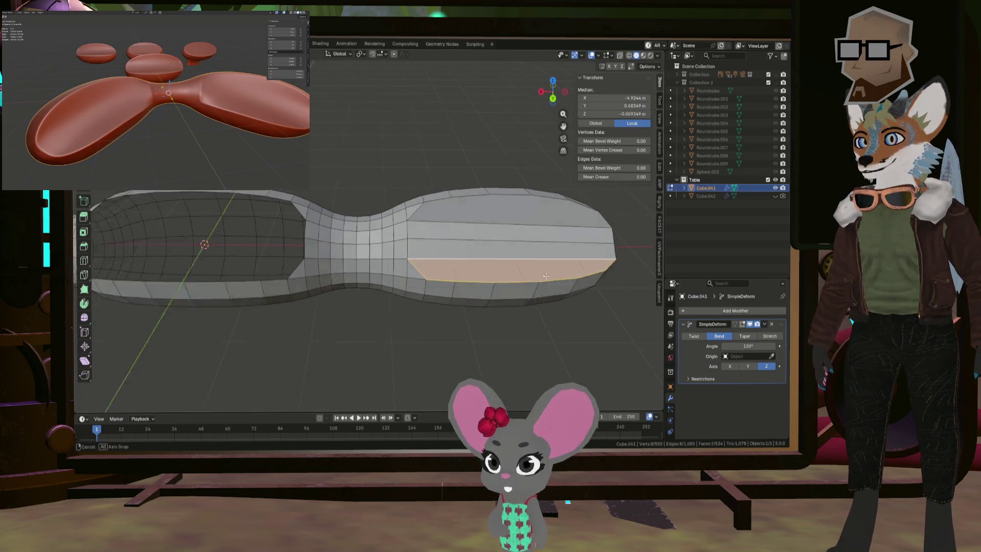
- Clear the selection and select vertices along the dished top's rim
scroll(495, 260, down, 5)
mouse_move(496, 260)
middle_down()
mouse_move(347, 210)
mouse_move(404, 228)
middle_up()
key(alt+a)
scroll(378, 217, up, 3)
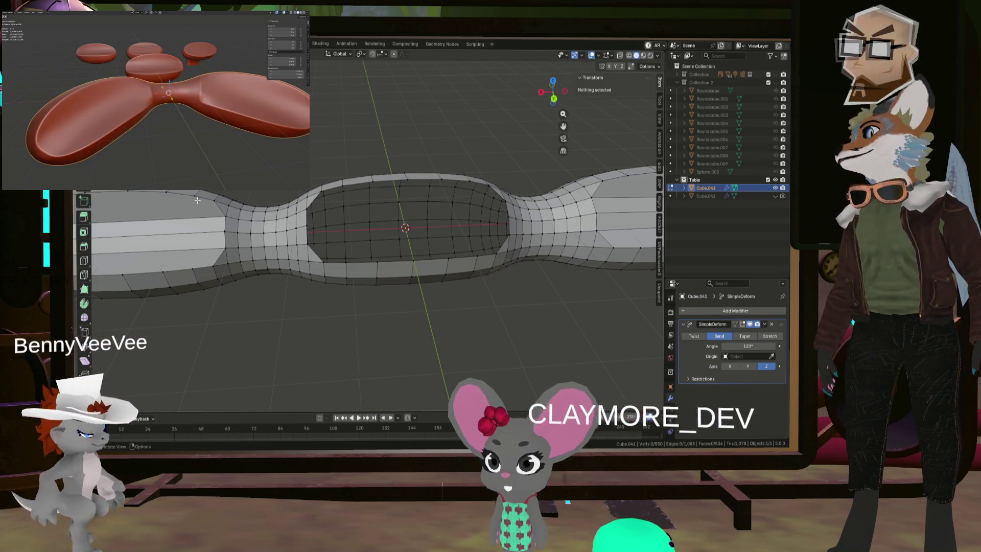
click(306, 228)
middle_drag(307, 229, 443, 242)
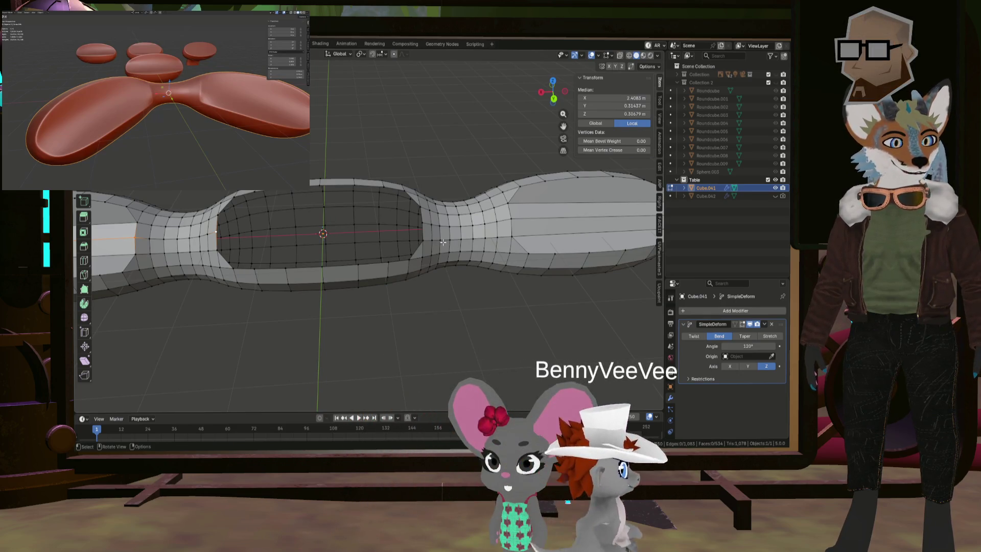
mouse_move(443, 242)
shift+middle_down()
mouse_move(413, 217)
mouse_move(456, 203)
mouse_move(417, 191)
mouse_move(513, 238)
mouse_move(503, 235)
shift+middle_up()
shift+click(412, 216)
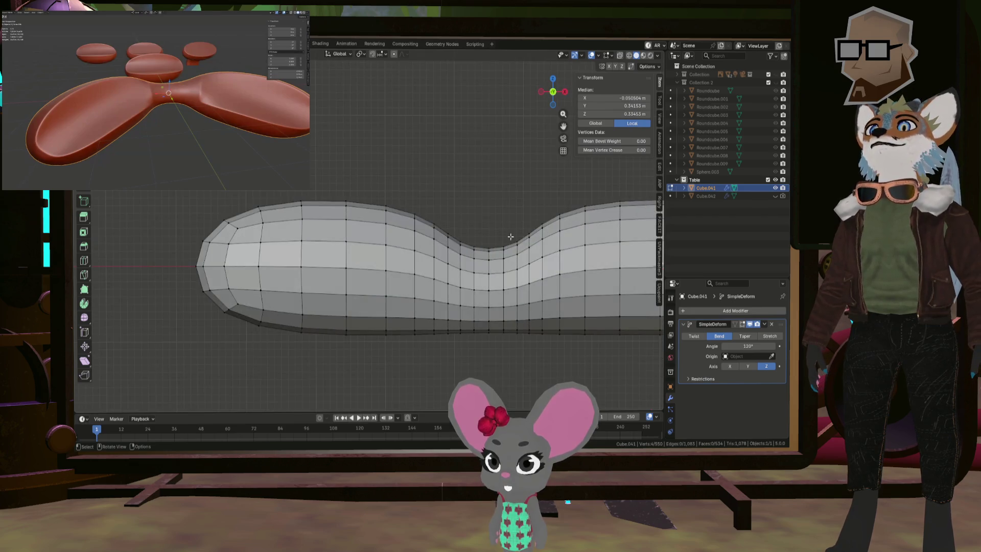
- Lower the selected rim corner vertices
scroll(502, 235, up, 2)
scroll(460, 225, up, 2)
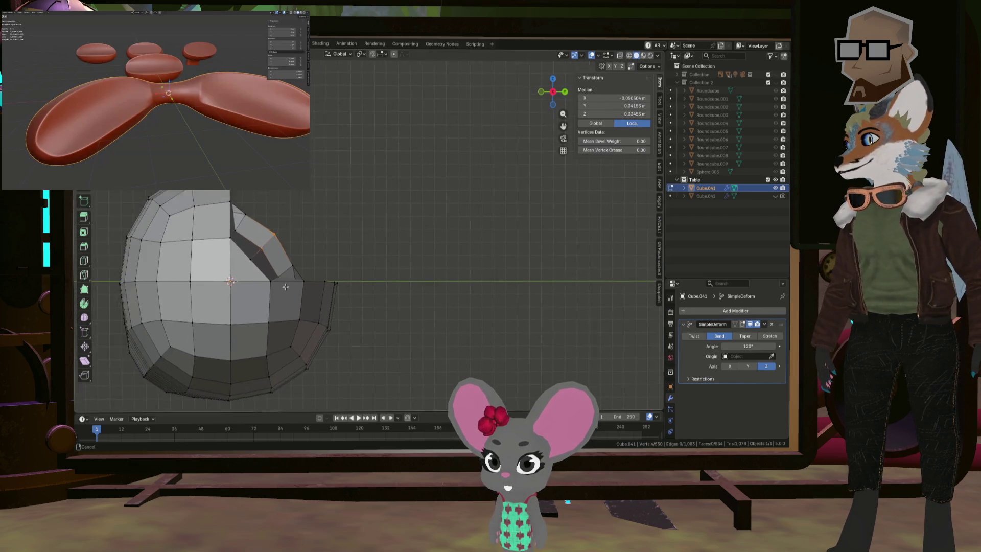
scroll(434, 220, up, 2)
scroll(405, 215, up, 2)
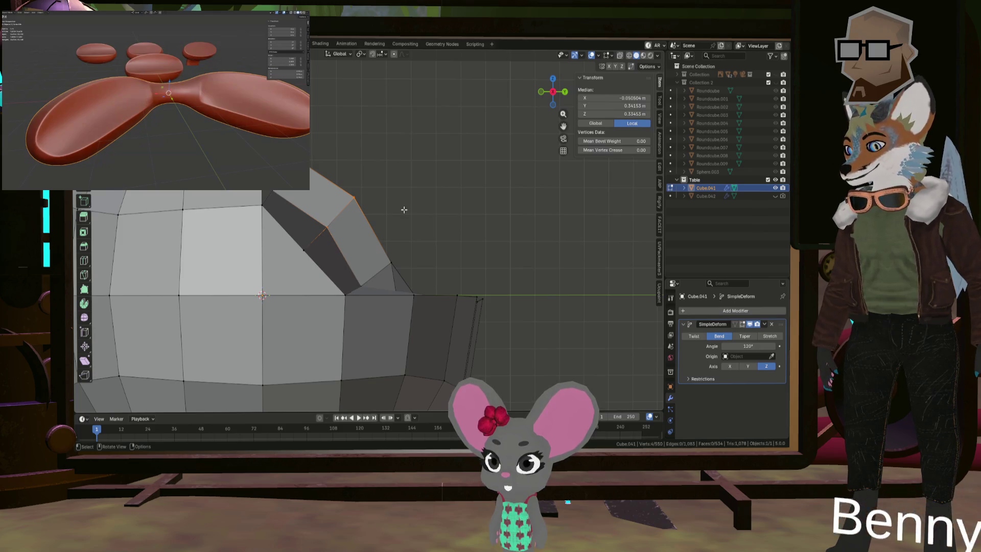
key(g)
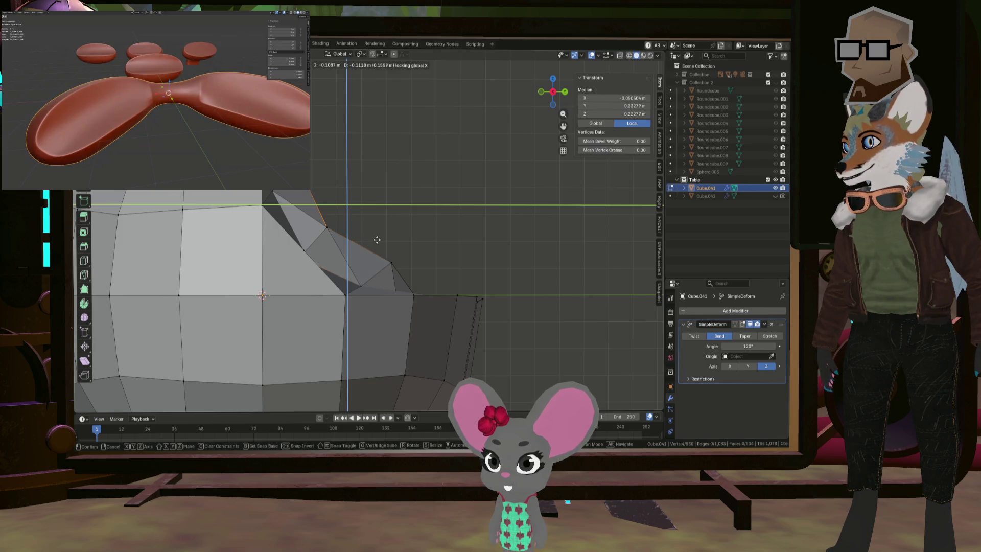
click(377, 240)
middle_drag(376, 239, 388, 217)
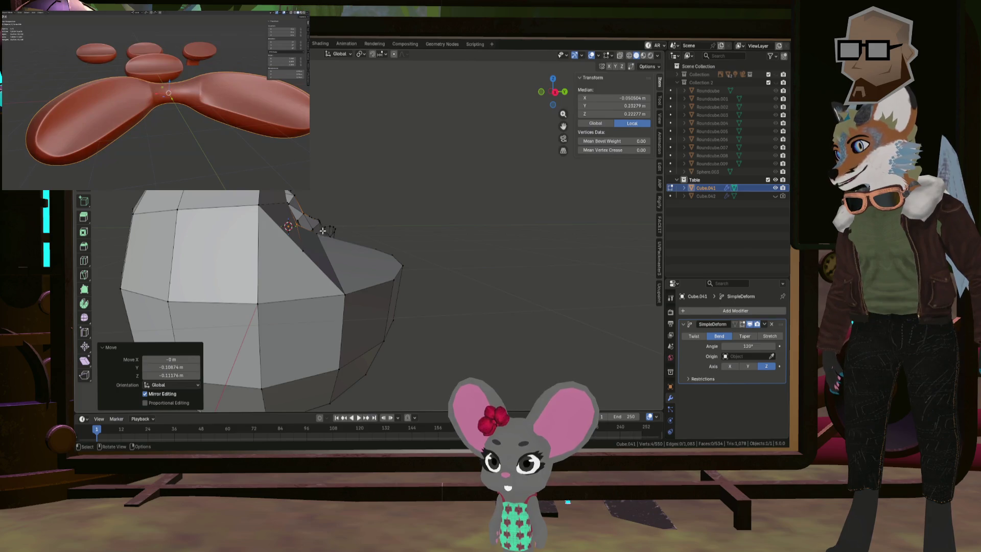
- Select the remaining rim corner vertices and frame them in side view
click(323, 231)
mouse_move(323, 231)
middle_down()
mouse_move(295, 235)
mouse_move(334, 234)
mouse_move(347, 200)
mouse_move(305, 228)
middle_up()
scroll(305, 228, up, 5)
shift+click(280, 260)
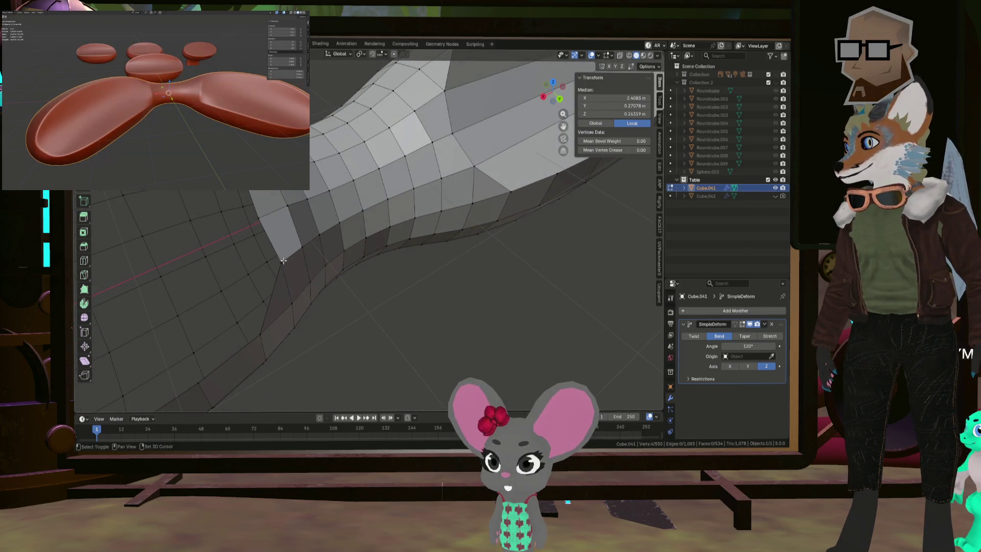
shift+click(444, 90)
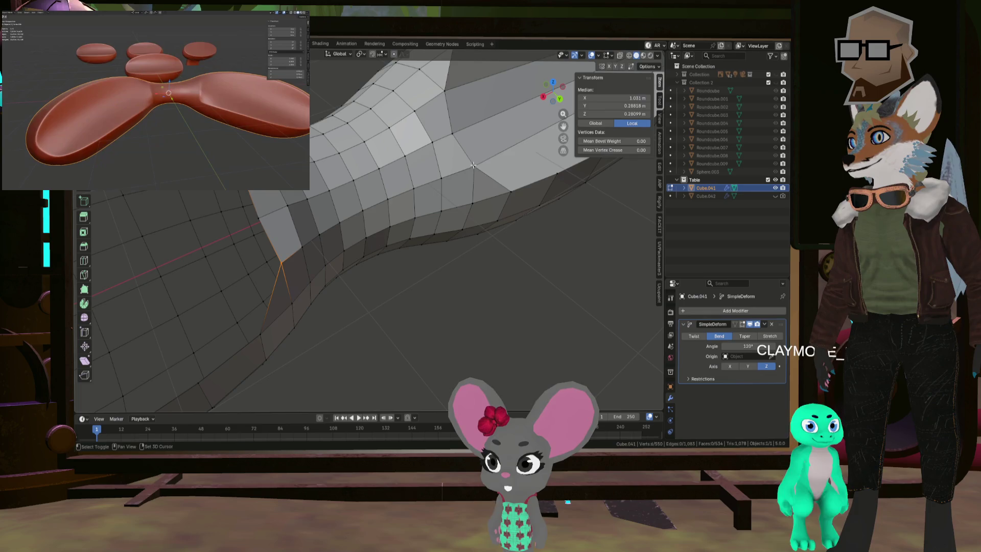
shift+click(474, 166)
scroll(413, 136, down, 5)
middle_drag(413, 136, 498, 160)
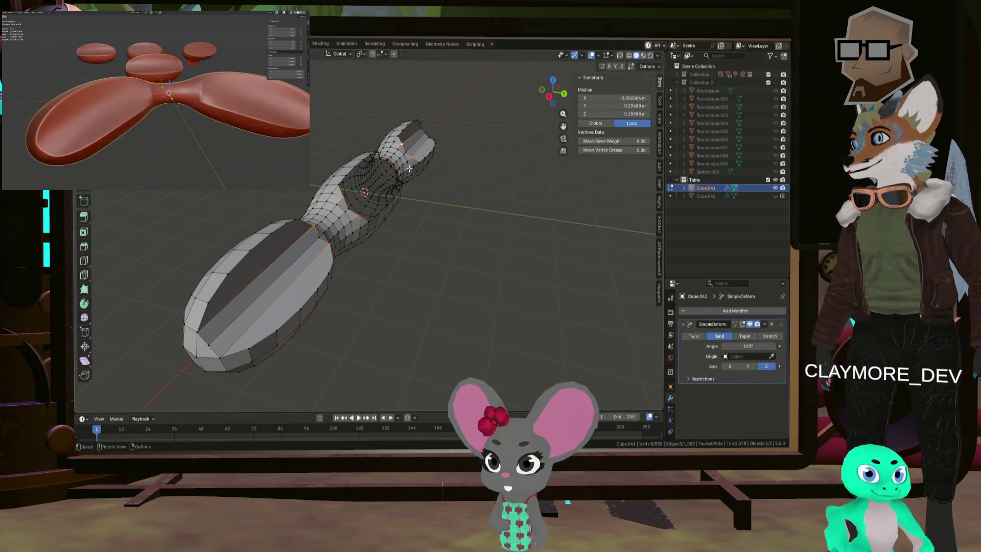
key(KP_3)
key(KP_Decimal)
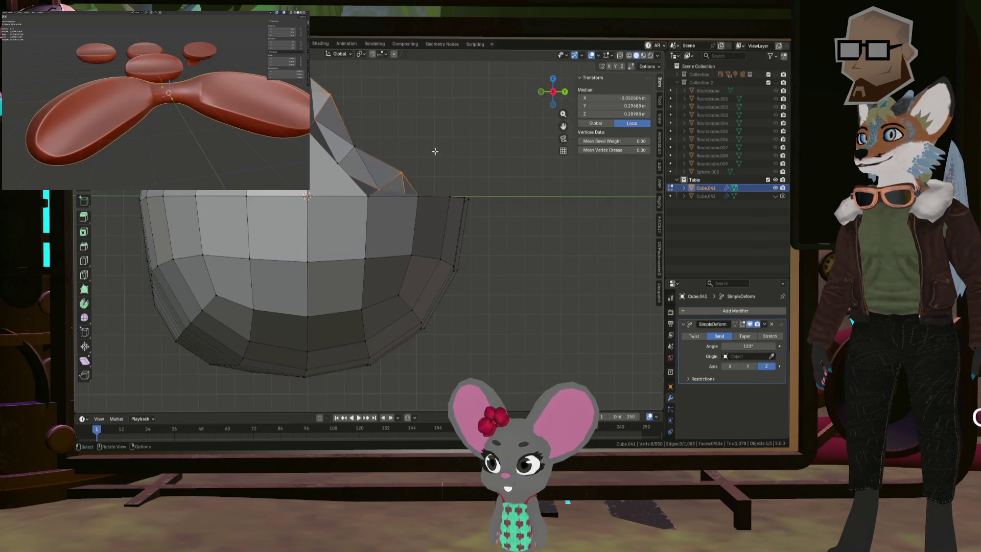
mouse_move(395, 139)
middle_down()
mouse_move(374, 255)
mouse_move(422, 166)
middle_up()
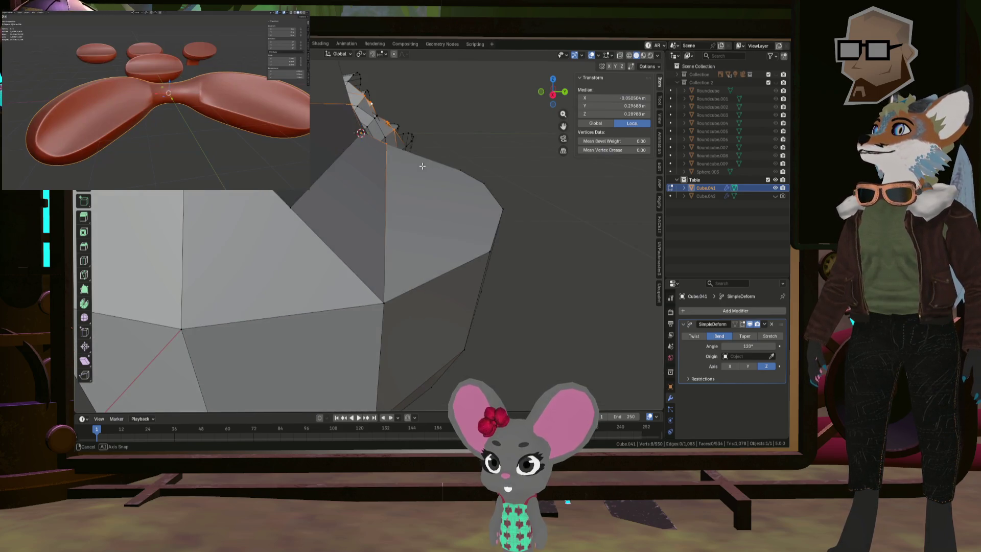
scroll(376, 141, down, 5)
scroll(378, 159, up, 2)
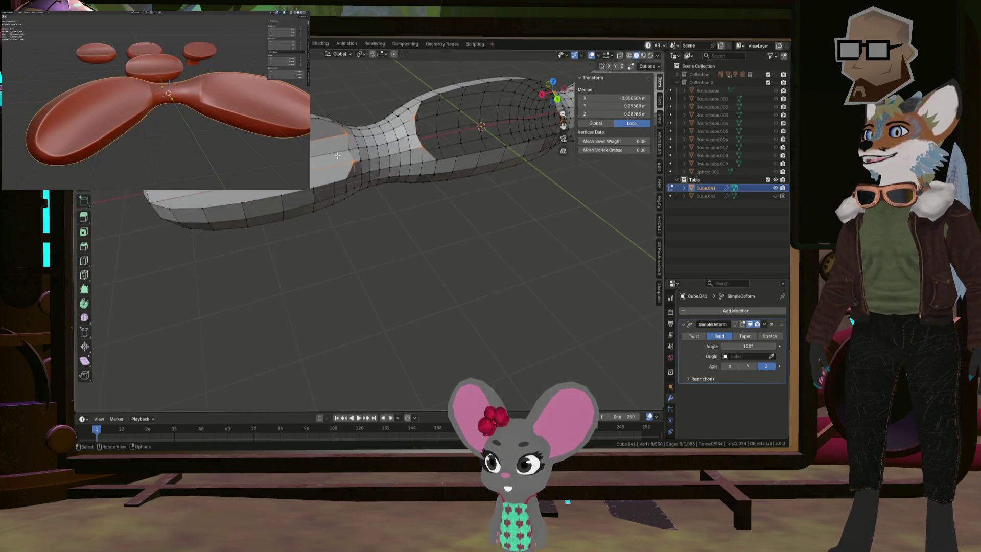
scroll(380, 171, up, 2)
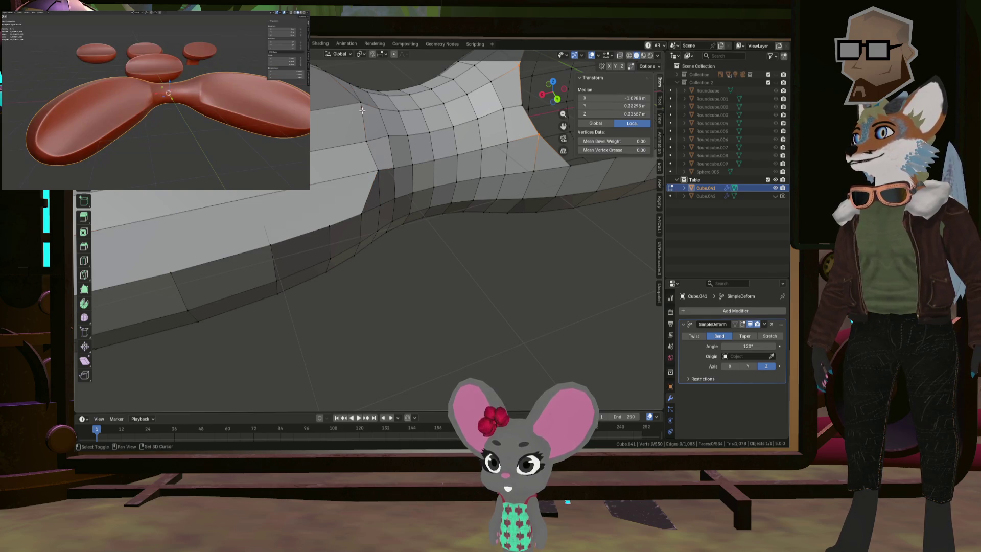
scroll(362, 110, down, 3)
- Move the central dish section by -0.11357 m in Y and -0.10775 m in Z
alt+shift+click(382, 173)
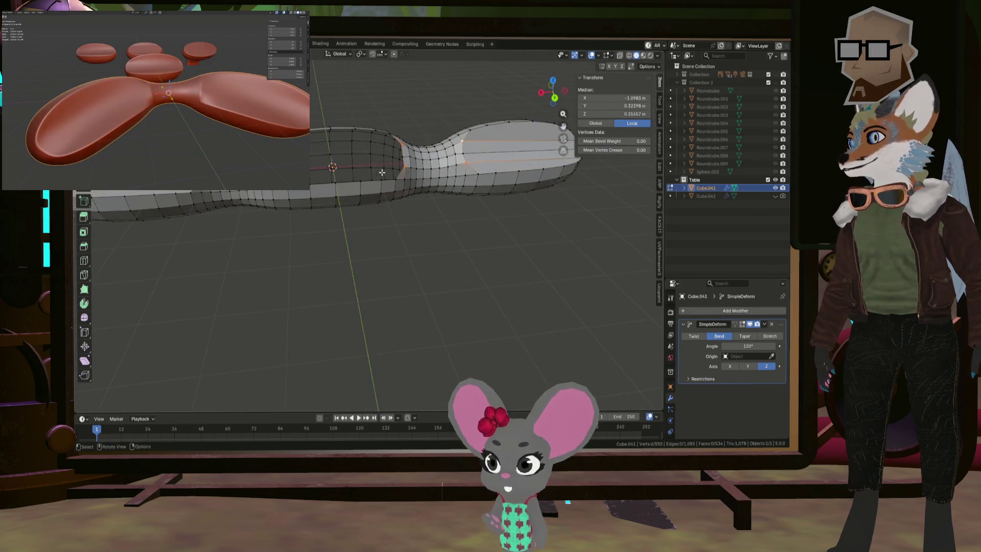
shift+middle_drag(382, 173, 410, 169)
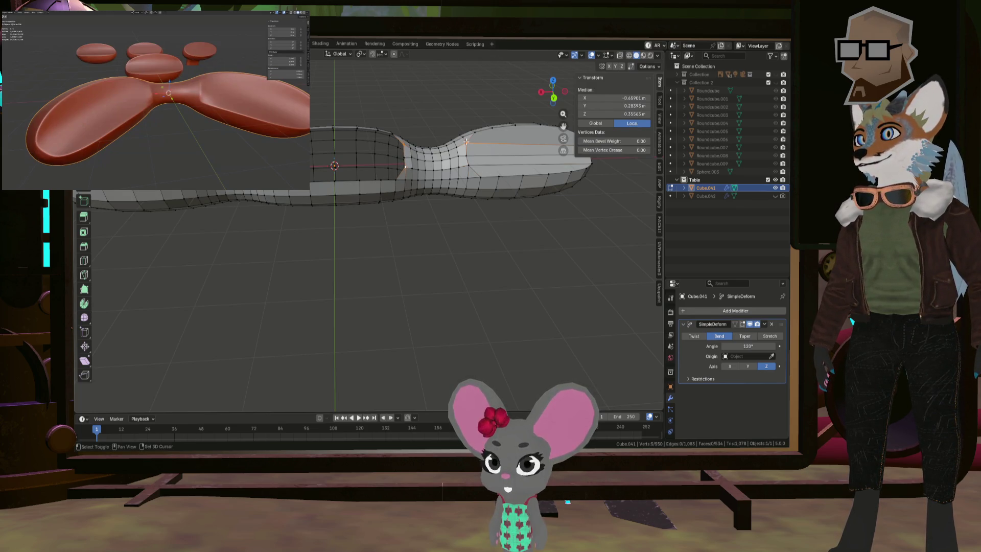
middle_drag(380, 168, 333, 148)
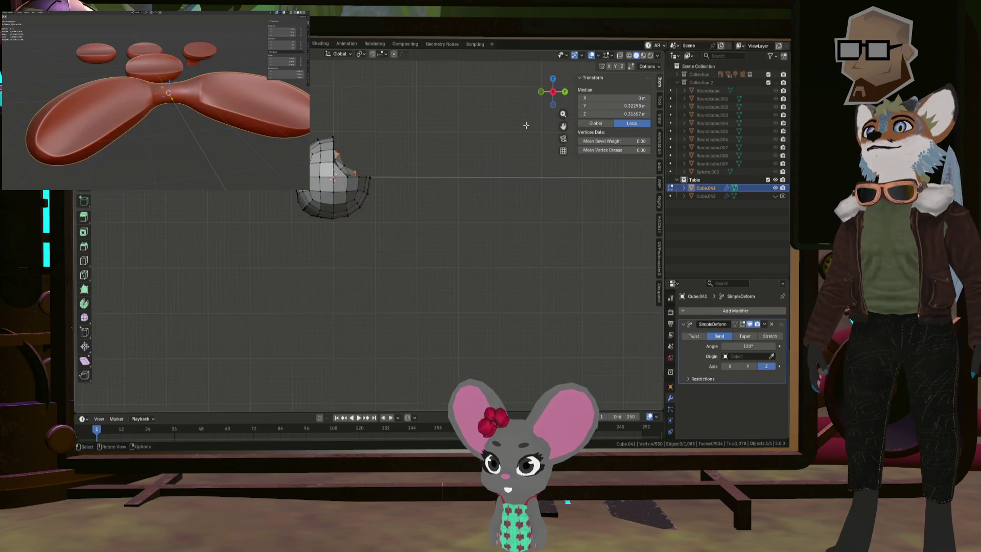
scroll(379, 195, up, 4)
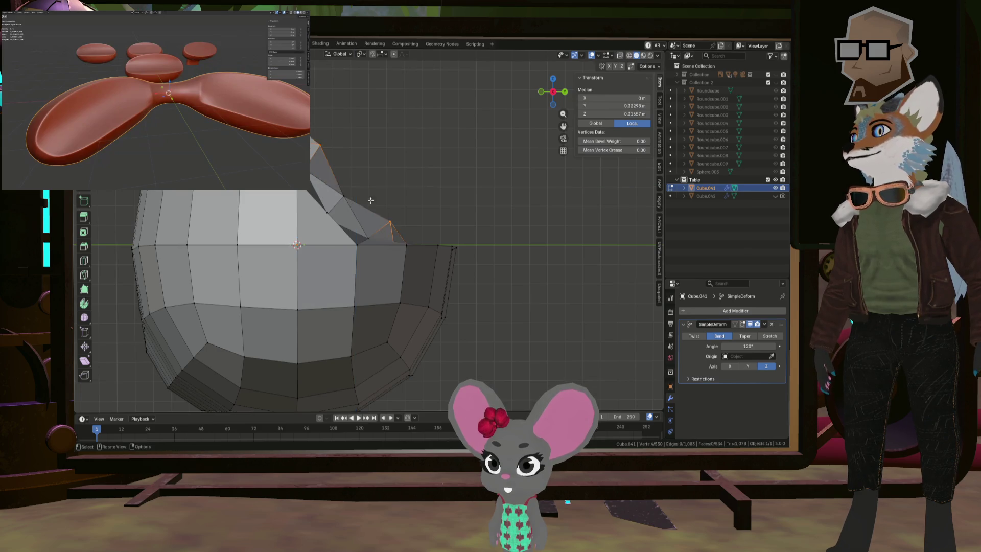
mouse_move(371, 200)
middle_down()
mouse_move(409, 180)
mouse_move(413, 154)
middle_up()
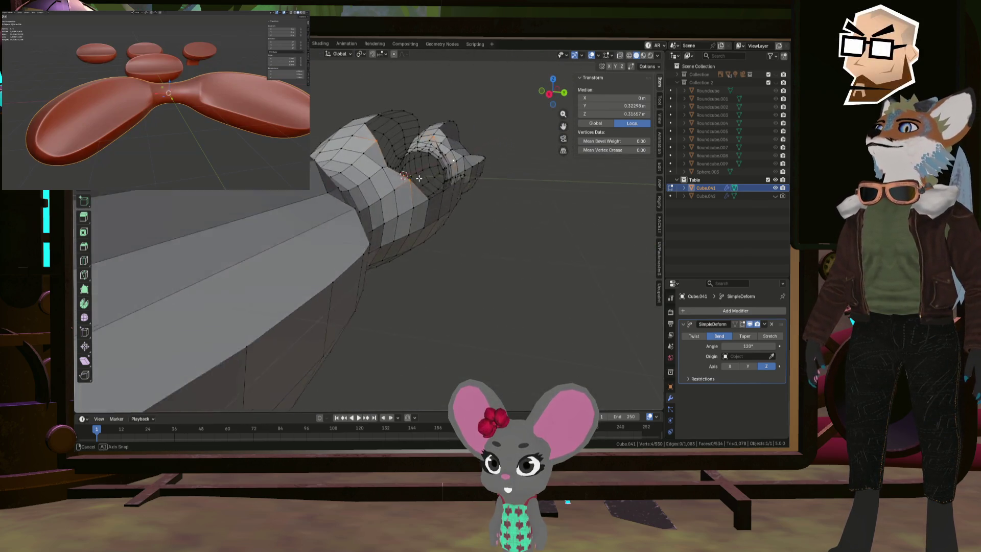
click(550, 94)
key(g)
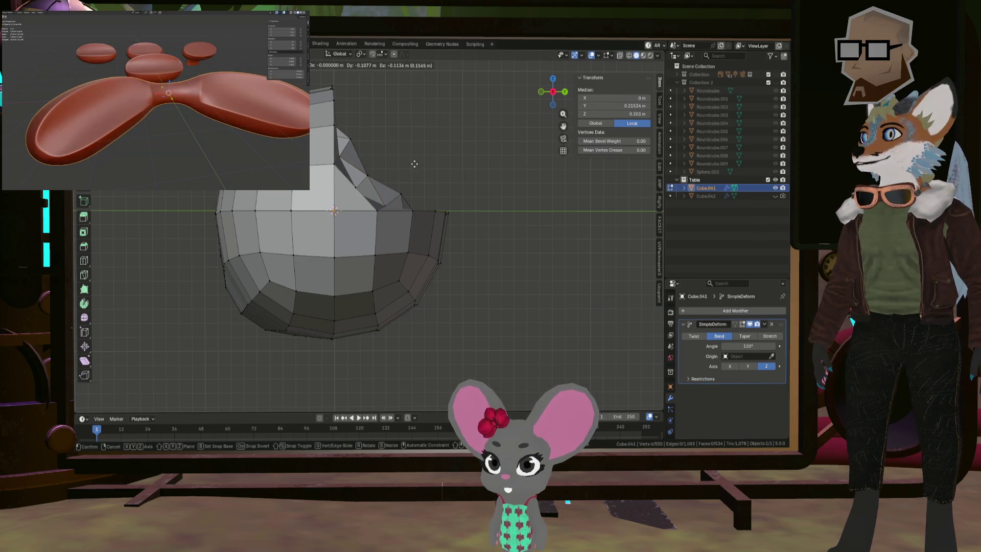
click(414, 163)
middle_drag(413, 163, 415, 152)
mouse_move(385, 162)
middle_down()
mouse_move(363, 154)
mouse_move(491, 152)
mouse_move(436, 180)
middle_up()
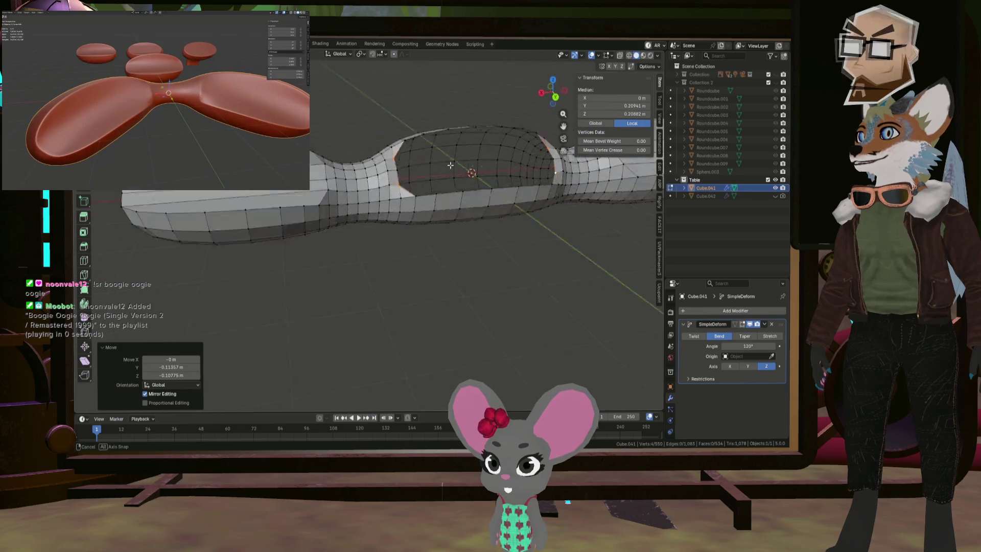
scroll(436, 180, up, 2)
scroll(436, 180, up, 2)
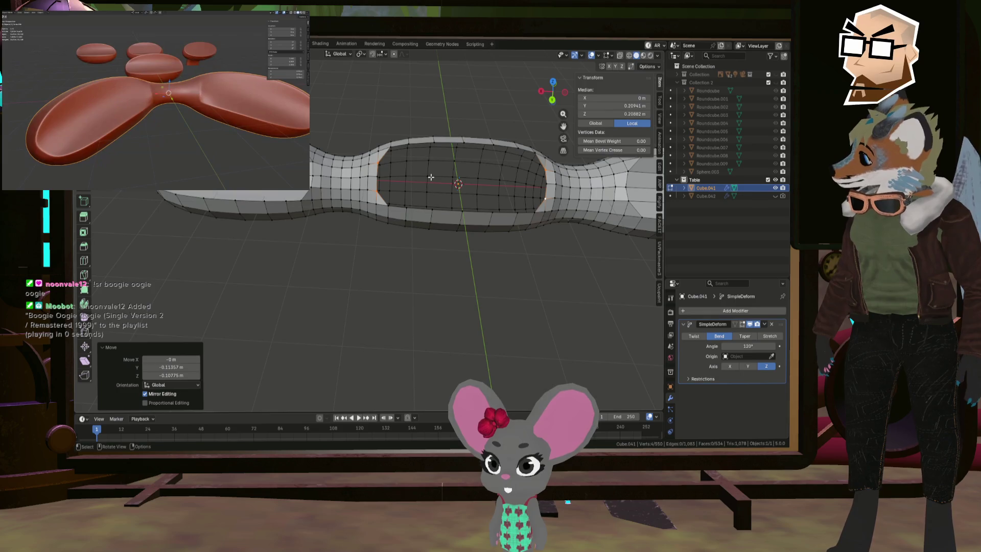
key(ctrl+x)
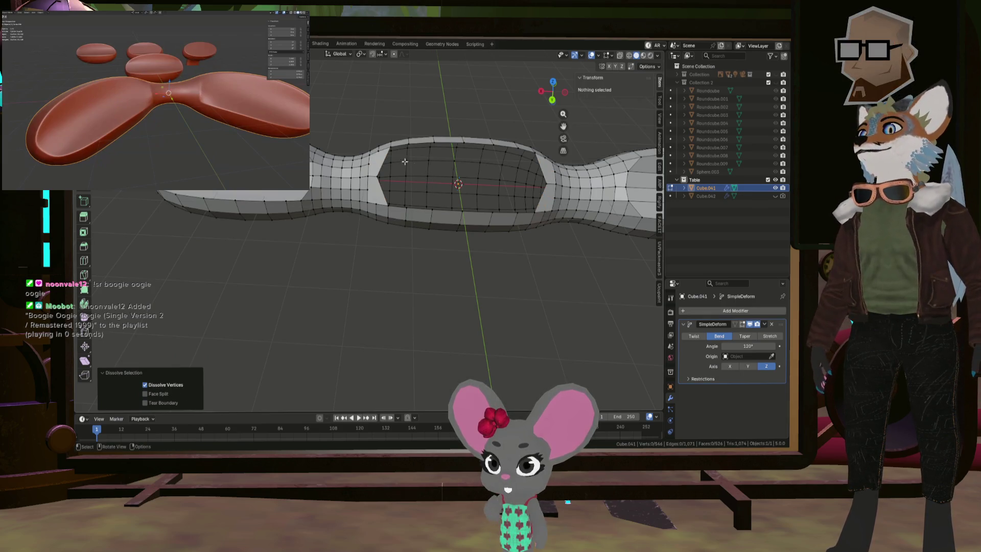
scroll(404, 164, up, 1)
scroll(396, 159, up, 2)
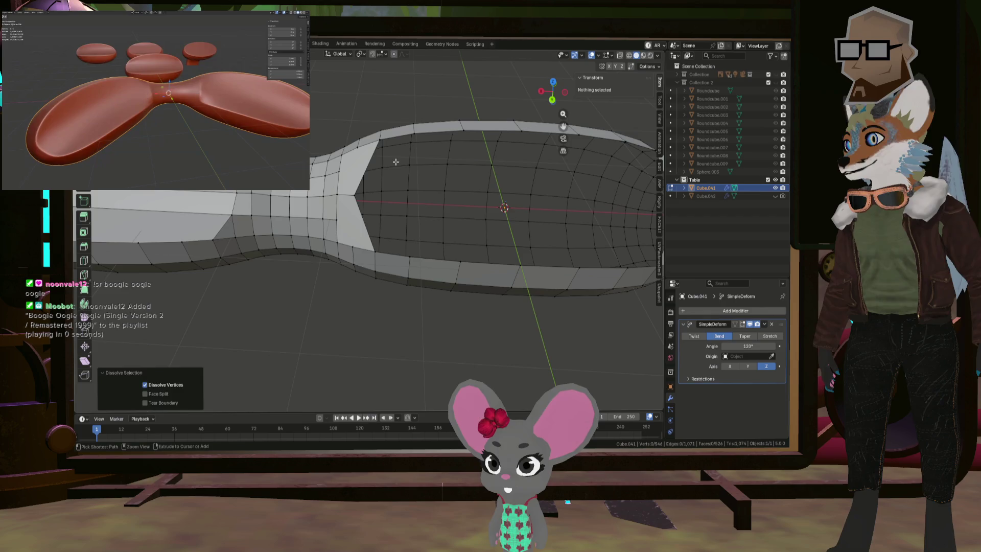
scroll(369, 166, down, 3)
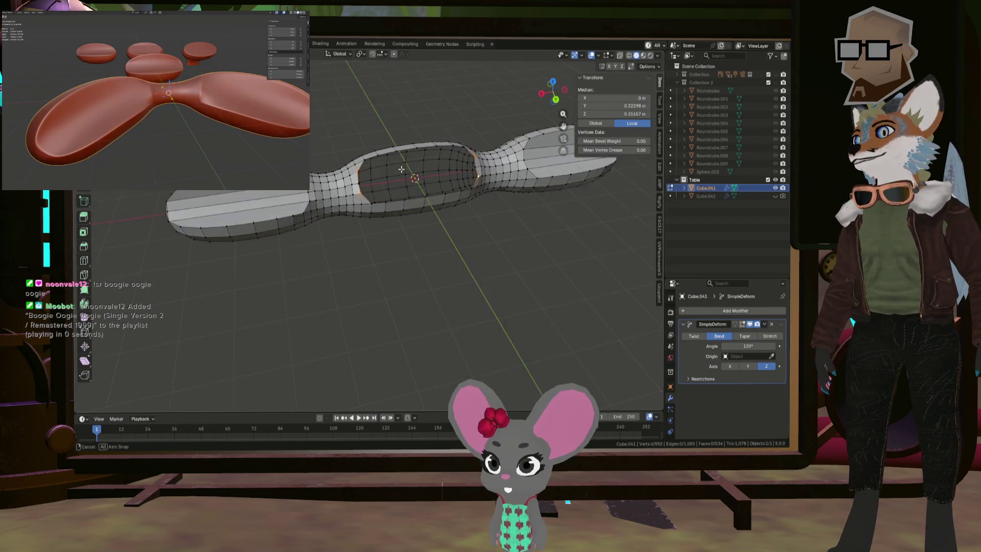
mouse_move(367, 166)
middle_down()
mouse_move(353, 165)
mouse_move(400, 149)
mouse_move(376, 201)
mouse_move(306, 216)
mouse_move(339, 197)
middle_up()
scroll(345, 164, up, 4)
scroll(400, 148, up, 4)
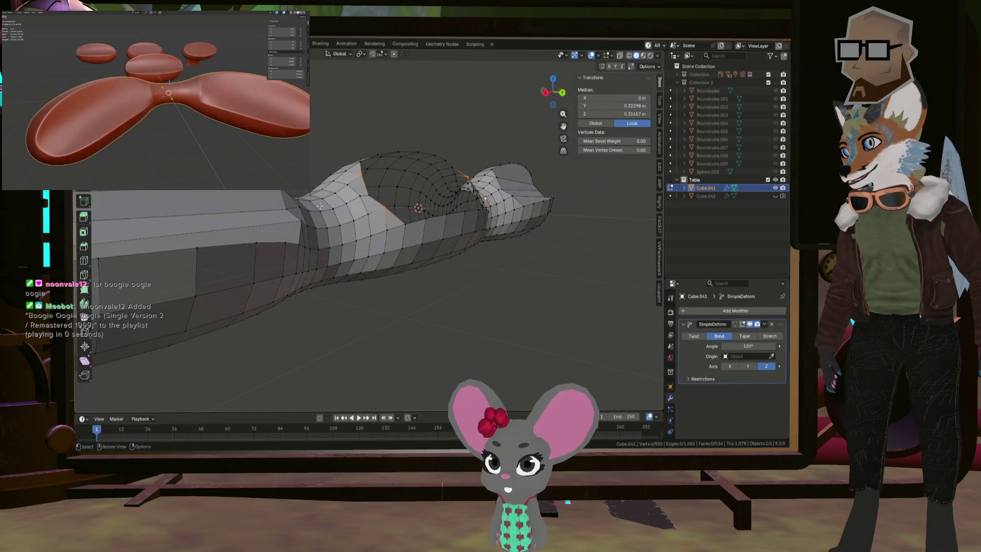
alt+middle_drag(369, 195, 453, 143)
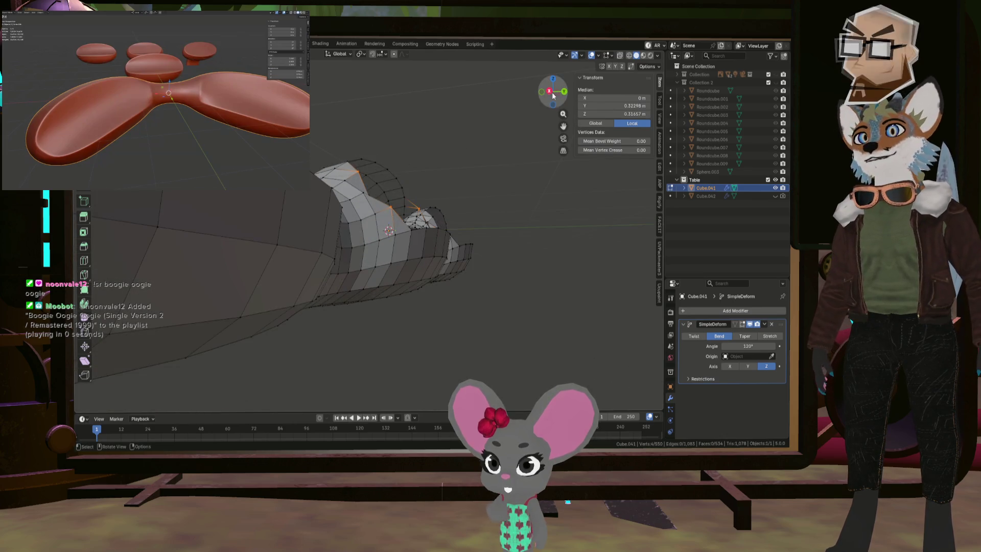
scroll(453, 142, up, 2)
scroll(397, 212, up, 3)
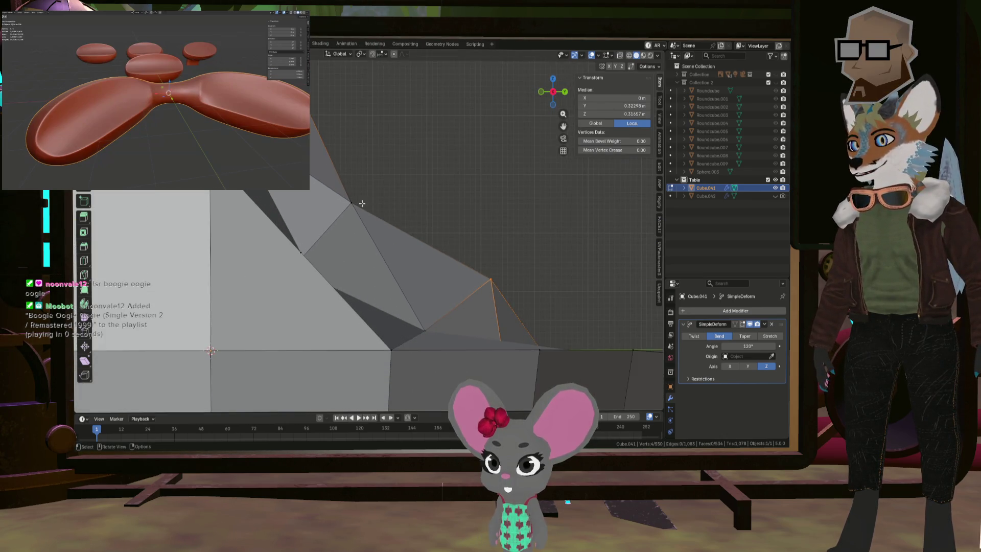
middle_drag(362, 204, 292, 361)
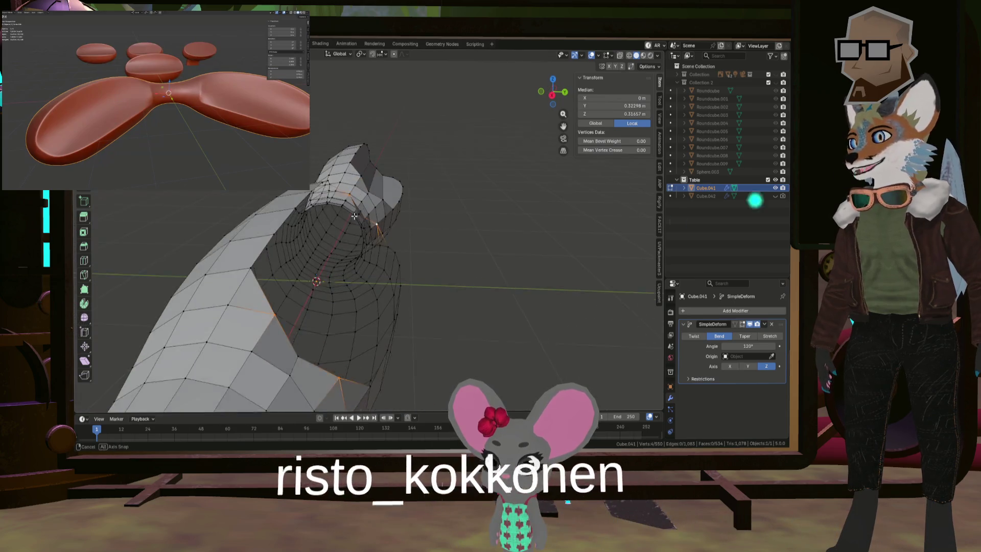
click(289, 389)
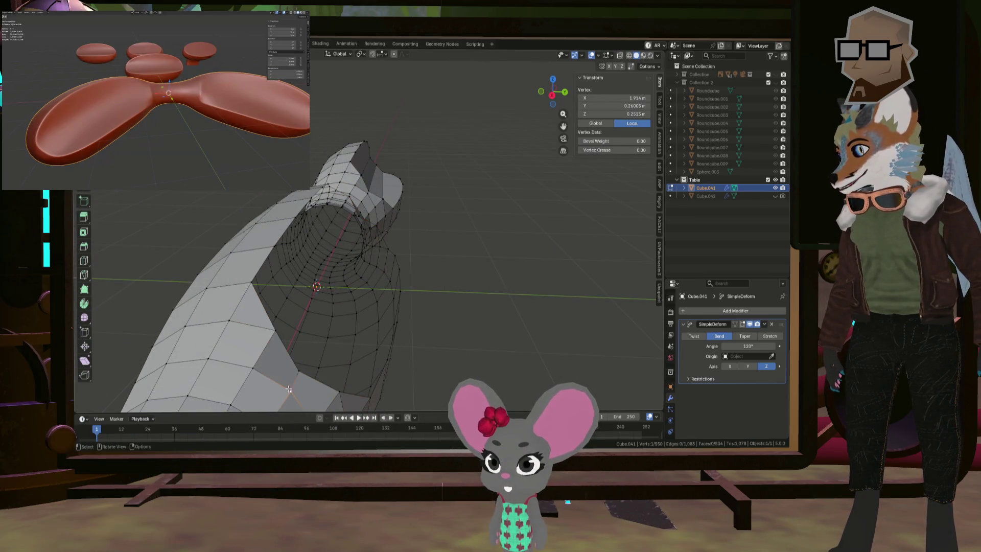
middle_drag(303, 374, 290, 345)
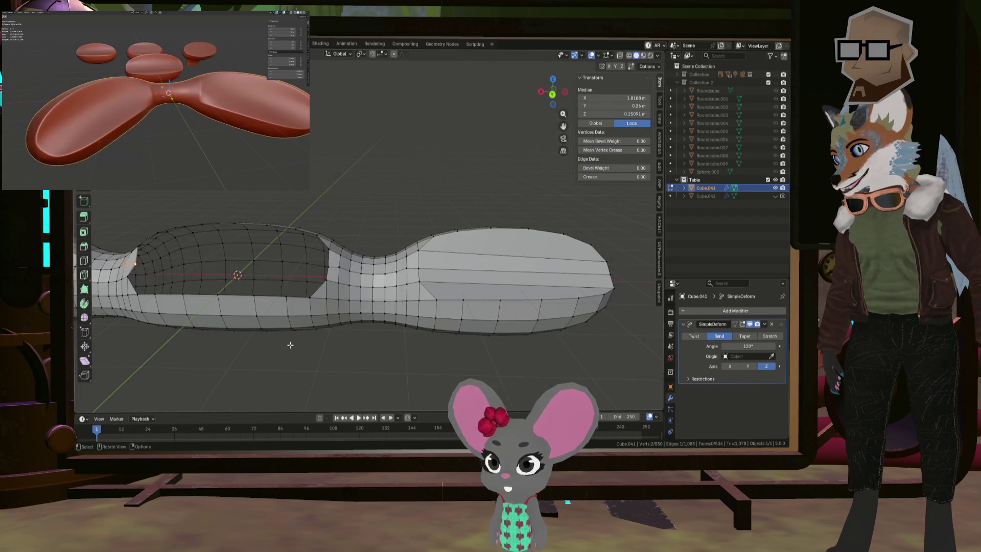
mouse_move(329, 281)
middle_down()
mouse_move(338, 240)
mouse_move(281, 243)
mouse_move(366, 241)
middle_up()
scroll(338, 240, up, 5)
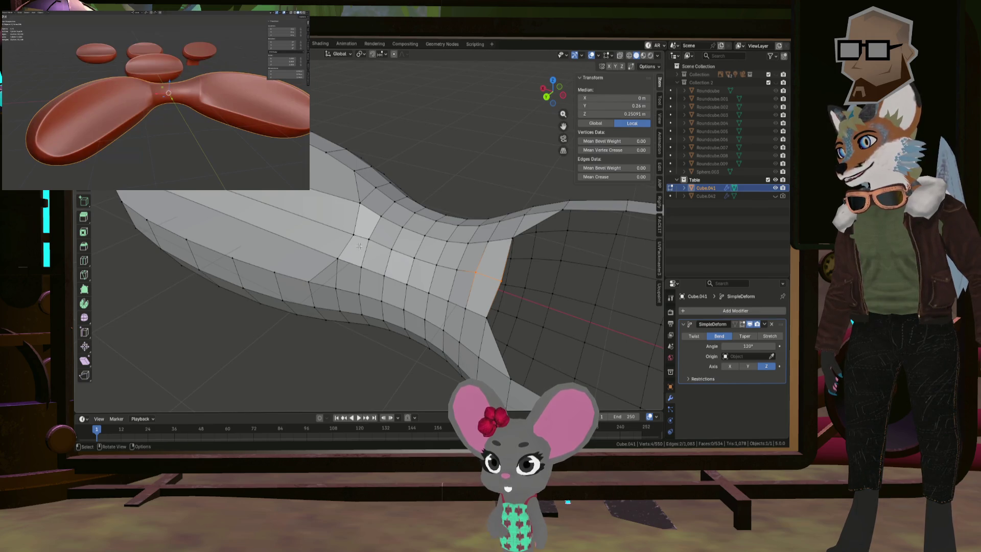
scroll(359, 246, down, 5)
mouse_move(359, 246)
middle_down()
mouse_move(380, 246)
mouse_move(343, 255)
mouse_move(244, 239)
mouse_move(326, 277)
middle_up()
scroll(326, 276, down, 2)
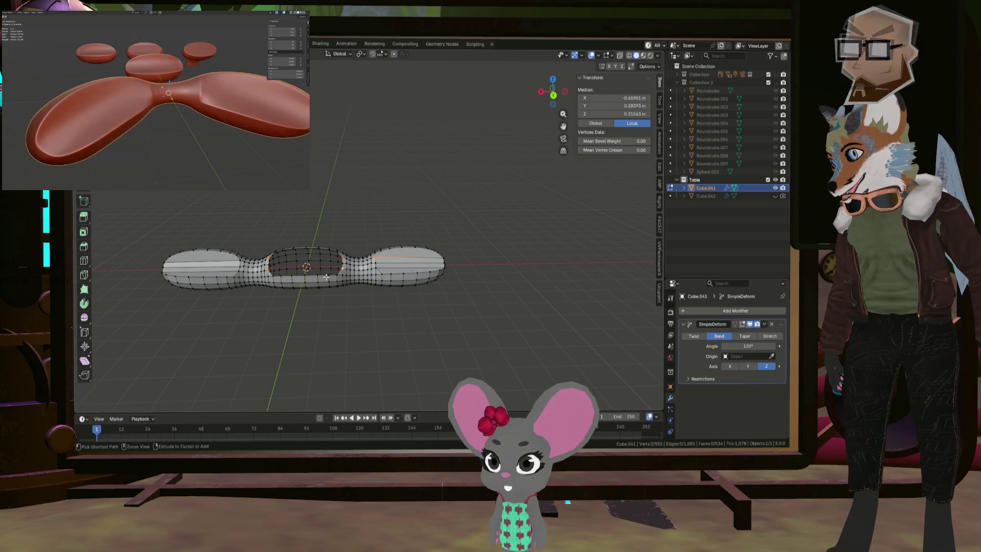
key(ctrl+z)
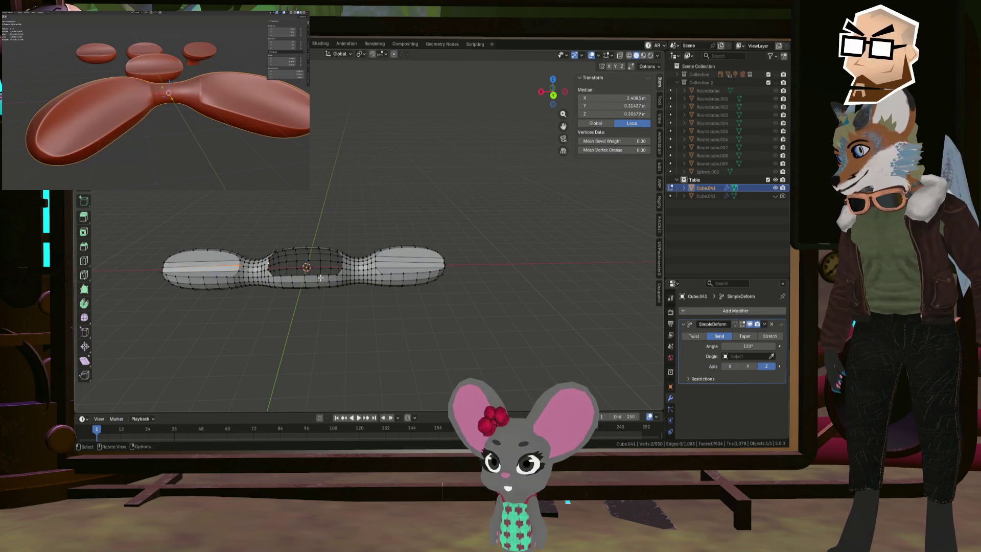
key(ctrl+z)
scroll(250, 269, up, 5)
scroll(263, 277, down, 3)
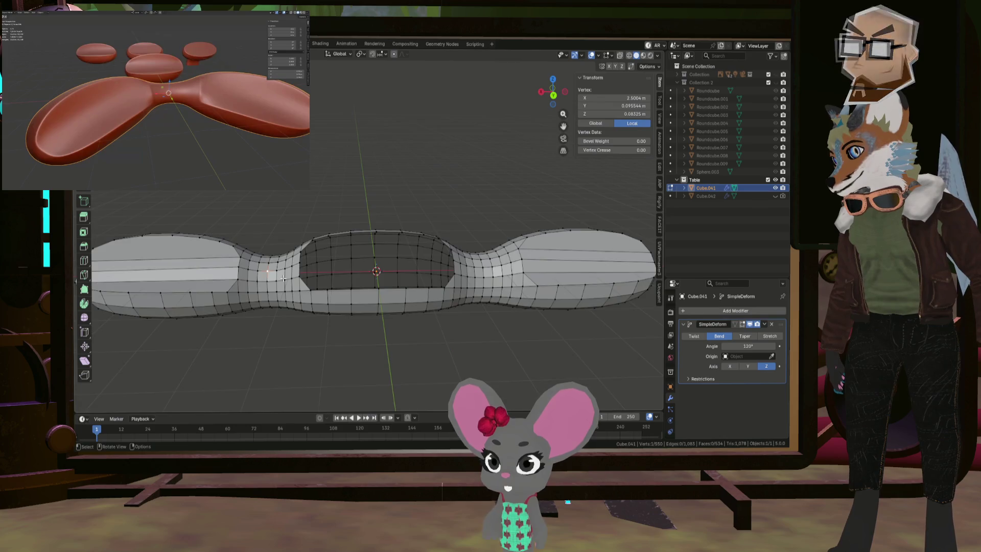
mouse_move(263, 277)
middle_down()
mouse_move(353, 262)
mouse_move(229, 284)
mouse_move(286, 279)
middle_up()
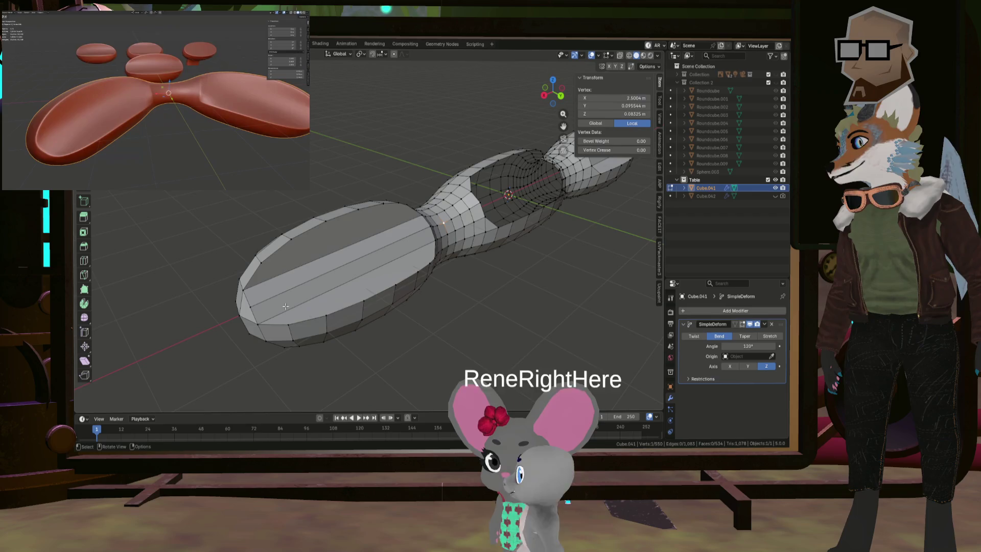
- Flatten the long top faces of the first end lobe with LoopTools Flatten
click(352, 258)
right_click(354, 258)
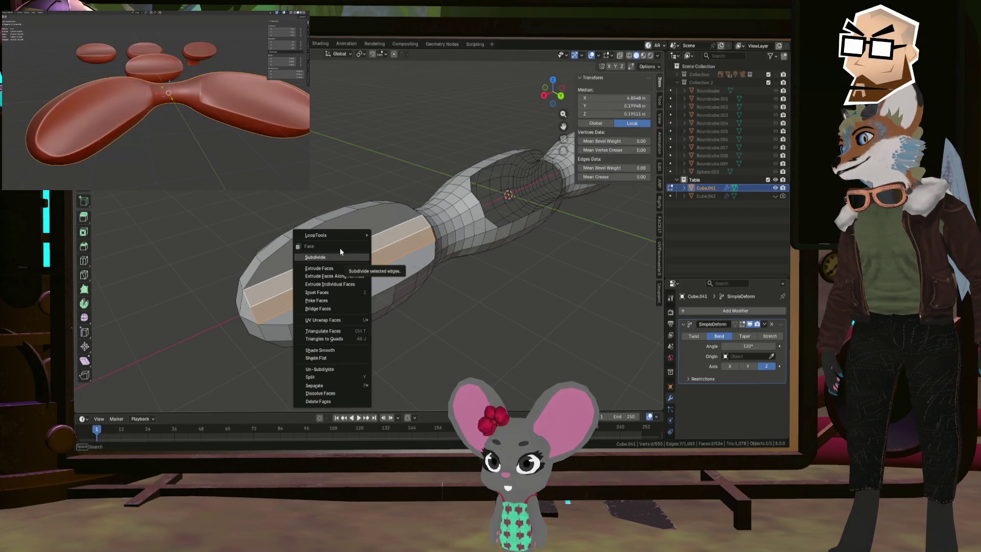
click(389, 259)
mouse_move(405, 262)
middle_down()
mouse_move(407, 232)
mouse_move(464, 237)
mouse_move(455, 247)
middle_up()
right_click(455, 250)
mouse_move(415, 250)
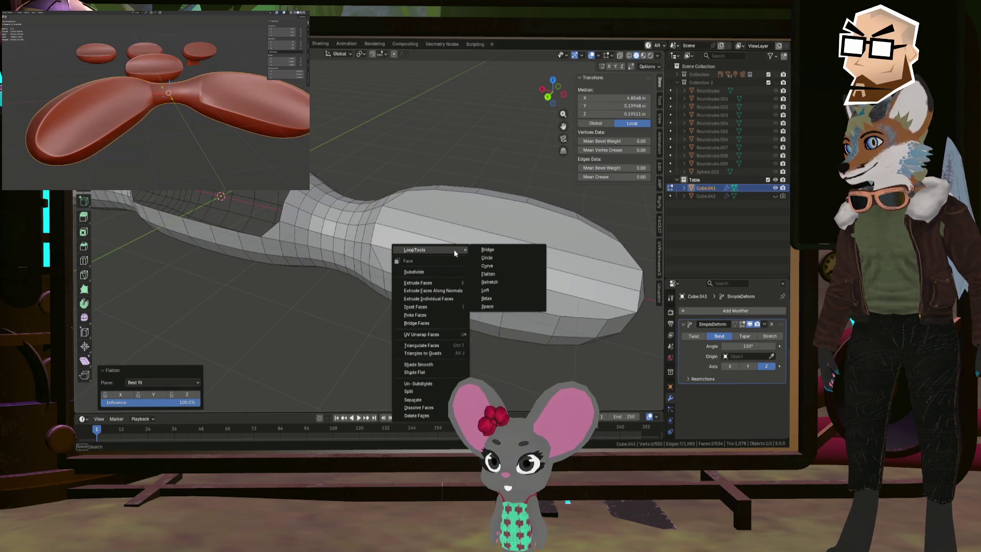
click(499, 275)
- Flatten the top face strip of the other end lobe with LoopTools Flatten
alt+click(446, 236)
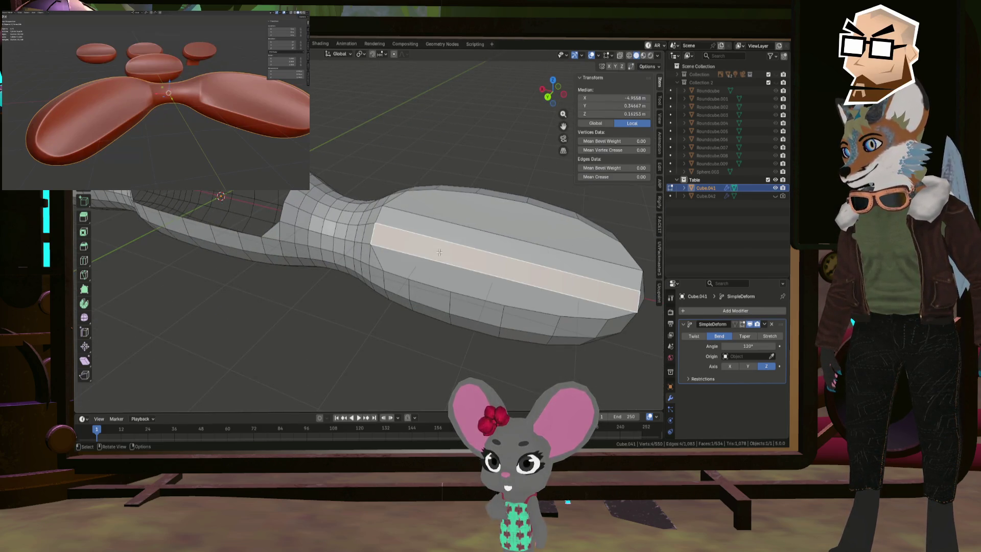
alt+shift+click(446, 236)
right_click(446, 236)
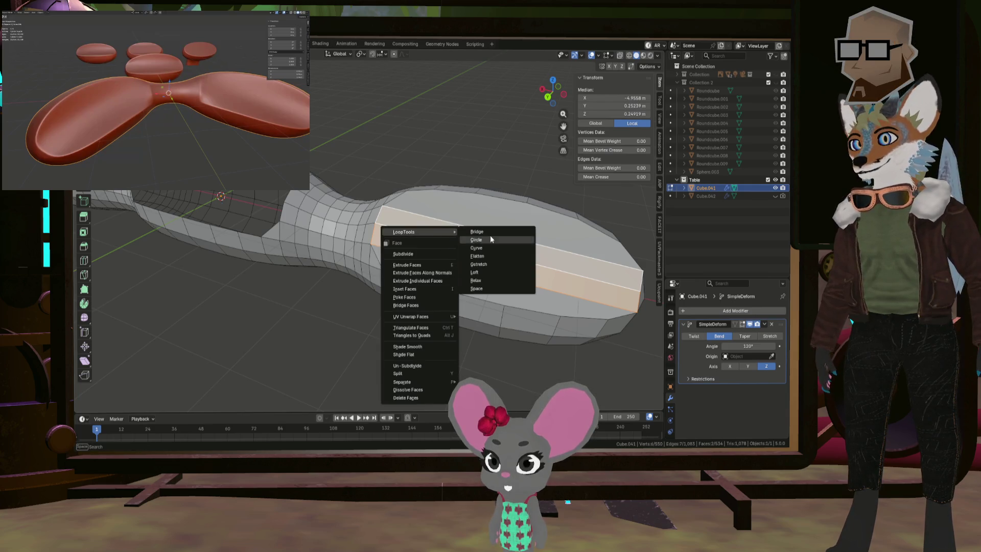
click(489, 256)
middle_drag(490, 256, 412, 254)
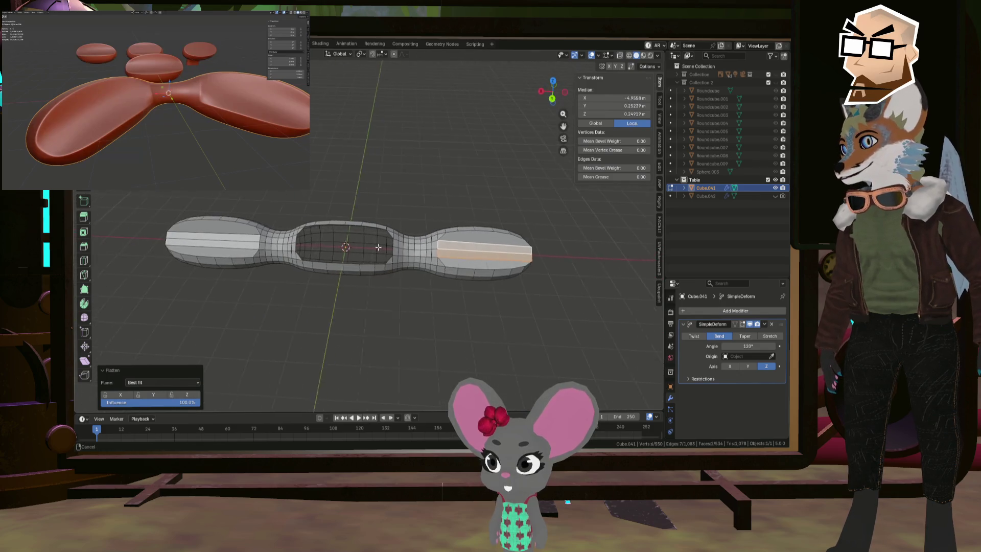
- Inspect the flattened lobes and select a single face on the lobe side
mouse_move(411, 254)
middle_down()
mouse_move(261, 239)
mouse_move(347, 219)
middle_up()
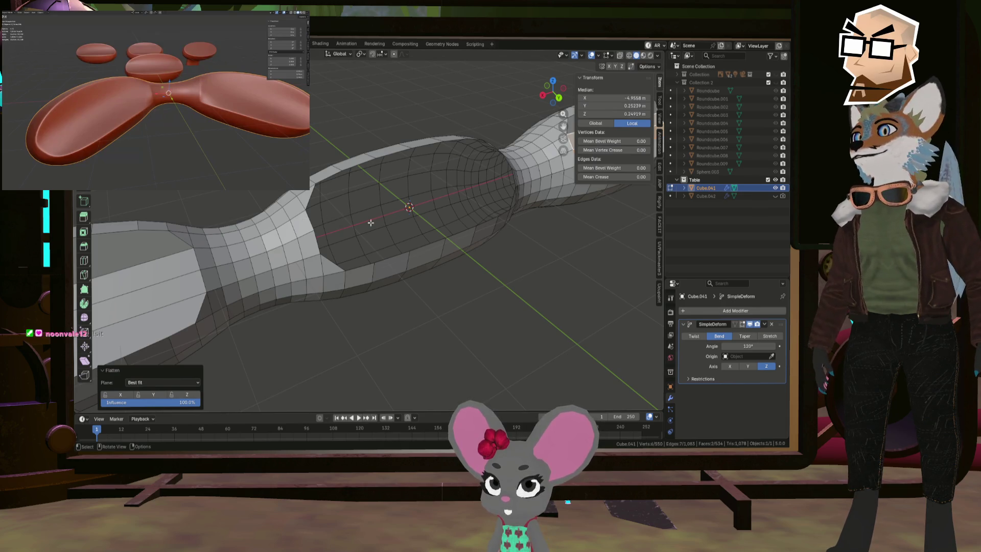
mouse_move(340, 223)
middle_down()
mouse_move(333, 226)
mouse_move(350, 215)
middle_up()
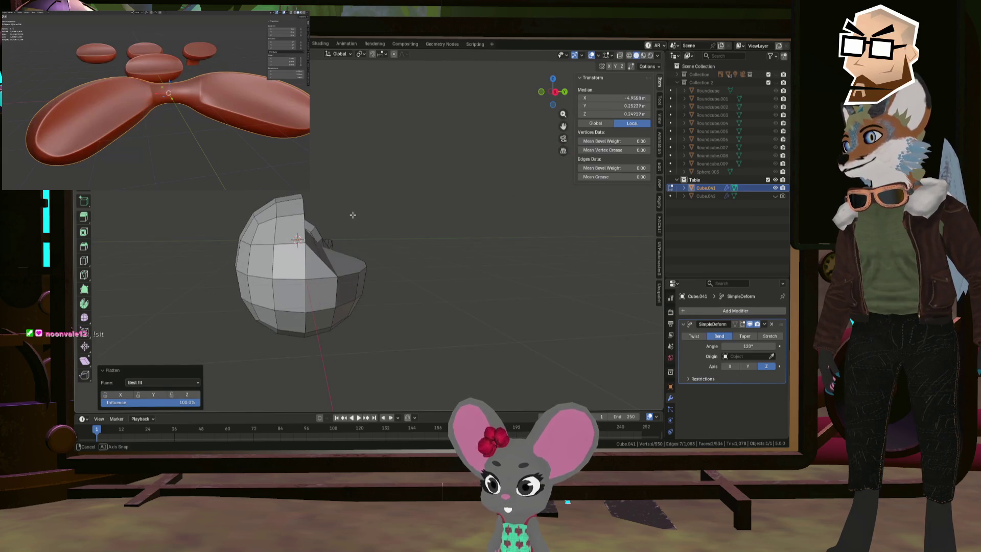
middle_drag(351, 215, 305, 213)
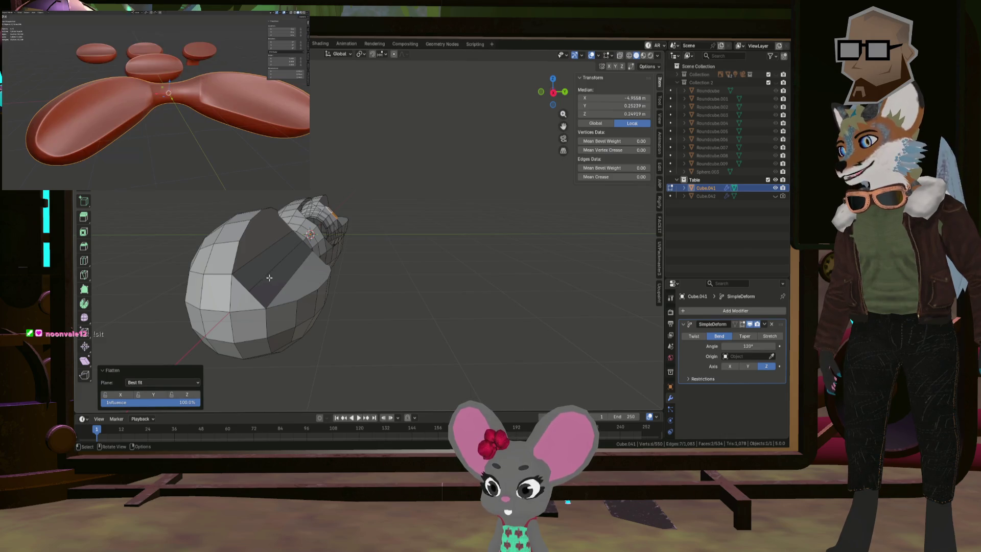
middle_drag(269, 278, 281, 260)
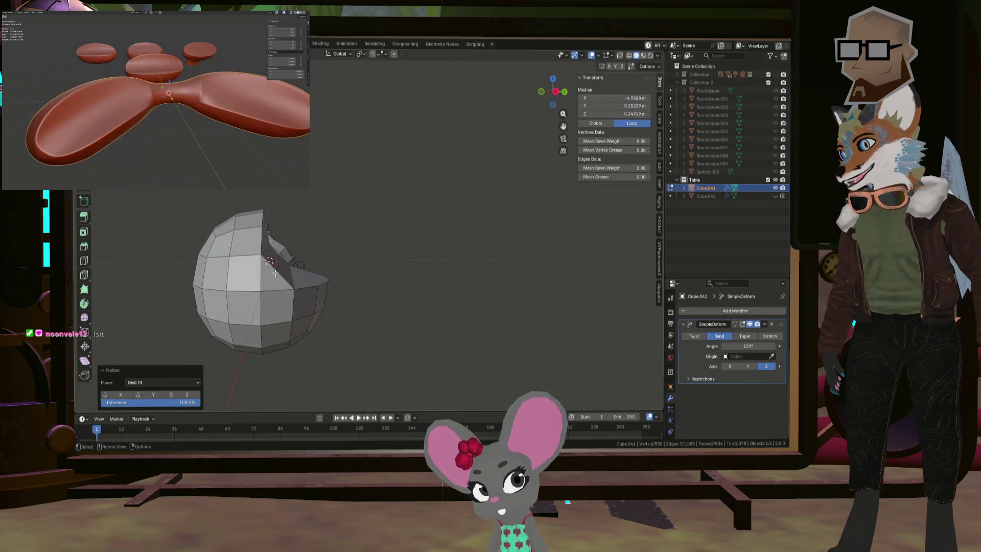
mouse_move(276, 275)
middle_down()
mouse_move(206, 297)
mouse_move(277, 302)
mouse_move(188, 318)
mouse_move(355, 316)
middle_up()
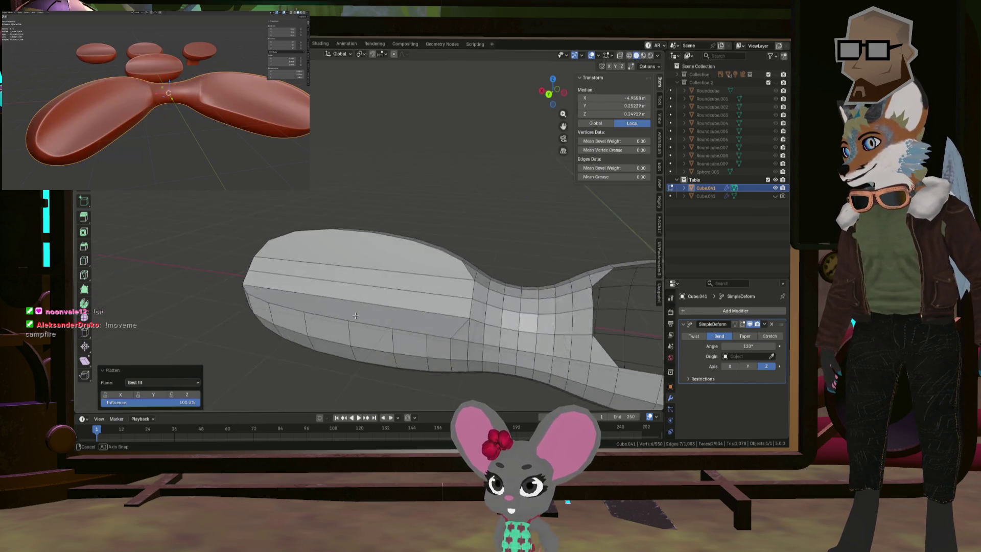
middle_drag(355, 316, 208, 313)
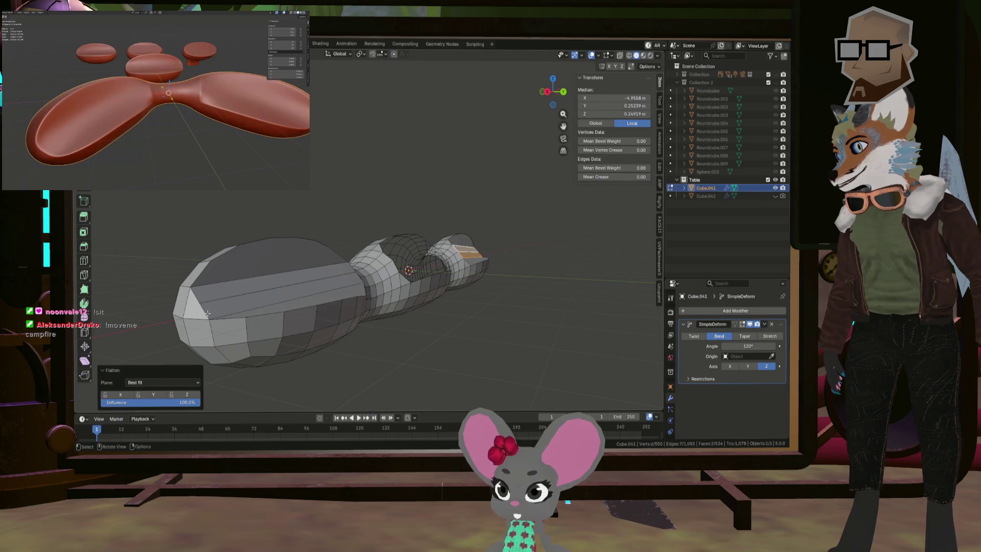
middle_drag(310, 303, 259, 301)
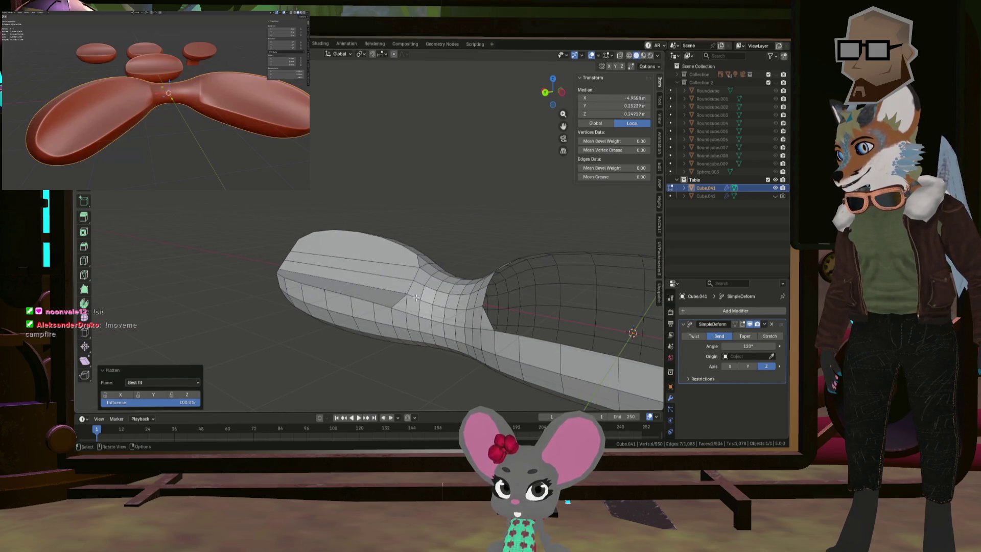
click(392, 310)
scroll(393, 310, up, 3)
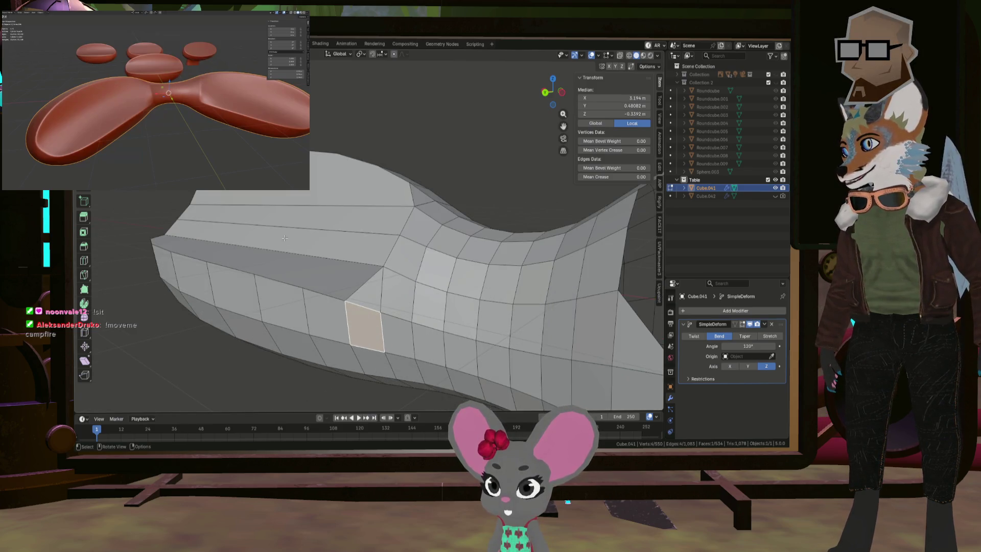
shift+middle_drag(384, 284, 361, 261)
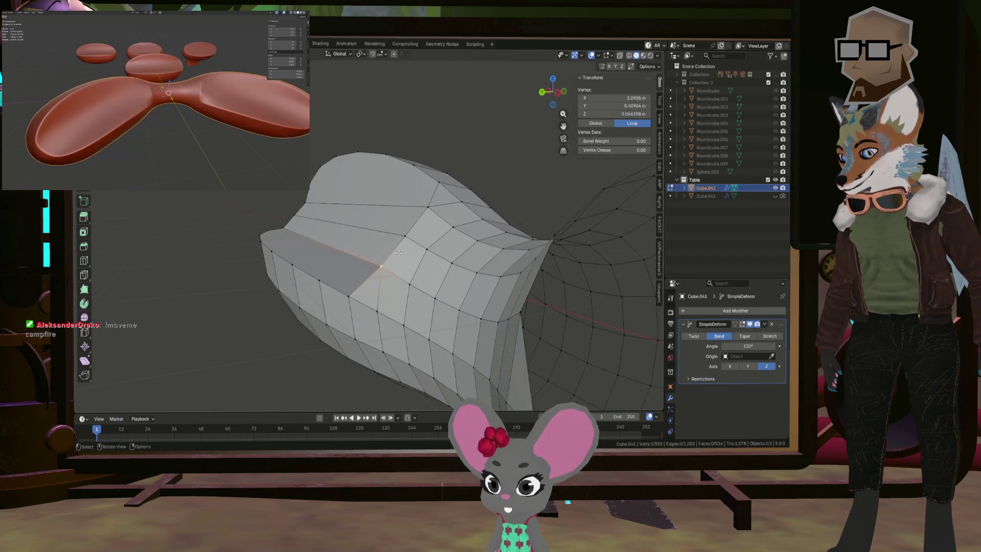
- Lower the end-lobe vertex by -0.12863 m in Z, undoing the trial Y move
click(397, 274)
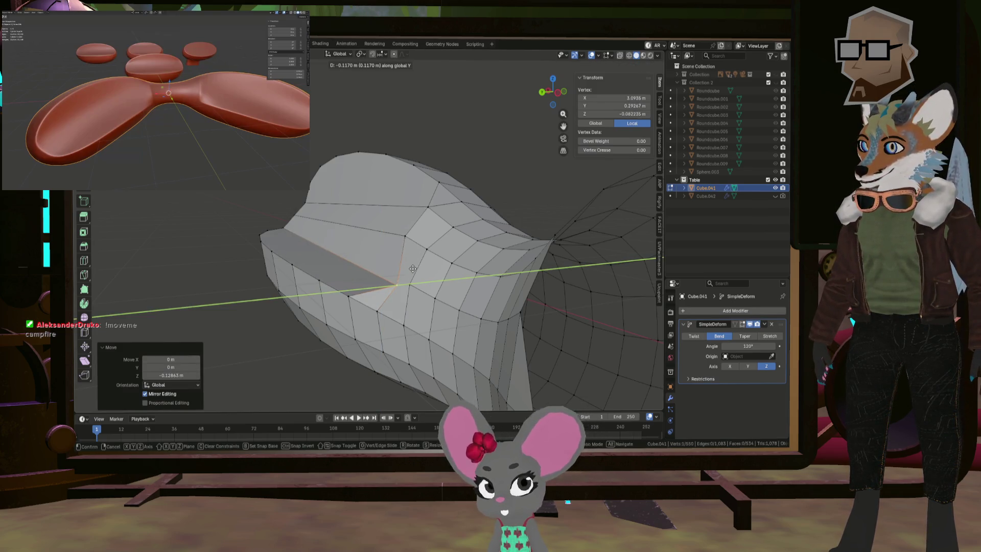
click(413, 268)
mouse_move(412, 268)
middle_down()
mouse_move(479, 266)
mouse_move(422, 264)
middle_up()
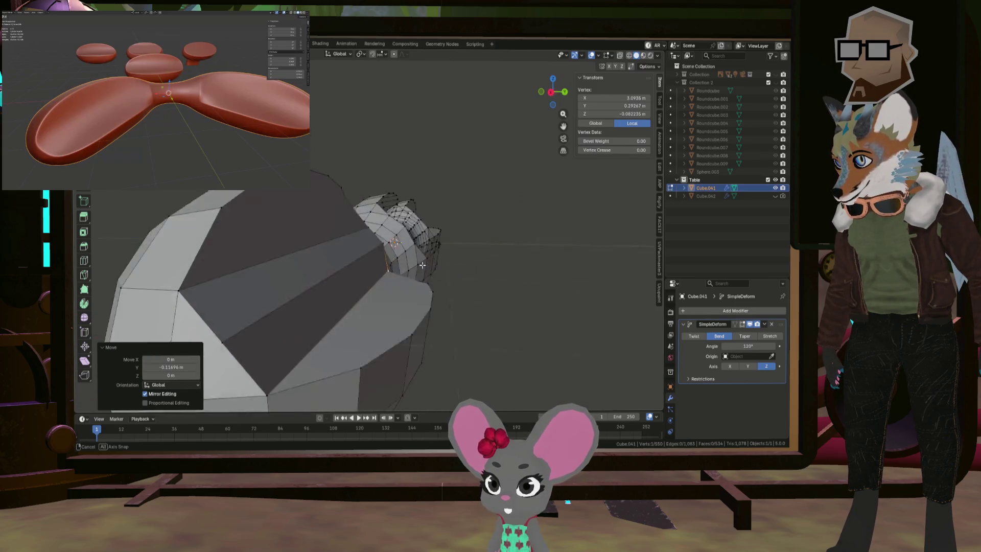
middle_drag(423, 264, 468, 258)
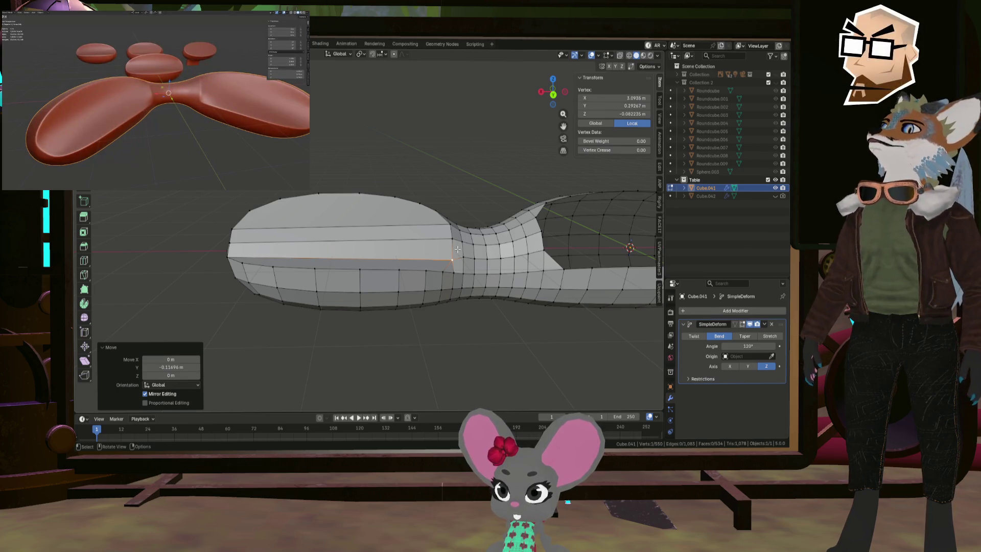
key(ctrl+z)
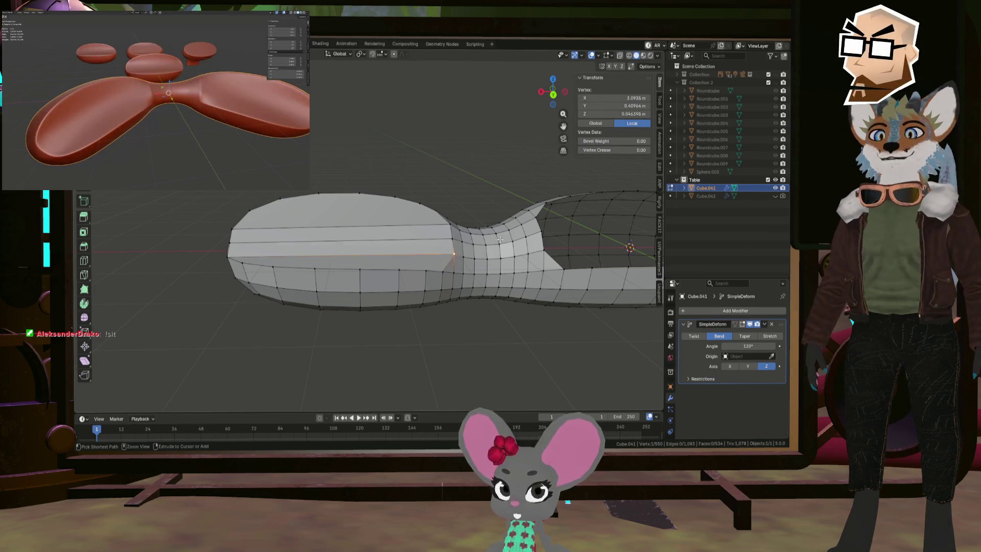
middle_drag(503, 239, 414, 267)
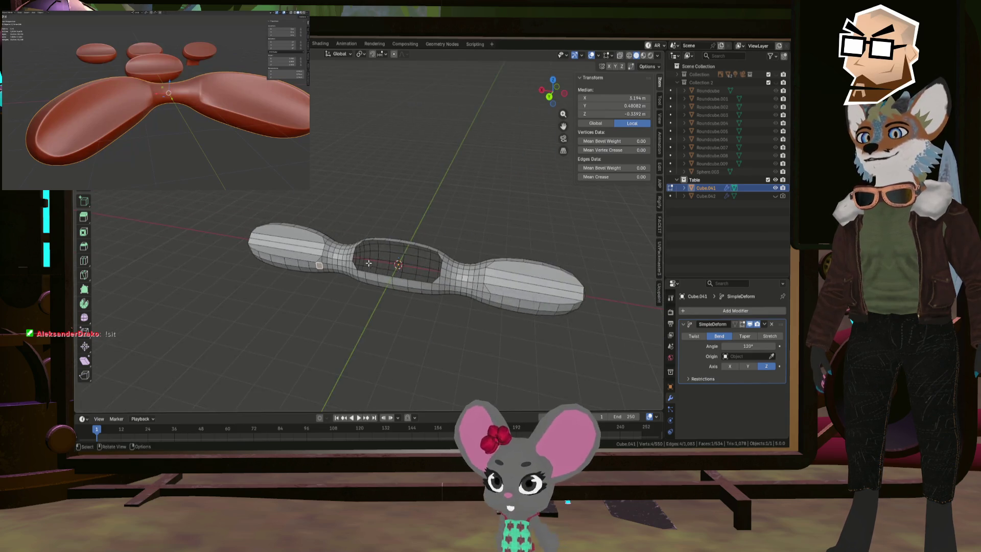
click(408, 263)
scroll(408, 264, up, 4)
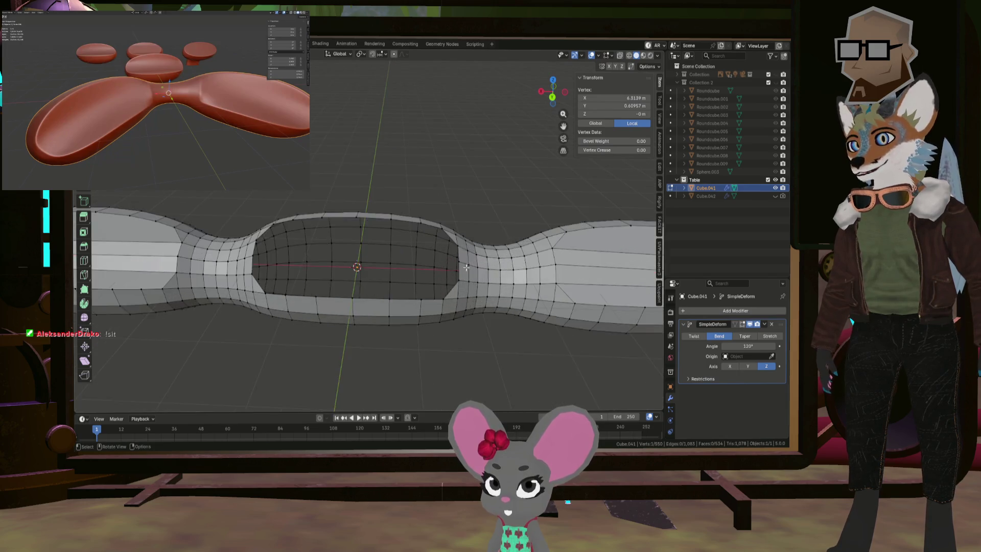
mouse_move(408, 264)
middle_down()
mouse_move(510, 265)
mouse_move(384, 211)
middle_up()
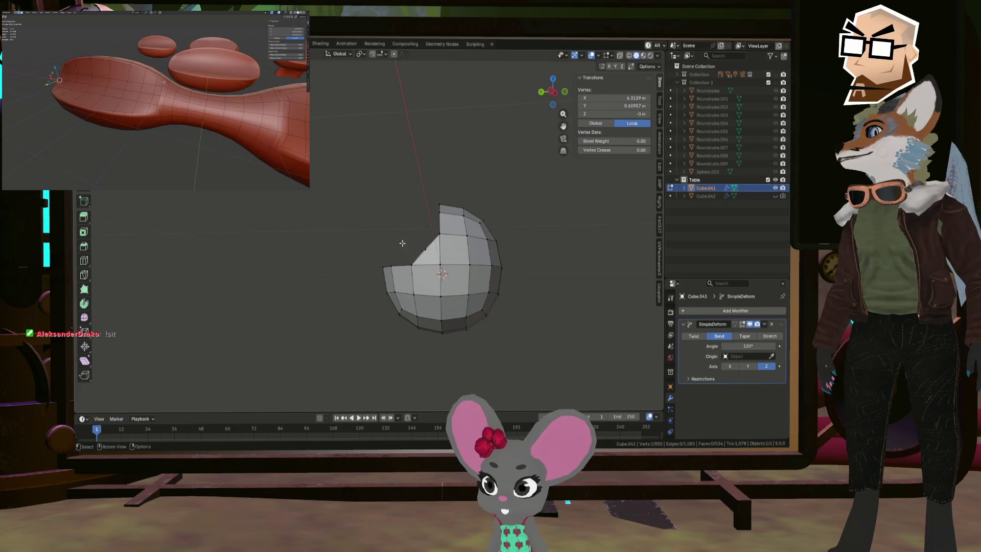
mouse_move(403, 243)
middle_down()
mouse_move(407, 252)
mouse_move(399, 225)
middle_up()
scroll(396, 219, up, 5)
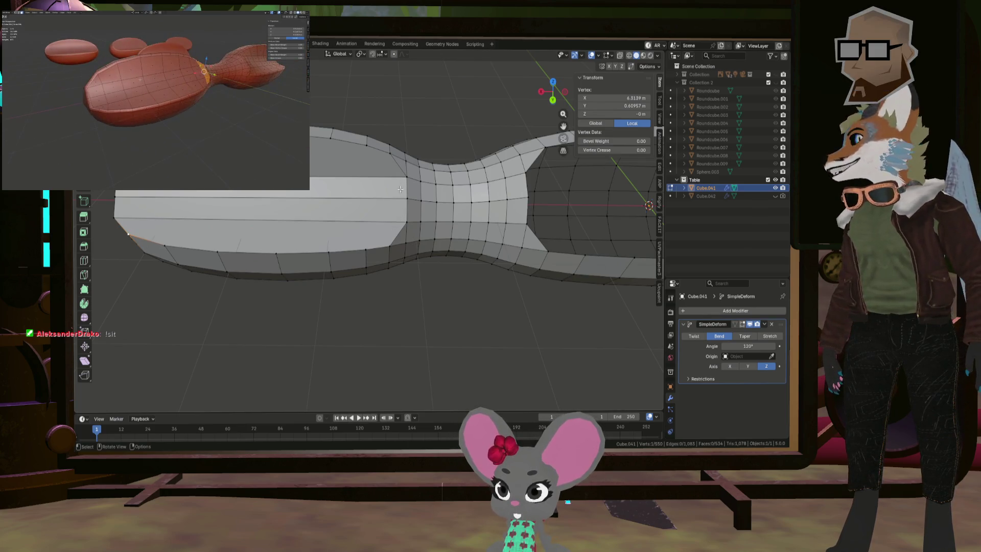
scroll(393, 205, down, 2)
scroll(388, 215, down, 2)
scroll(378, 235, down, 1)
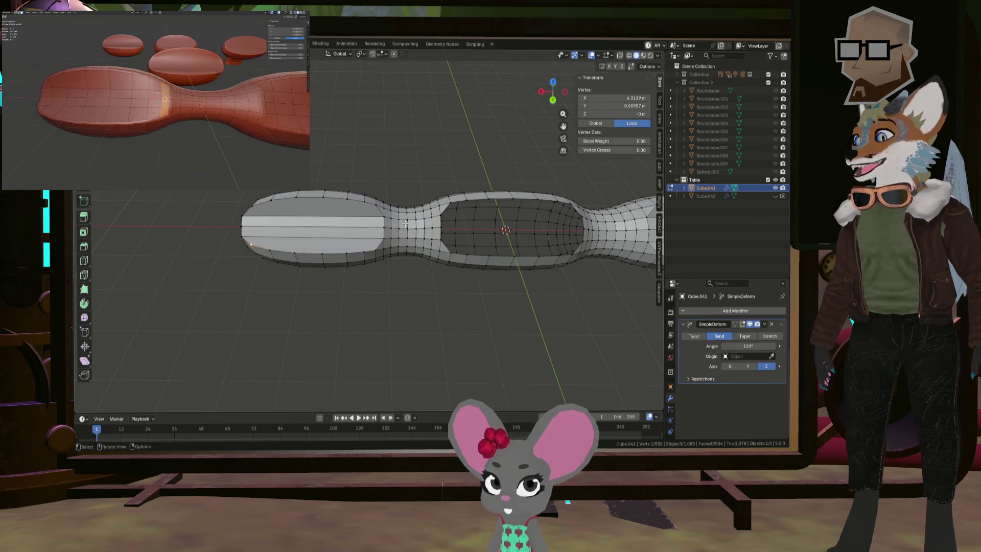
middle_drag(407, 226, 463, 241)
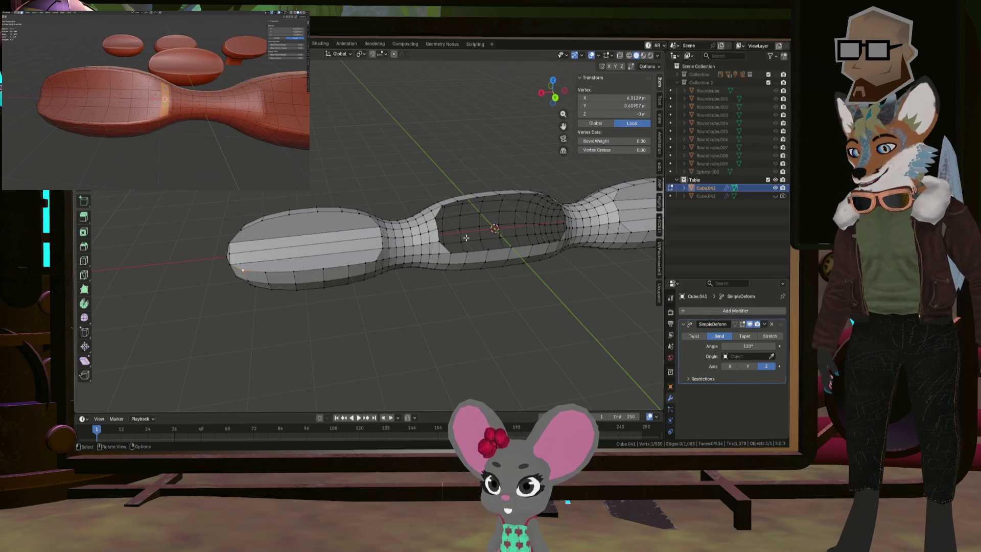
- Undo the hollowing edits back to the plain bulbous table mesh
key(ctrl+z)
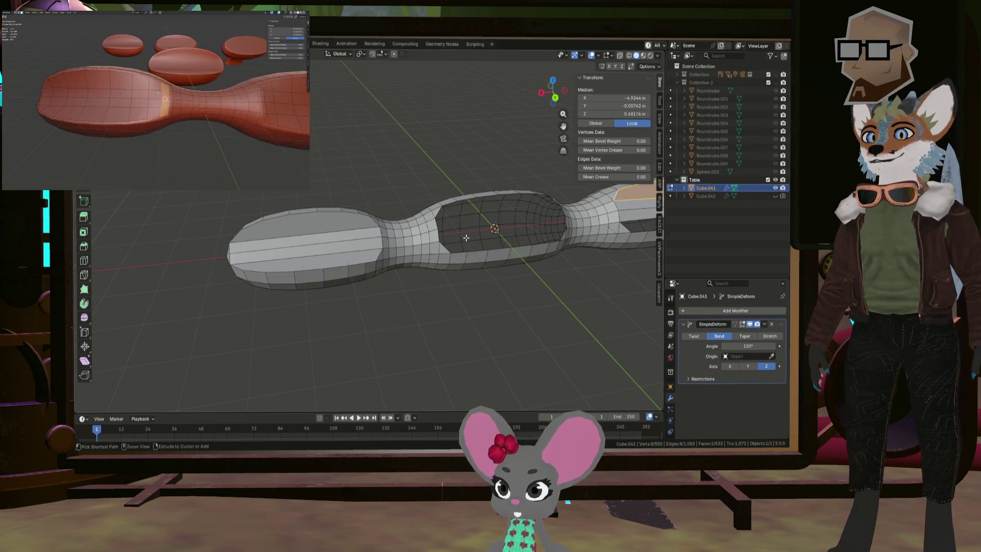
key(ctrl+z)
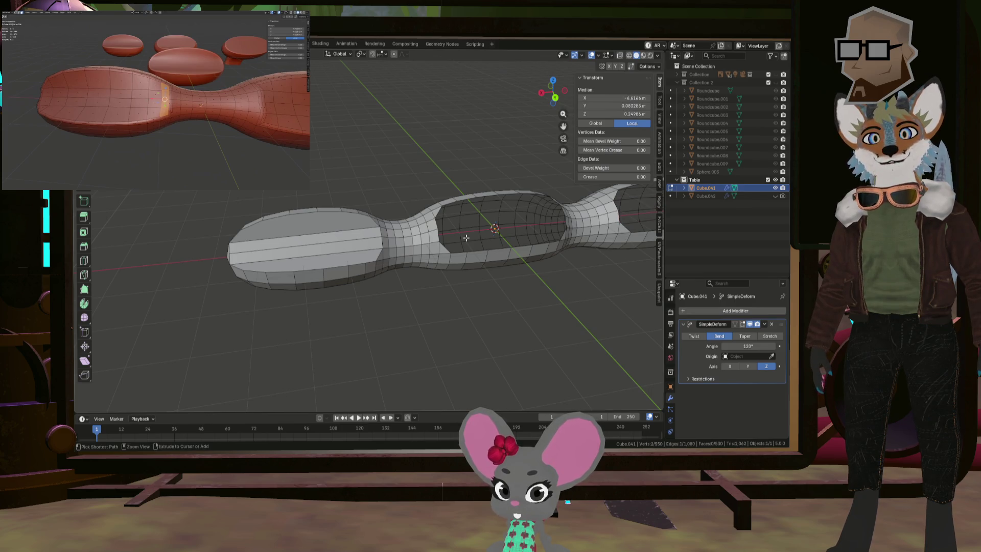
key(ctrl+z)
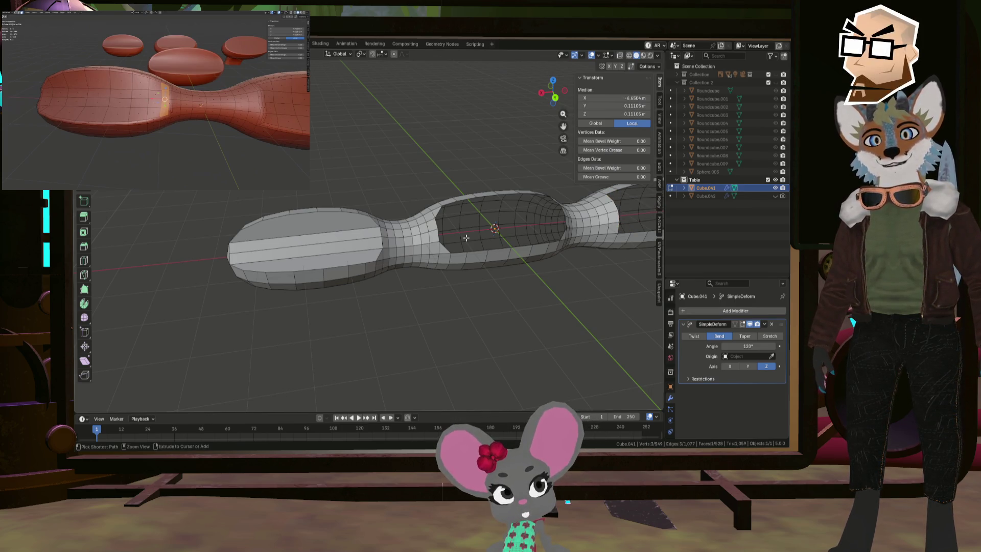
key(ctrl+z)
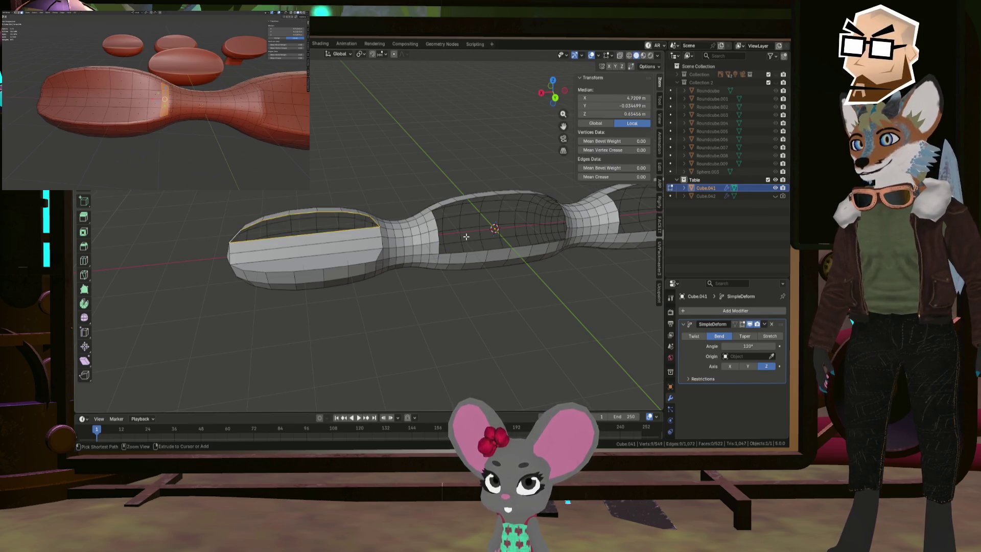
key(ctrl+z)
key(ctrl+z)
key(ctrl+z)
key(ctrl+z)
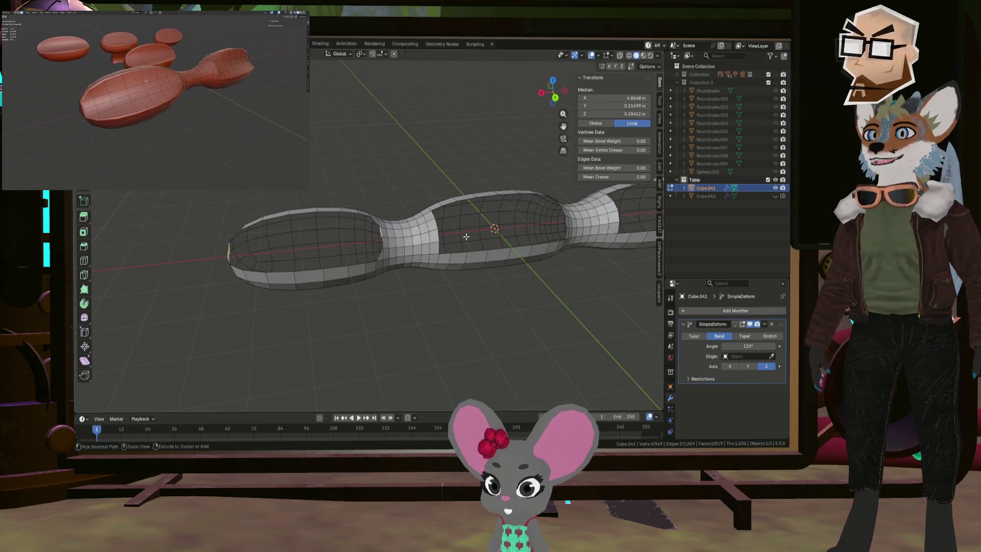
key(ctrl+z)
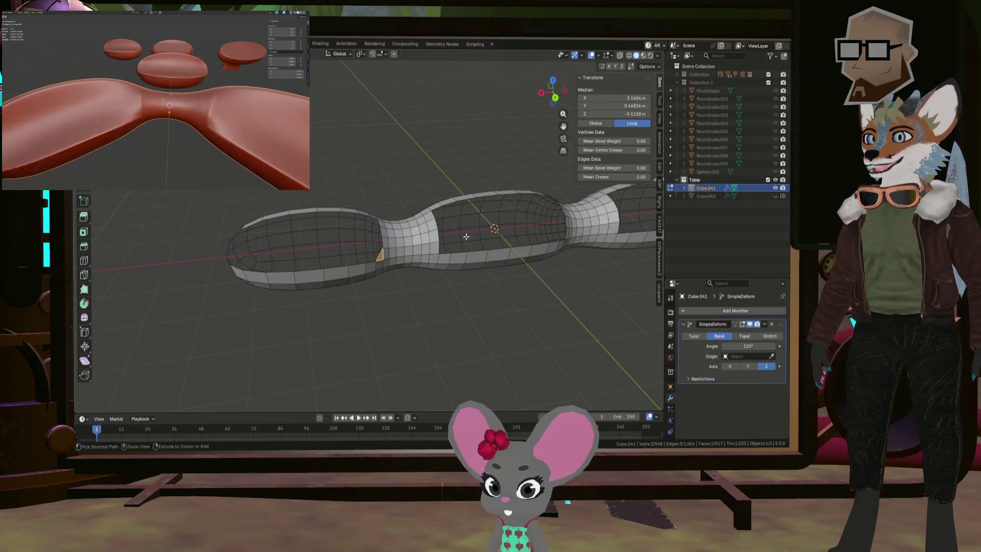
key(ctrl+z)
click(479, 278)
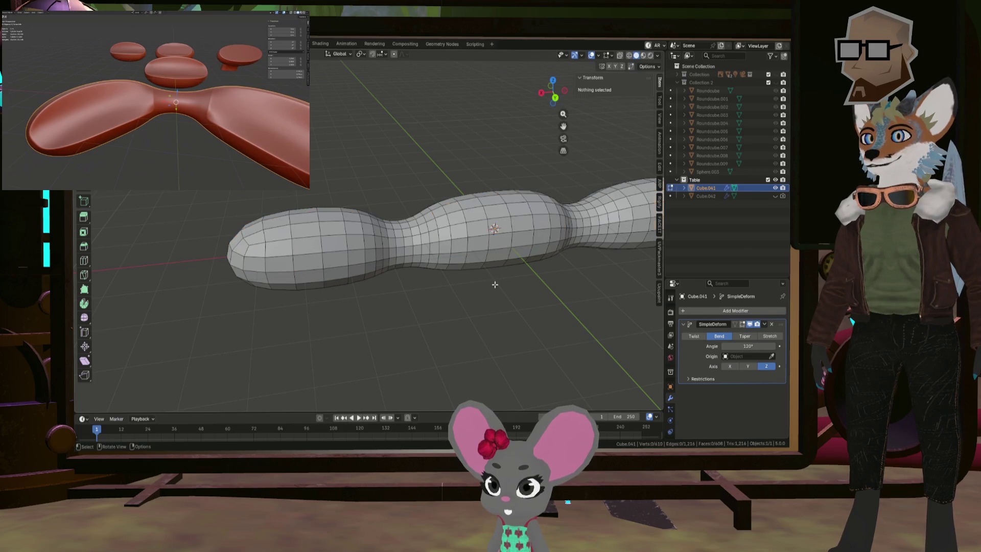
key(ctrl+z)
key(ctrl+z)
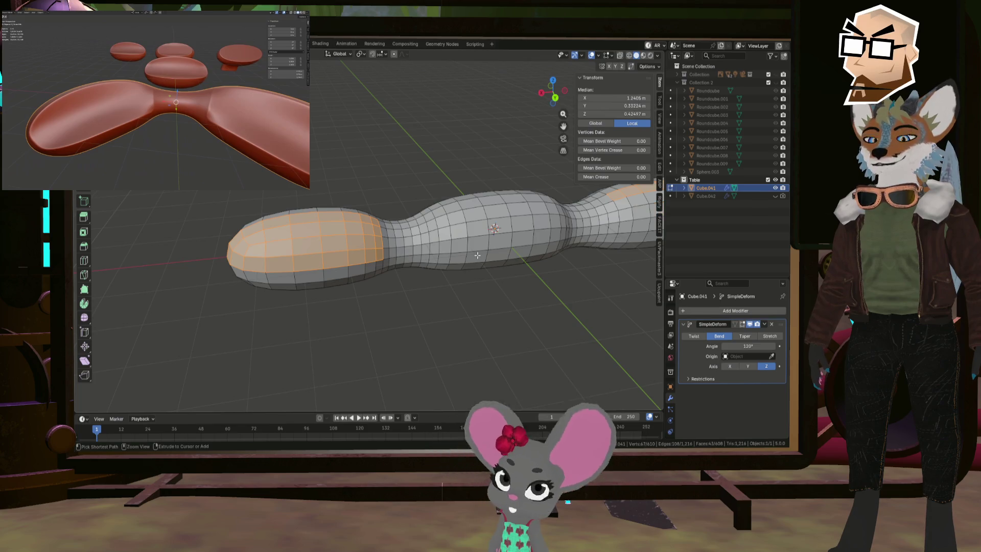
- Undo the leftover face selection and return to Object Mode
key(ctrl+z)
key(ctrl+z)
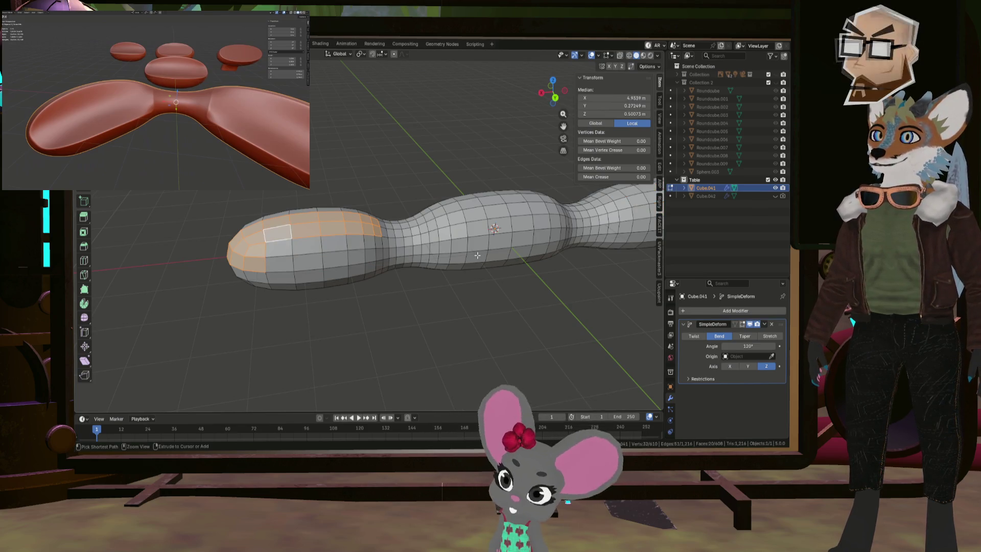
key(ctrl+z)
key(ctrl+z)
key(ctrl+z)
key(ctrl+z)
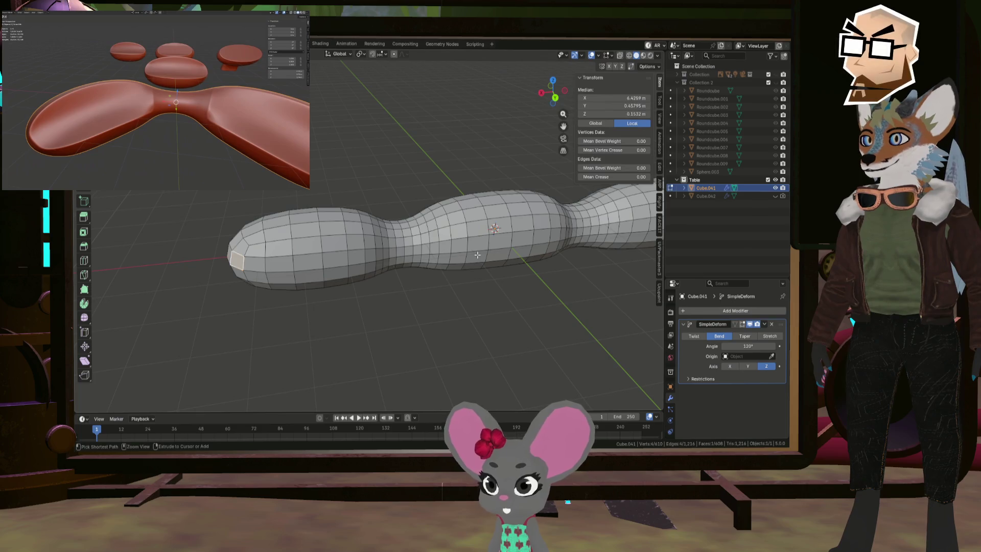
key(ctrl+z)
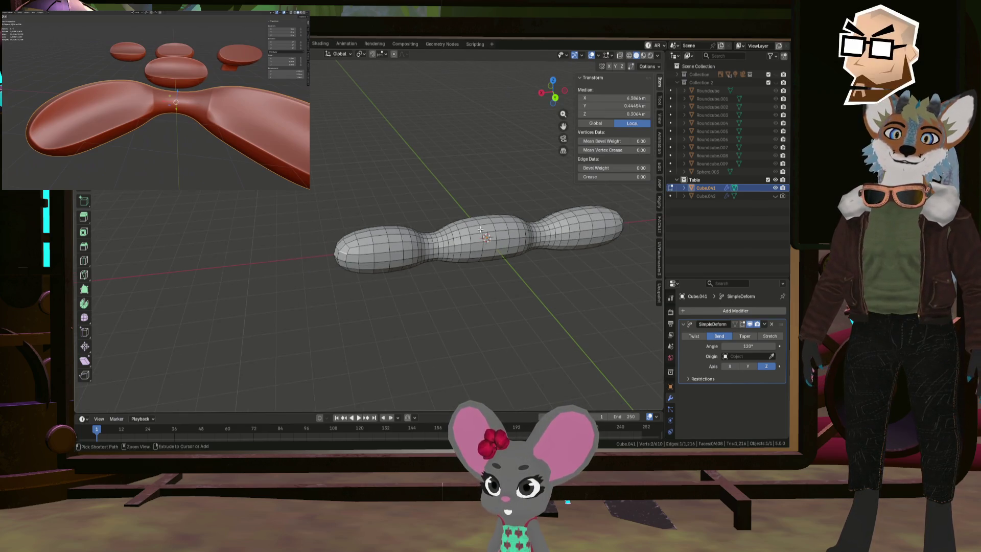
key(Tab)
- Add a level-2 subdivision to the table and select the first neck's edge loop in Edit Mode
key(ctrl+2)
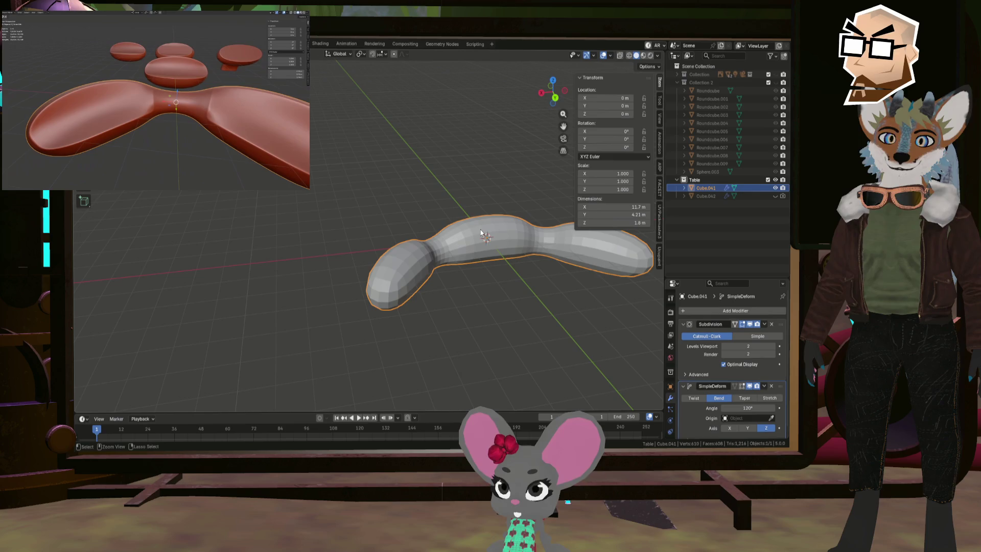
middle_drag(511, 254, 619, 281)
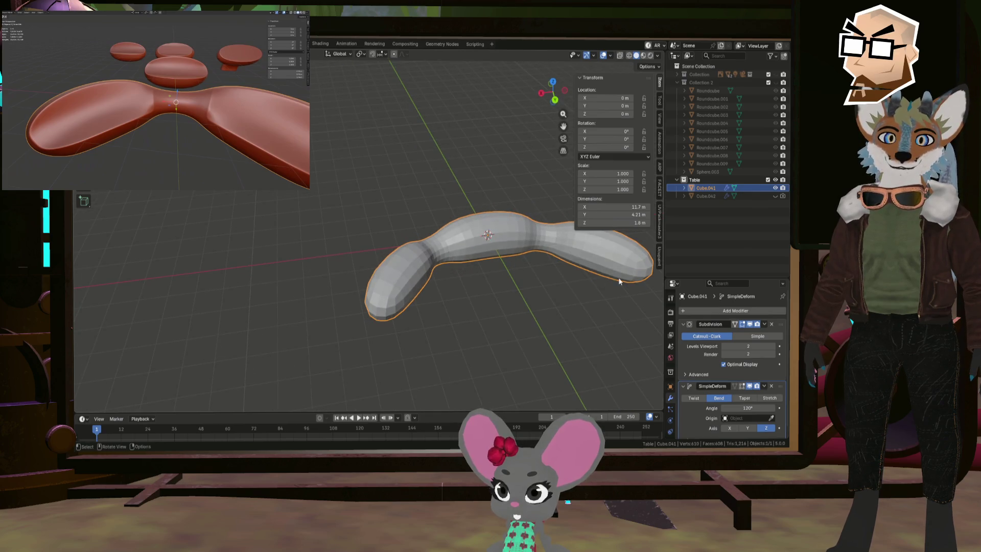
click(510, 277)
key(Tab)
middle_drag(530, 271, 408, 235)
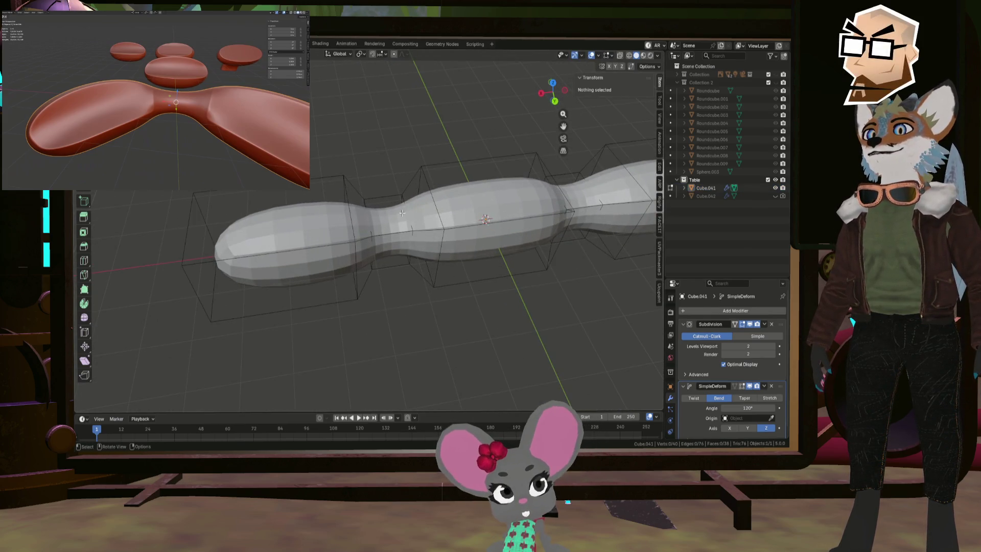
click(404, 231)
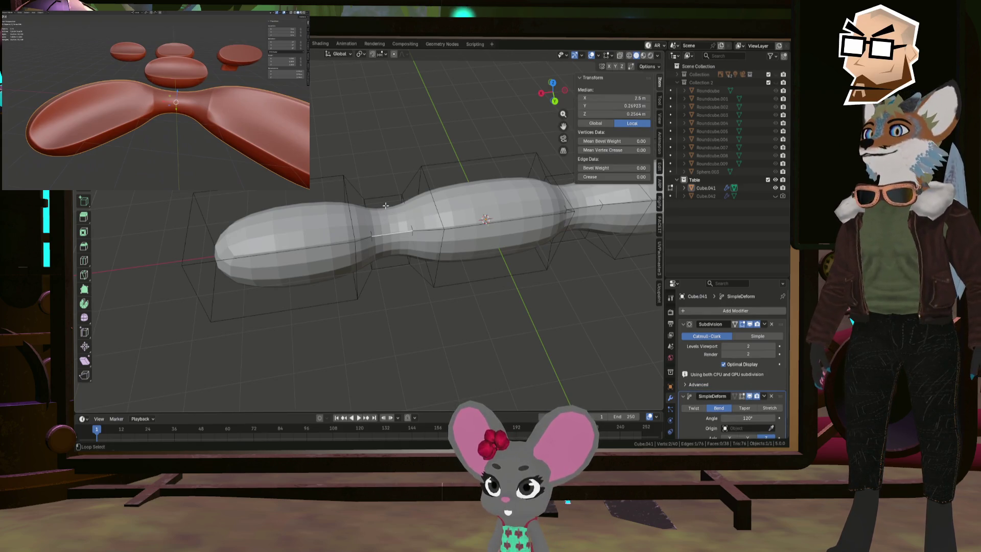
click(384, 173)
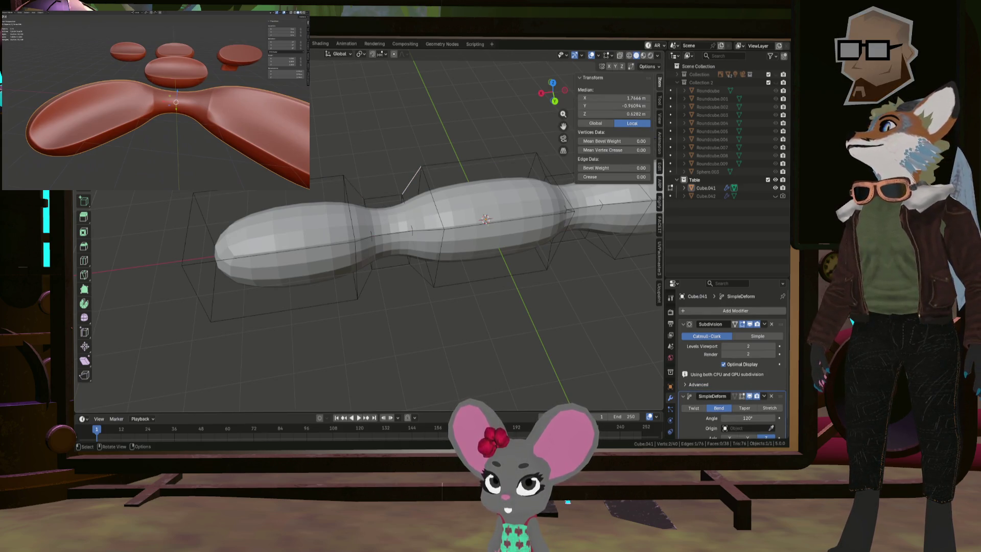
alt+click(391, 230)
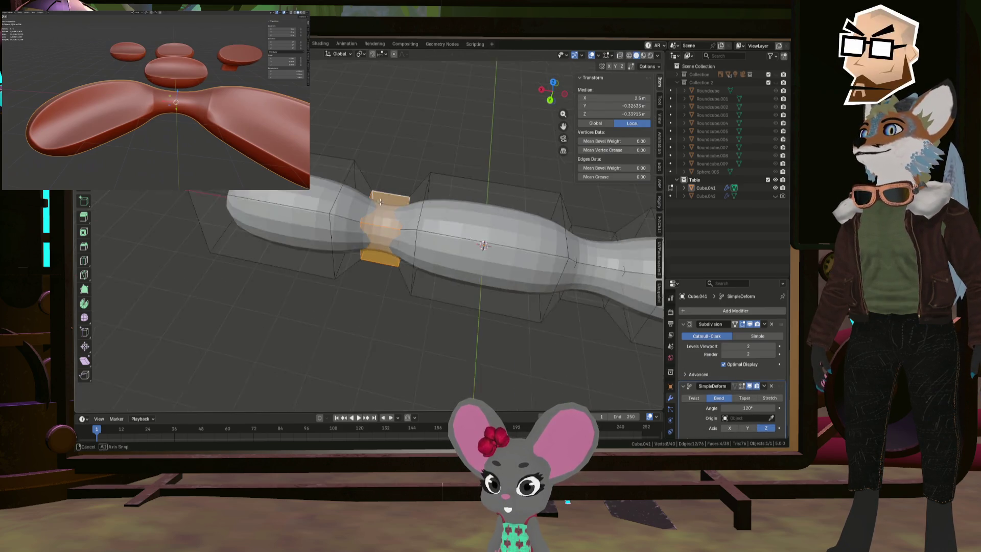
- Add the second neck loop and shrink both necks' thickness, excluding the X axis
middle_drag(391, 230, 307, 220)
alt+shift+click(463, 240)
middle_drag(463, 240, 374, 202)
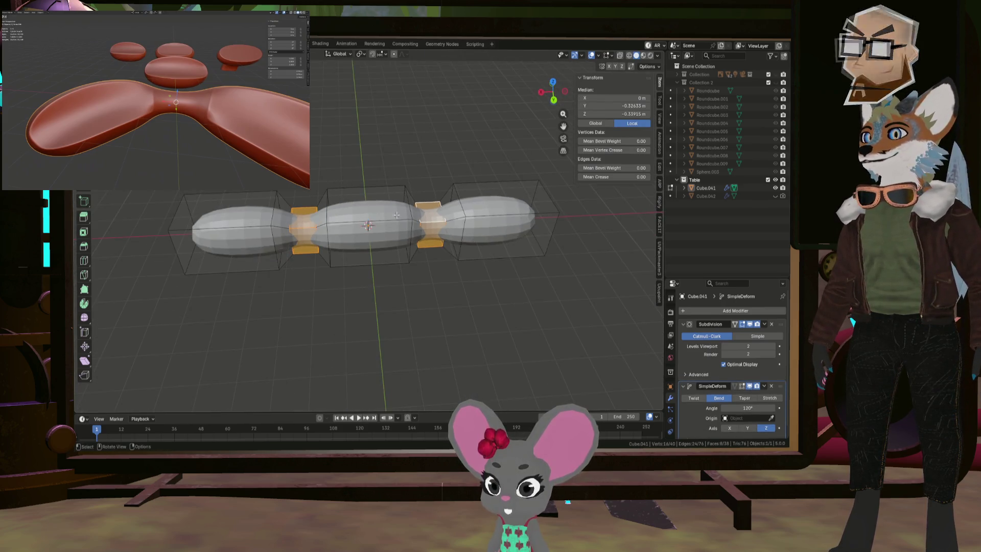
scroll(358, 209, up, 2)
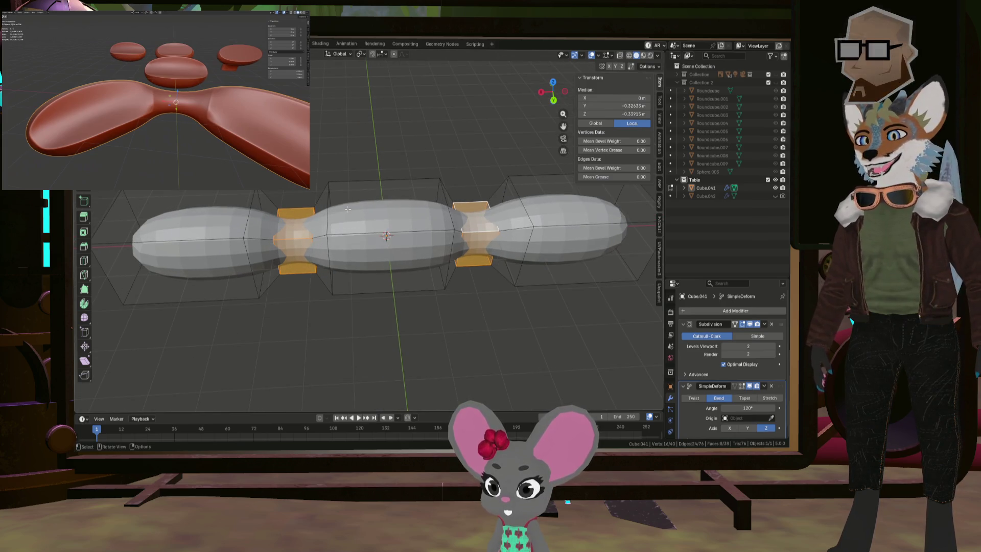
middle_drag(354, 211, 353, 197)
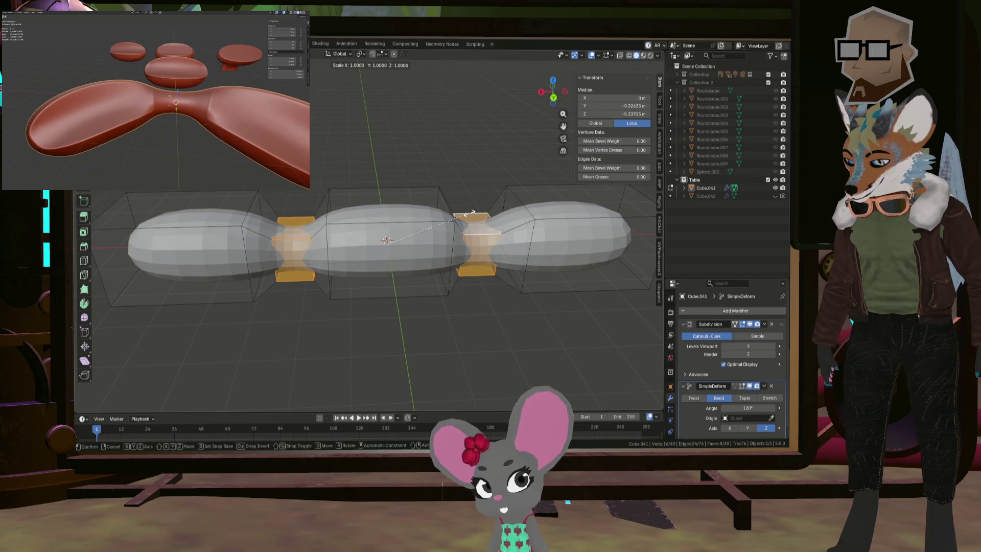
key(shift+x)
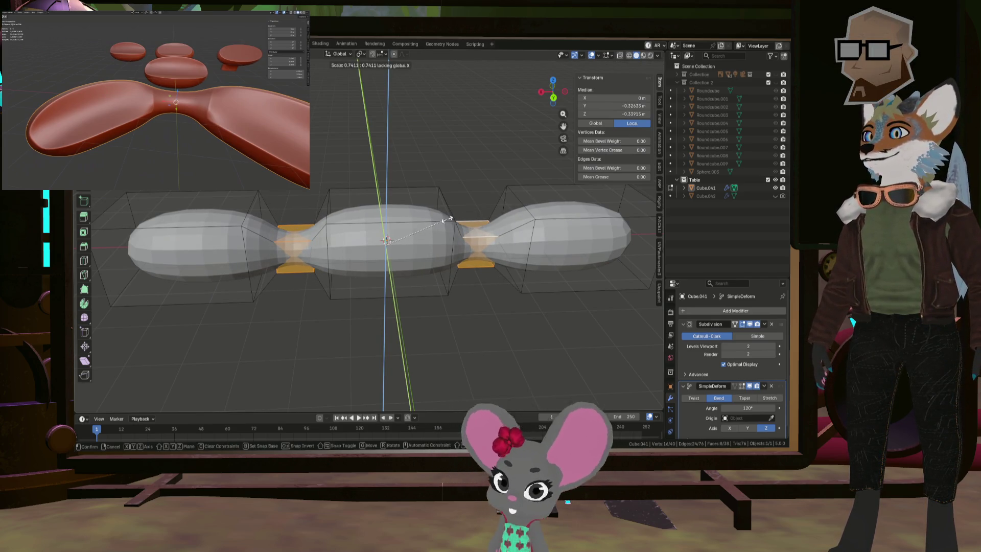
click(447, 219)
mouse_move(447, 219)
middle_down()
mouse_move(411, 197)
mouse_move(403, 231)
middle_up()
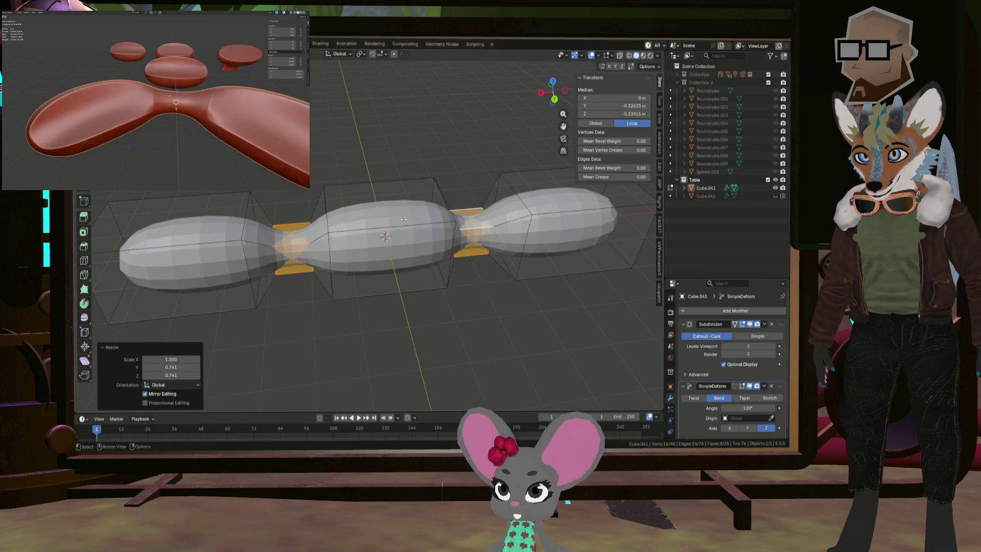
- Redo the neck scaling so both necks are 0.72 thick with length unchanged
key(ctrl+z)
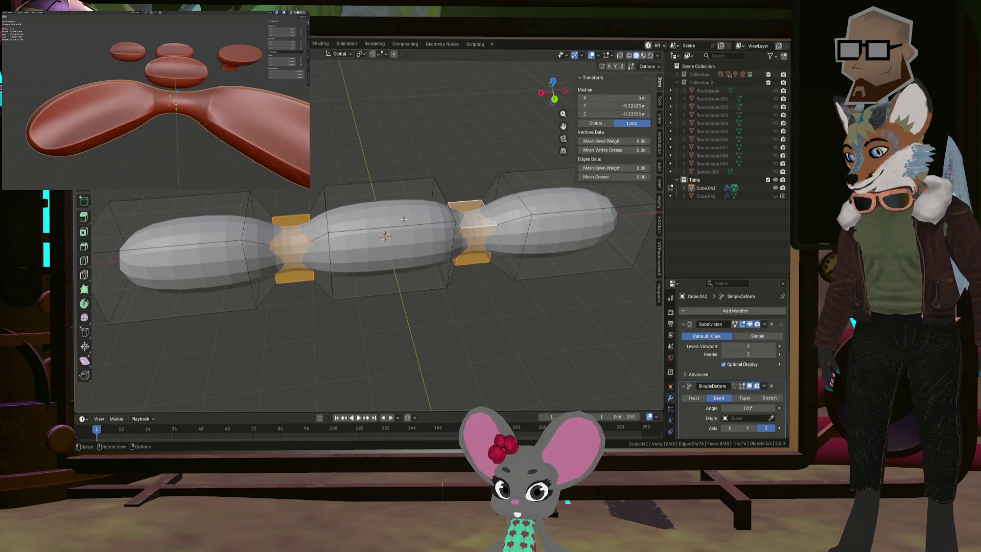
key(shift+s)
key(Escape)
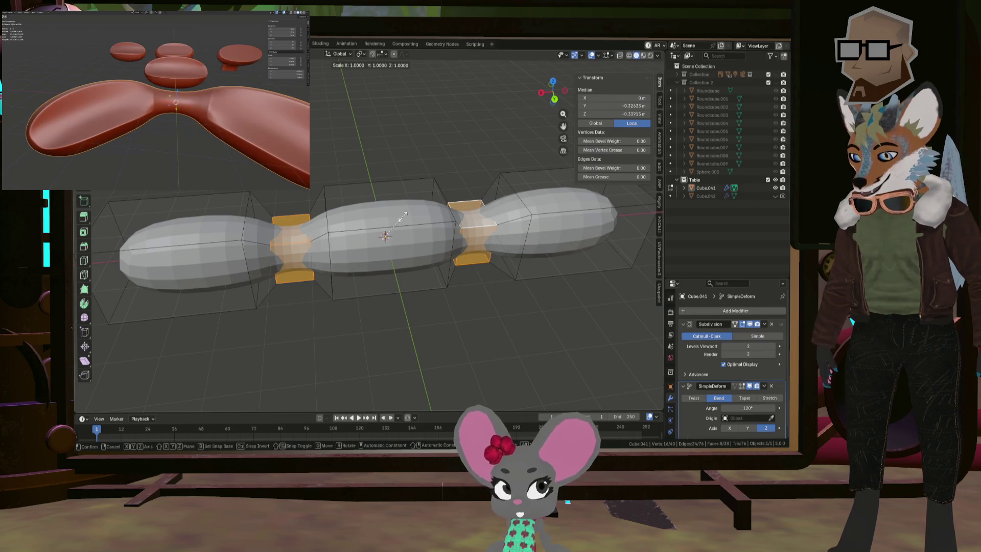
key(shift+x)
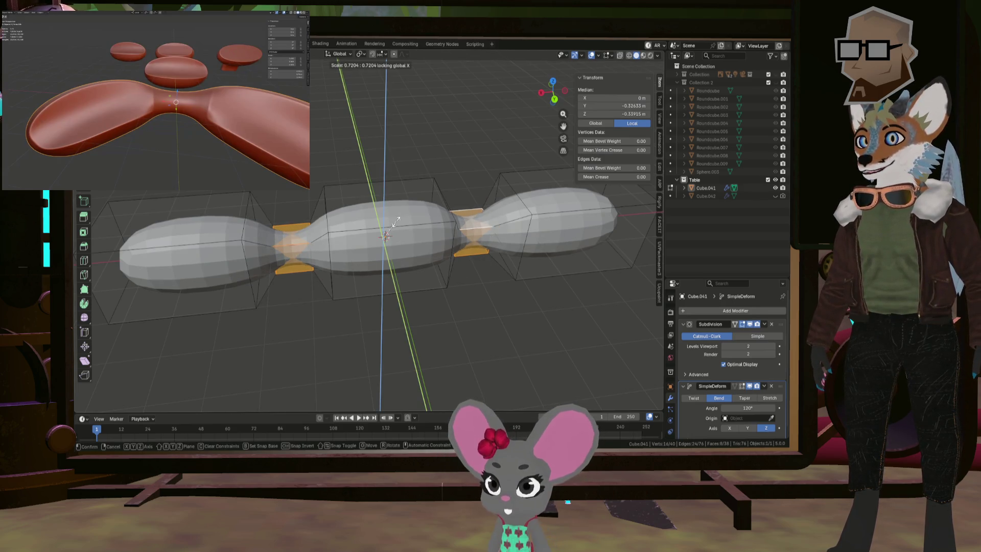
click(396, 222)
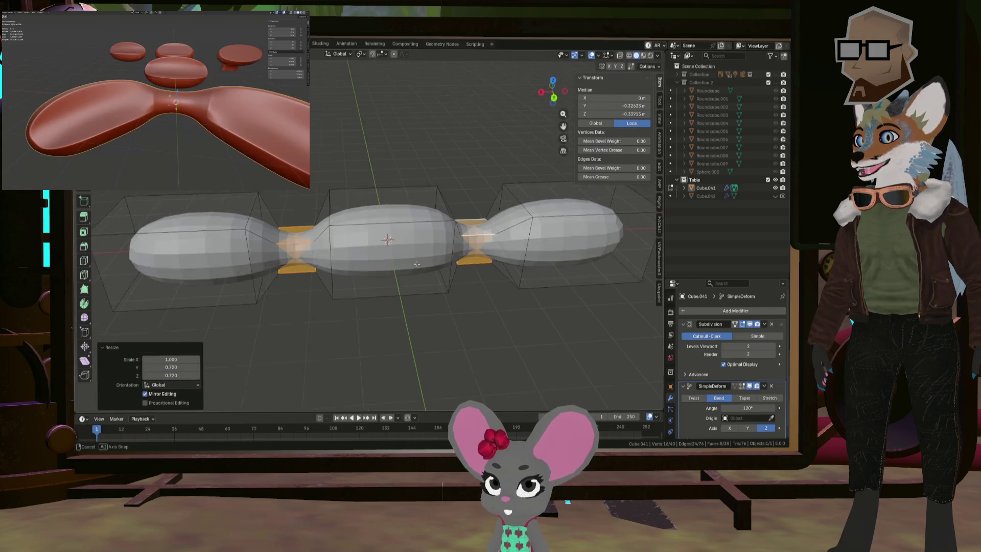
middle_drag(396, 222, 410, 246)
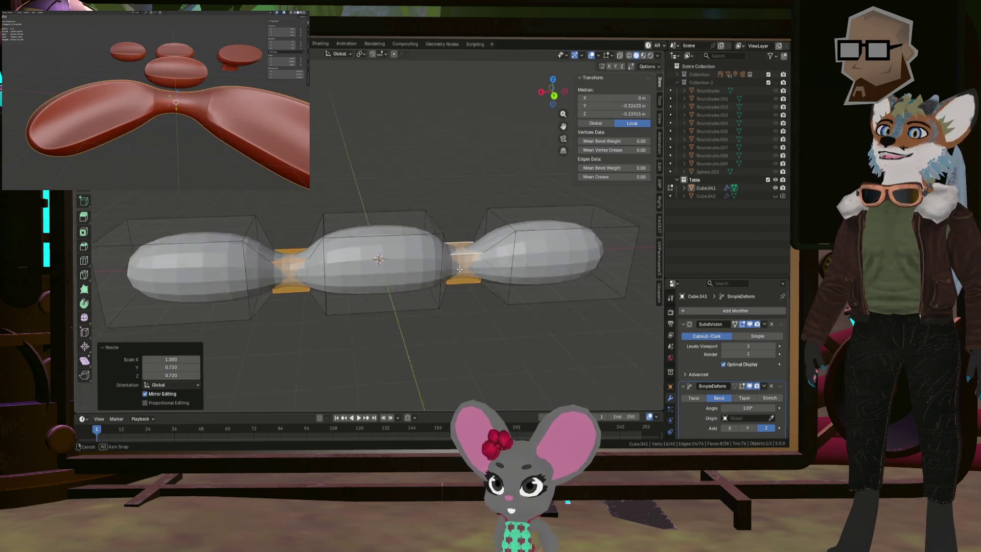
- Apply the level-2 Subdivision modifier so the table carries 608 real faces, then resume editing
mouse_move(464, 252)
middle_down()
mouse_move(467, 240)
mouse_move(329, 216)
mouse_move(429, 228)
mouse_move(420, 221)
mouse_move(431, 219)
mouse_move(409, 209)
mouse_move(408, 218)
middle_up()
middle_drag(345, 194, 394, 222)
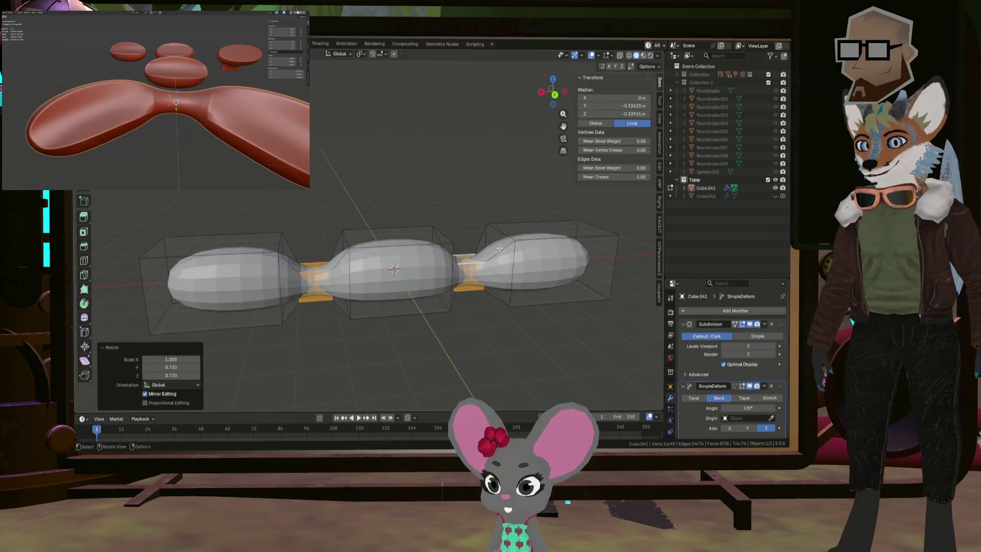
scroll(499, 248, up, 2)
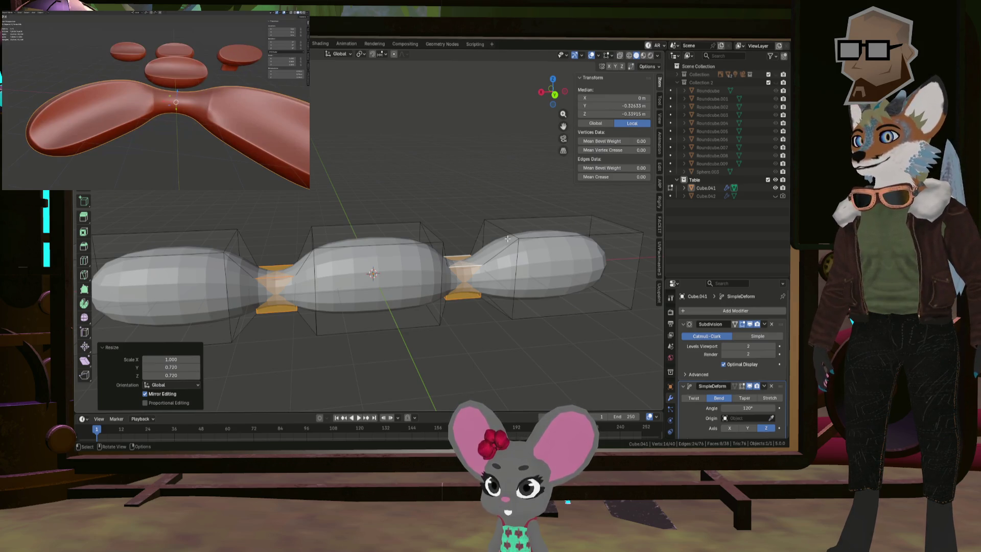
key(Tab)
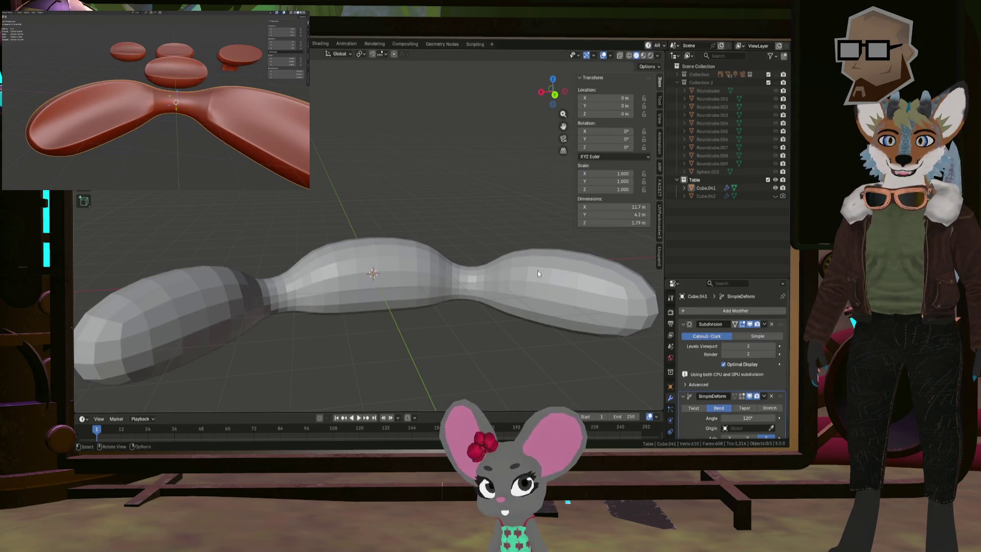
mouse_move(537, 271)
middle_down()
mouse_move(414, 239)
mouse_move(445, 244)
middle_up()
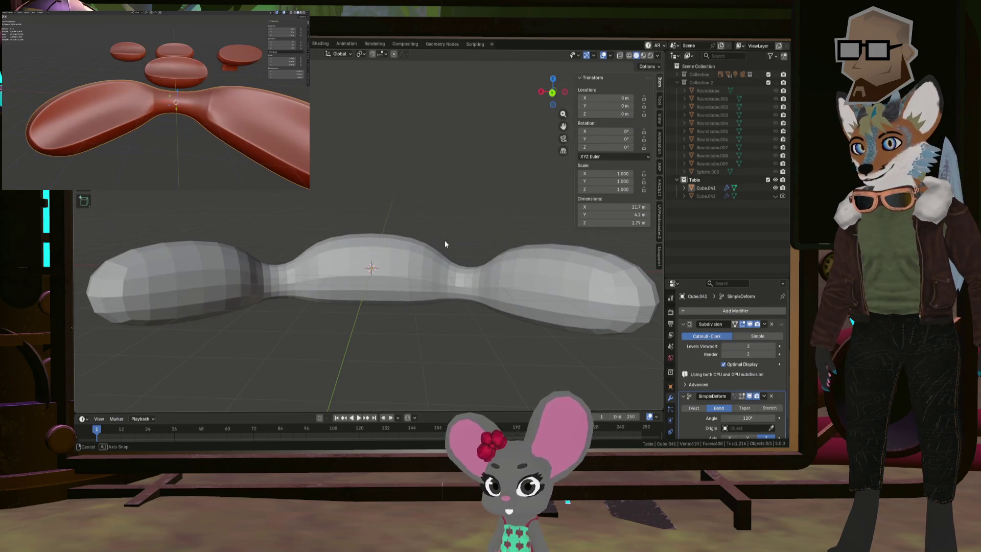
click(764, 324)
click(753, 333)
key(Tab)
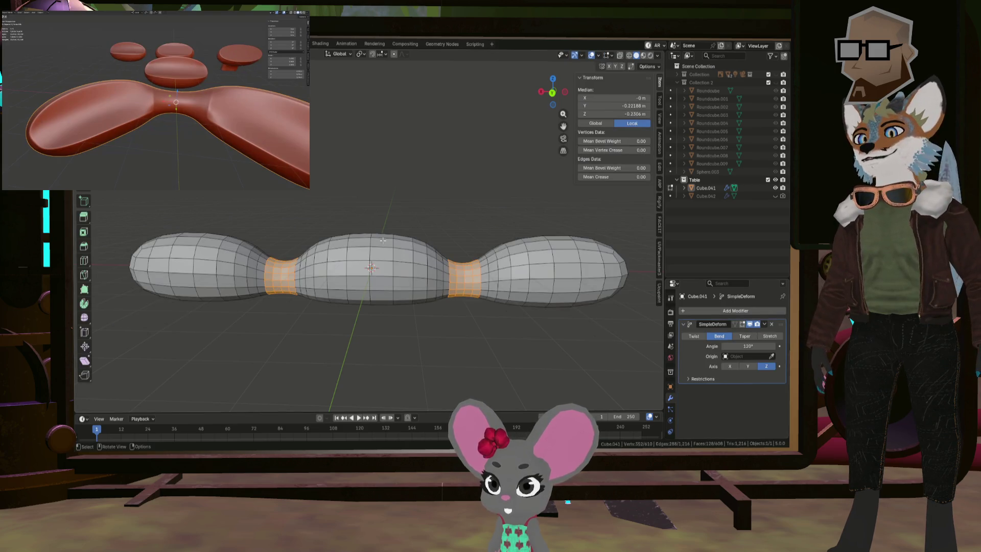
mouse_move(487, 276)
middle_down()
mouse_move(317, 258)
mouse_move(363, 252)
middle_up()
scroll(279, 265, up, 4)
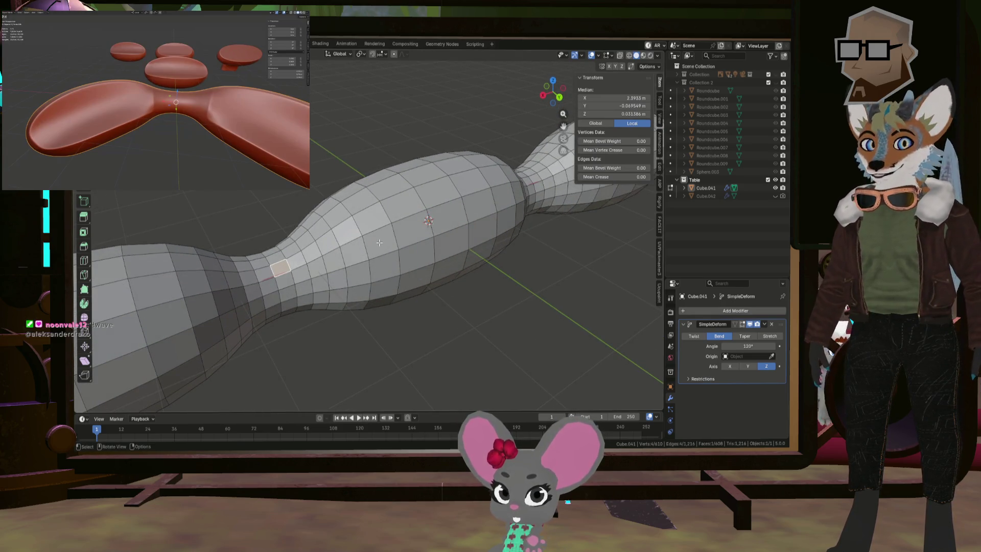
- Pick starting faces and select a shortest-path strip across the left lobe's top
mouse_move(379, 242)
middle_down()
mouse_move(286, 271)
mouse_move(235, 307)
mouse_move(388, 255)
middle_up()
scroll(347, 250, down, 4)
scroll(250, 285, up, 3)
click(230, 315)
ctrl+click(201, 312)
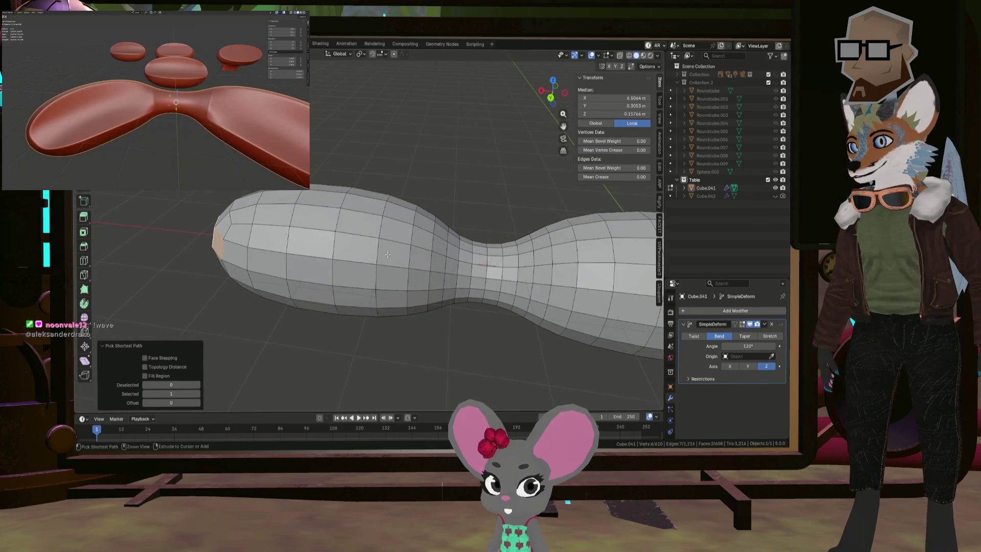
ctrl+click(424, 225)
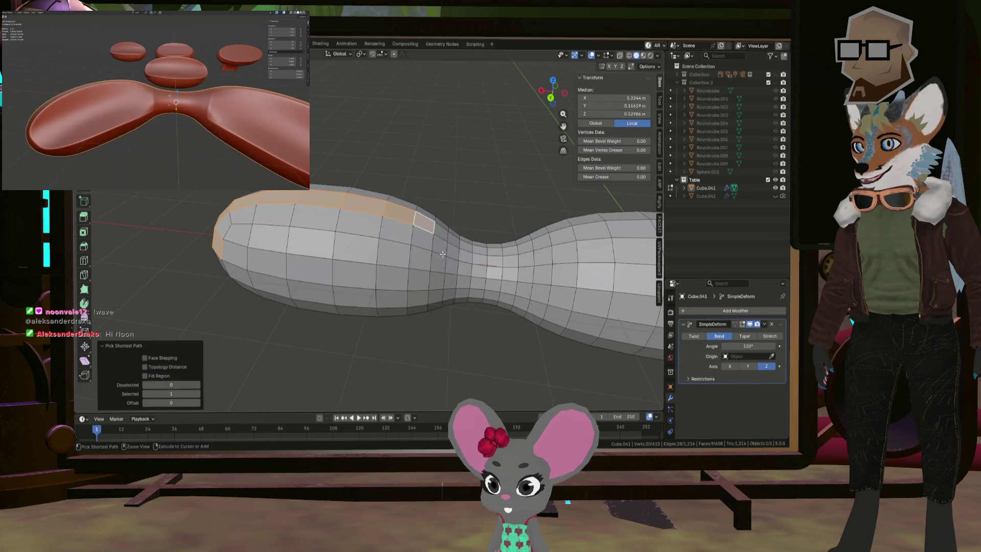
- Add further rows of top faces toward the left end and begin on the right lobe
mouse_move(417, 299)
middle_down()
mouse_move(211, 277)
mouse_move(381, 271)
middle_up()
ctrl+click(211, 277)
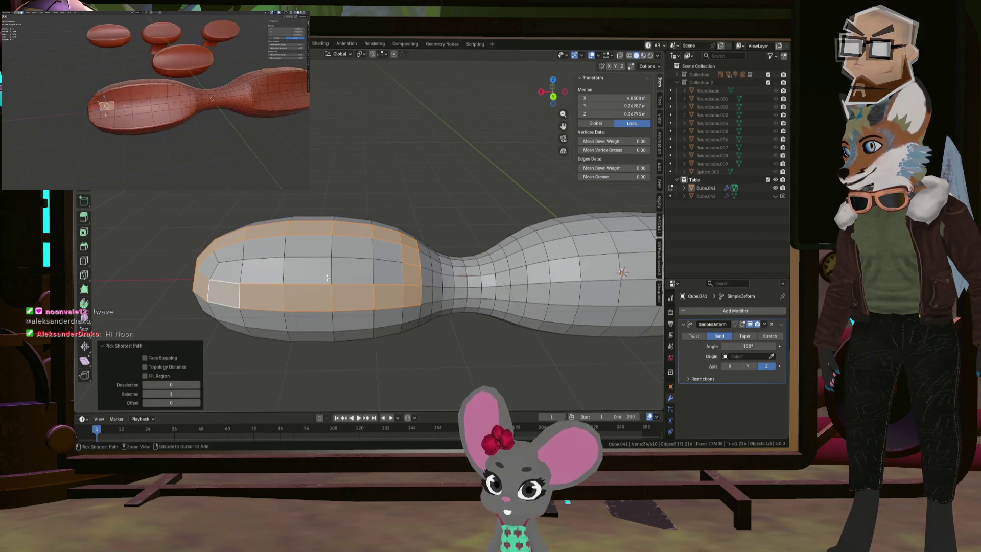
ctrl+click(260, 270)
middle_drag(261, 270, 380, 259)
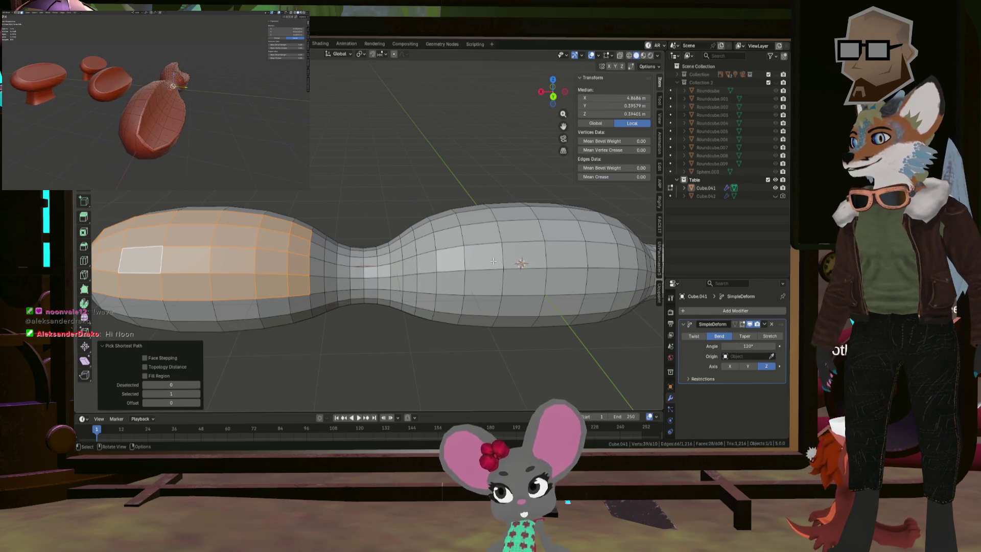
scroll(493, 261, down, 2)
scroll(493, 261, down, 4)
mouse_move(493, 261)
middle_down()
mouse_move(506, 262)
mouse_move(452, 225)
middle_up()
scroll(506, 263, up, 4)
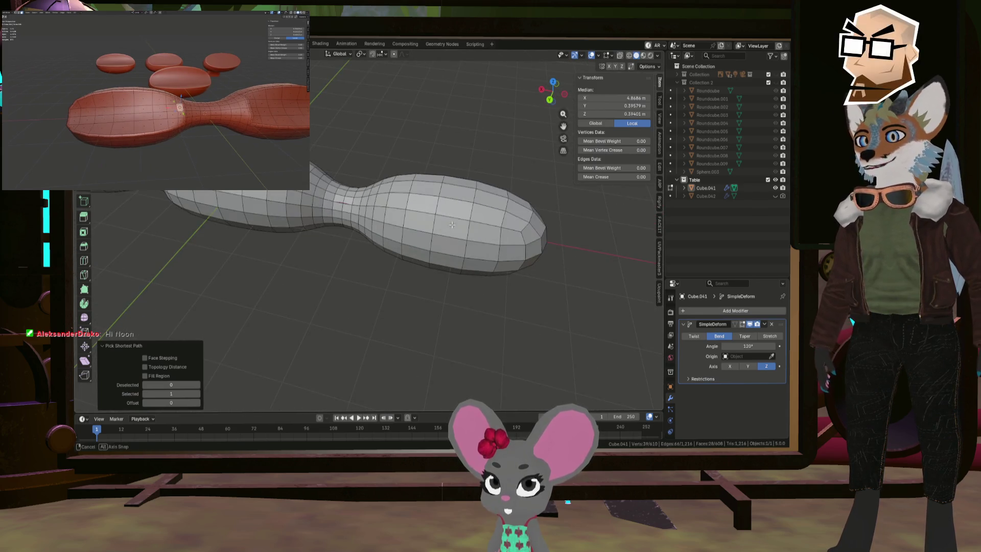
shift+click(452, 248)
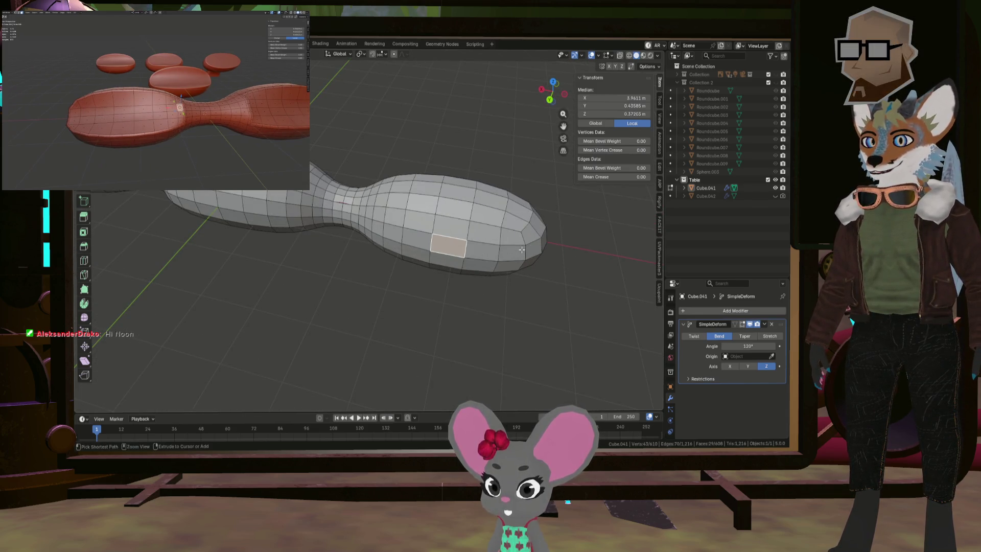
- Add shortest-path strips of top faces across the right lobe and its end
ctrl+click(522, 250)
middle_drag(522, 249, 553, 238)
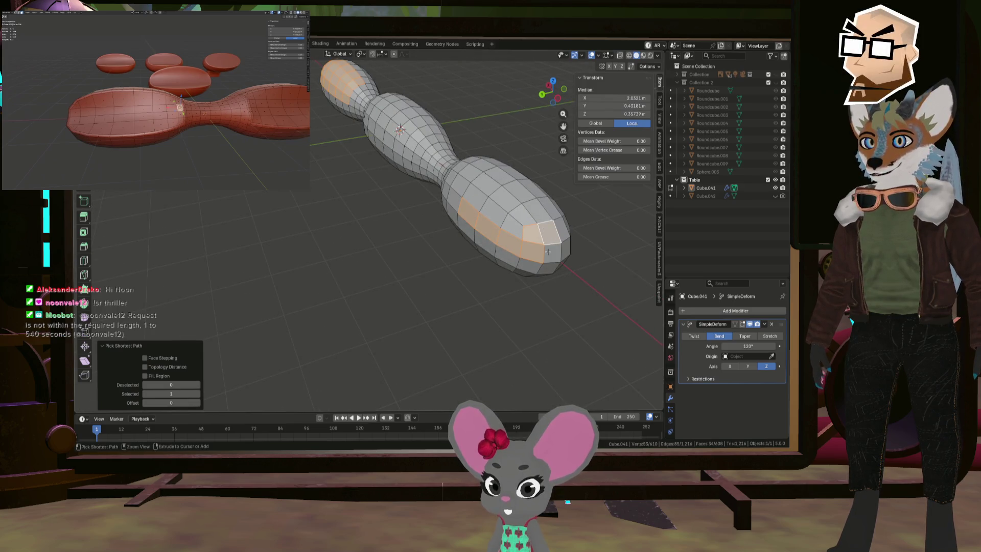
ctrl+click(474, 165)
middle_drag(475, 165, 488, 160)
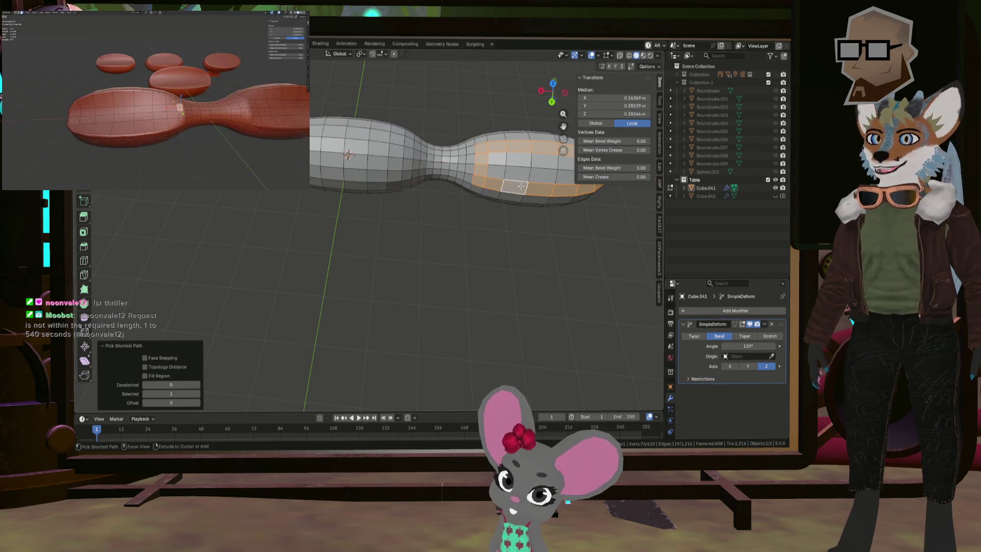
middle_drag(526, 170, 420, 176)
ctrl+click(420, 176)
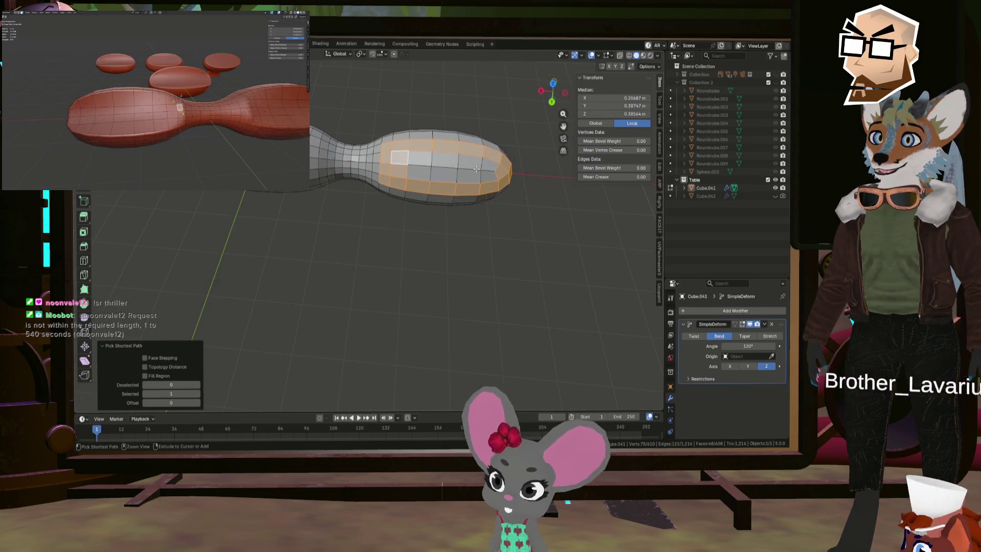
scroll(409, 177, up, 2)
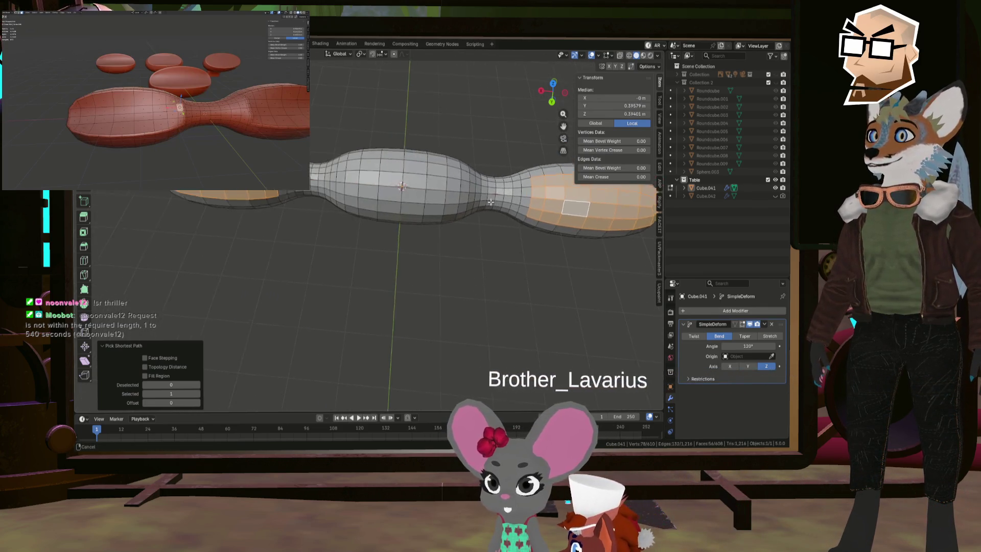
scroll(388, 179, up, 2)
scroll(367, 181, up, 2)
scroll(347, 183, down, 3)
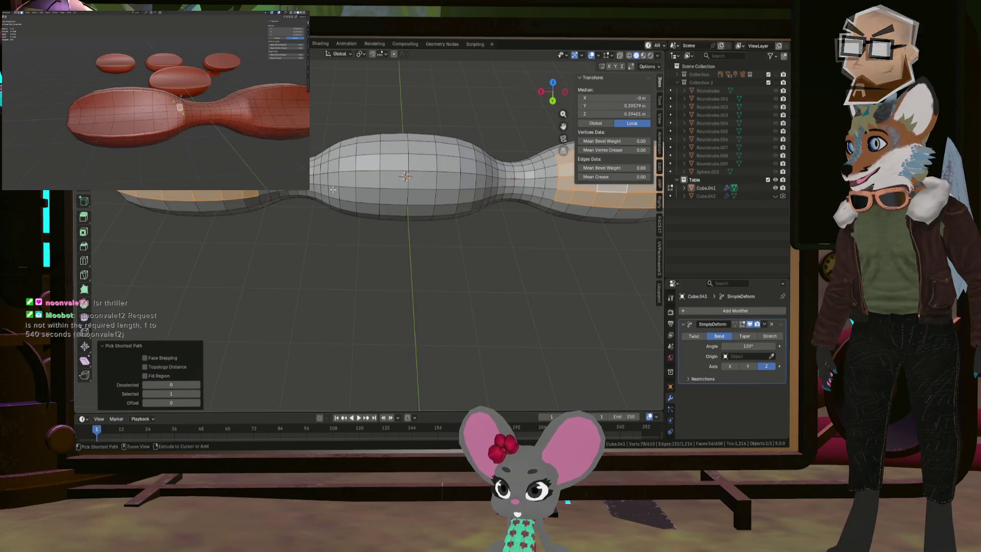
- Add the centre lobe's top faces, undoing the stray front-row picks
ctrl+click(334, 191)
key(ctrl+z)
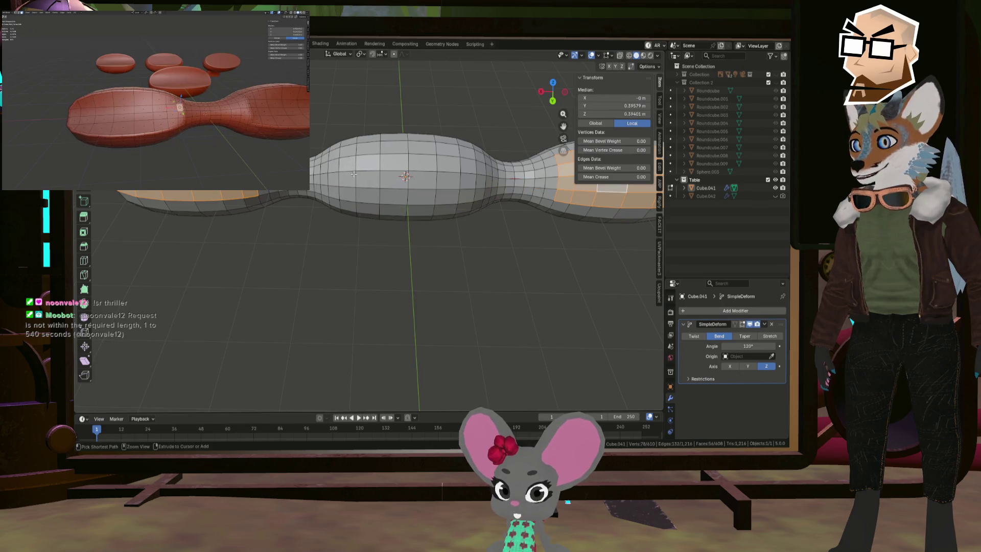
shift+click(331, 190)
ctrl+click(335, 156)
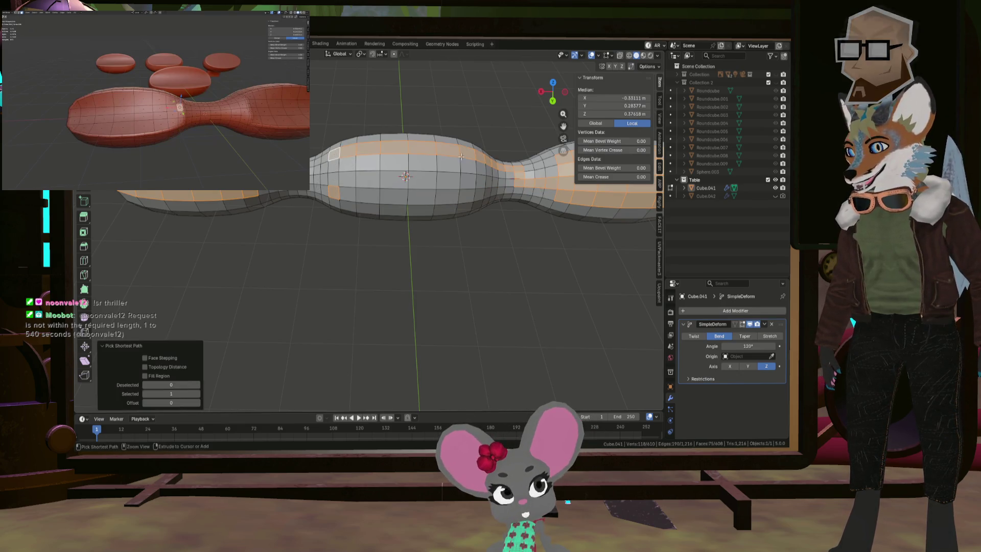
key(ctrl+z)
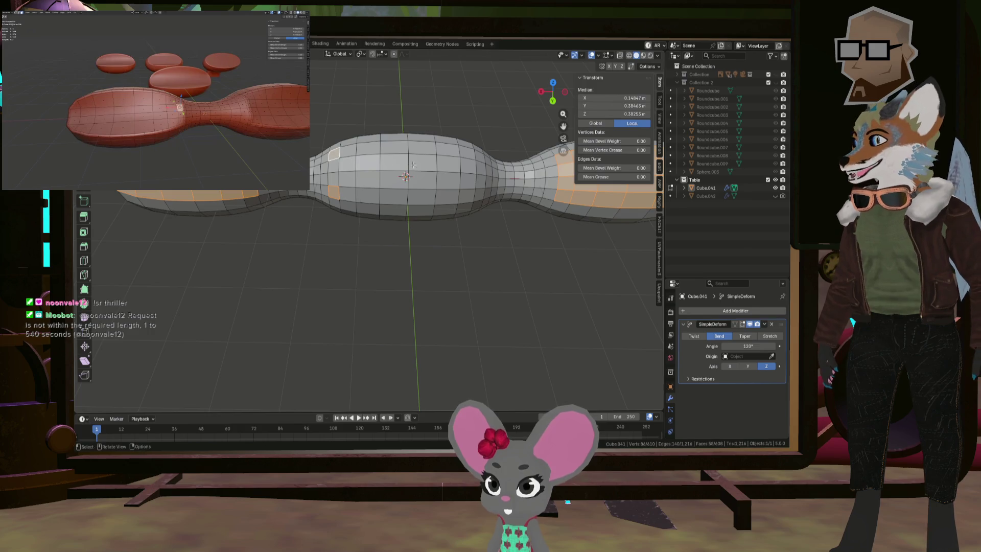
ctrl+click(480, 156)
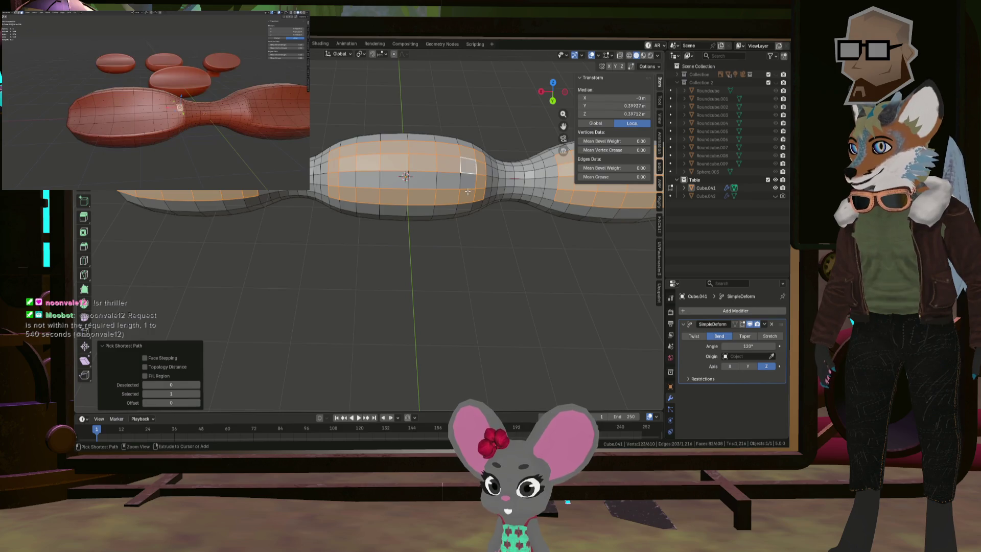
mouse_move(370, 174)
middle_down()
mouse_move(395, 161)
mouse_move(385, 160)
mouse_move(384, 143)
middle_up()
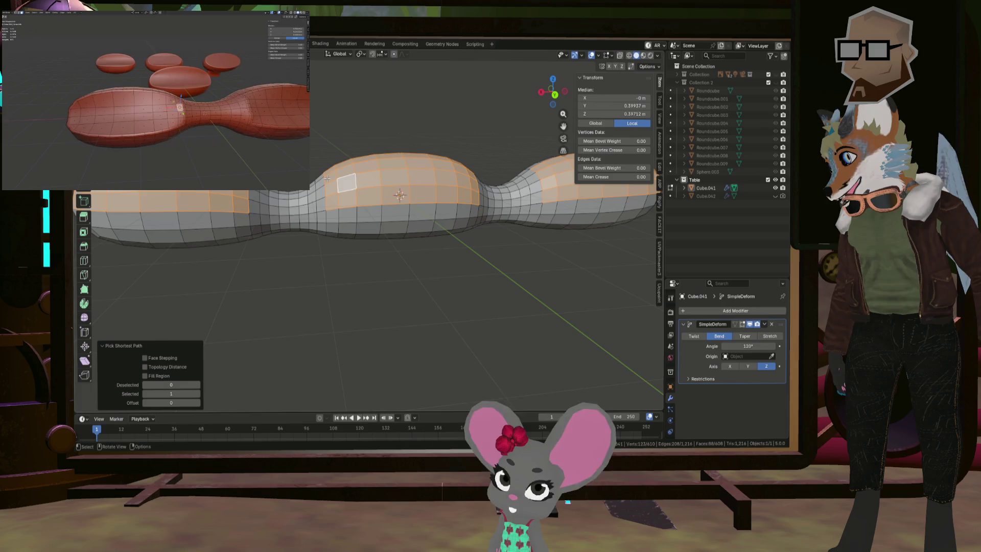
middle_drag(327, 178, 453, 171)
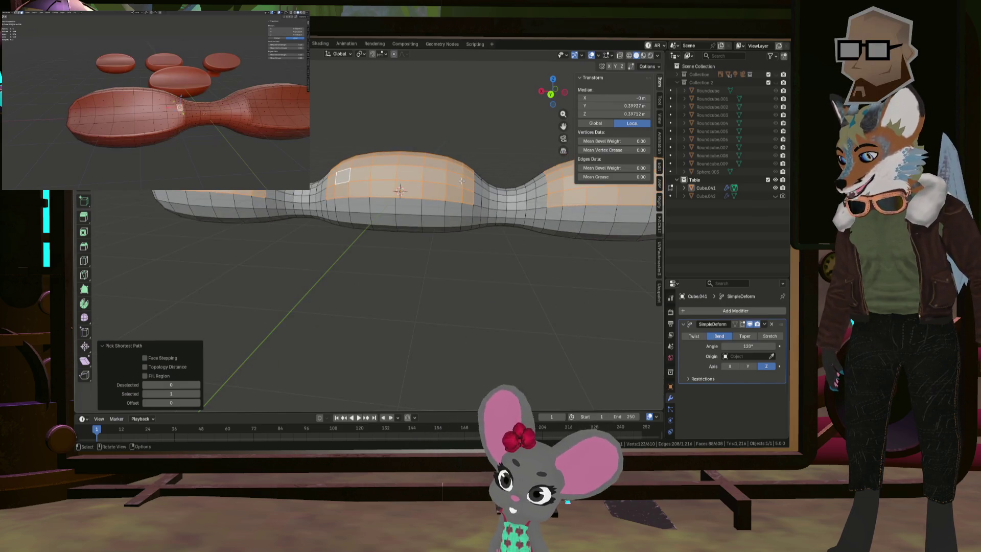
- Delete the selected top faces to open all three lobes
key(x)
click(513, 197)
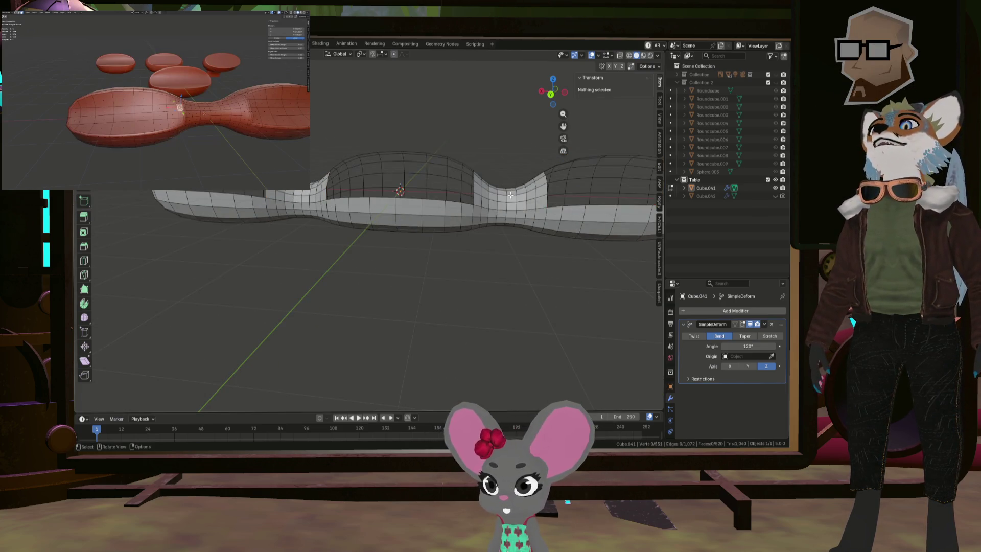
mouse_move(513, 196)
middle_down()
mouse_move(342, 184)
mouse_move(371, 168)
mouse_move(310, 172)
mouse_move(411, 146)
mouse_move(385, 234)
middle_up()
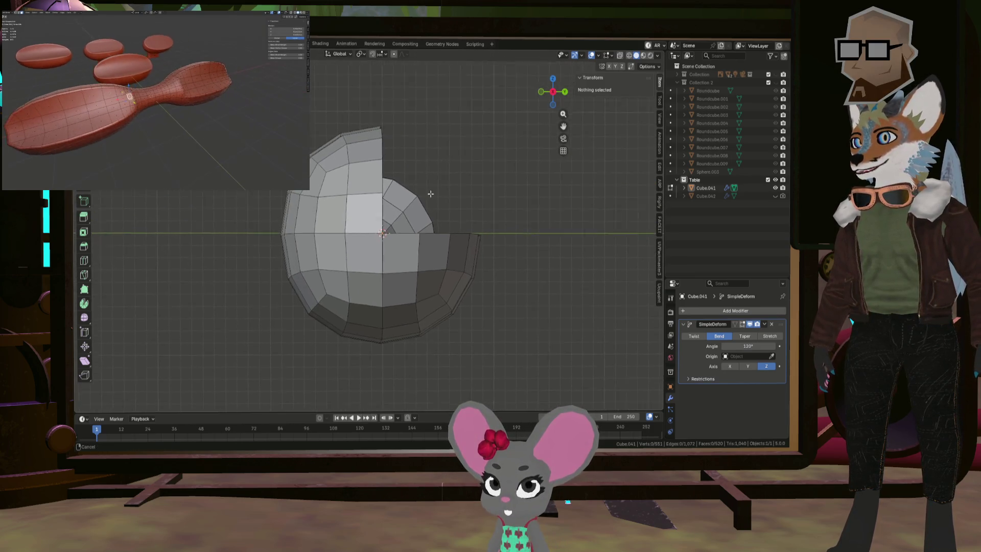
- Switch to a straight side view (numpad 3) with wireframe display
click(397, 228)
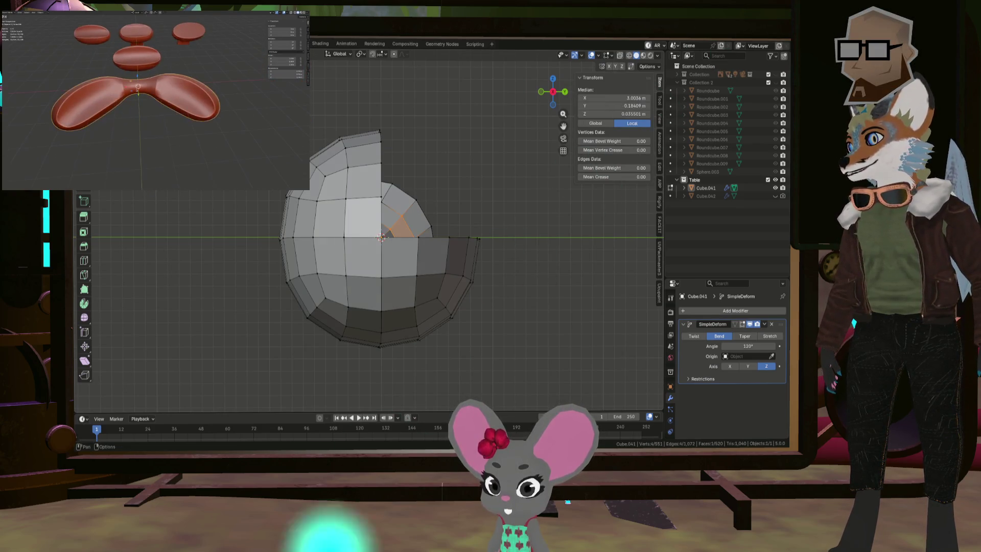
mouse_move(398, 228)
middle_down()
mouse_move(416, 193)
mouse_move(357, 211)
middle_up()
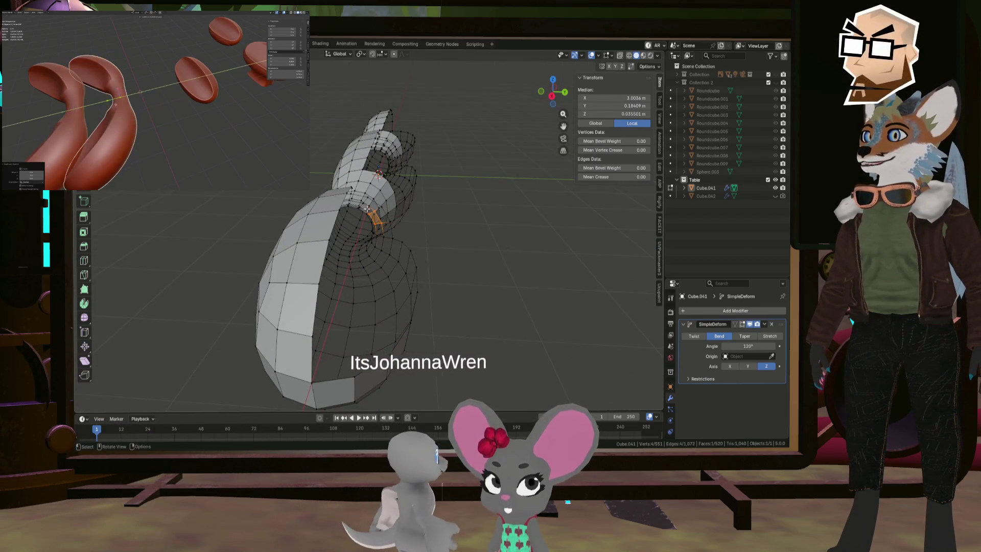
key(KP_3)
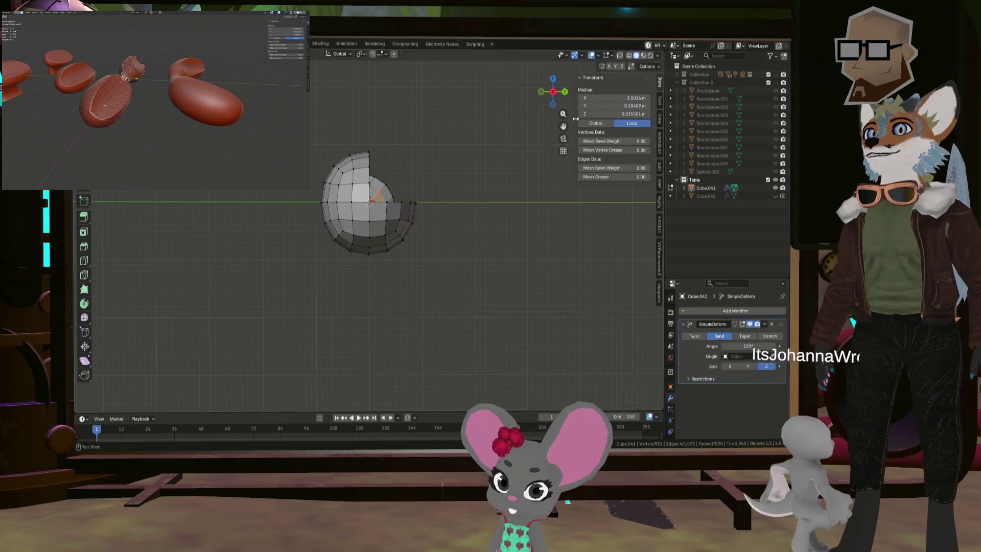
click(629, 55)
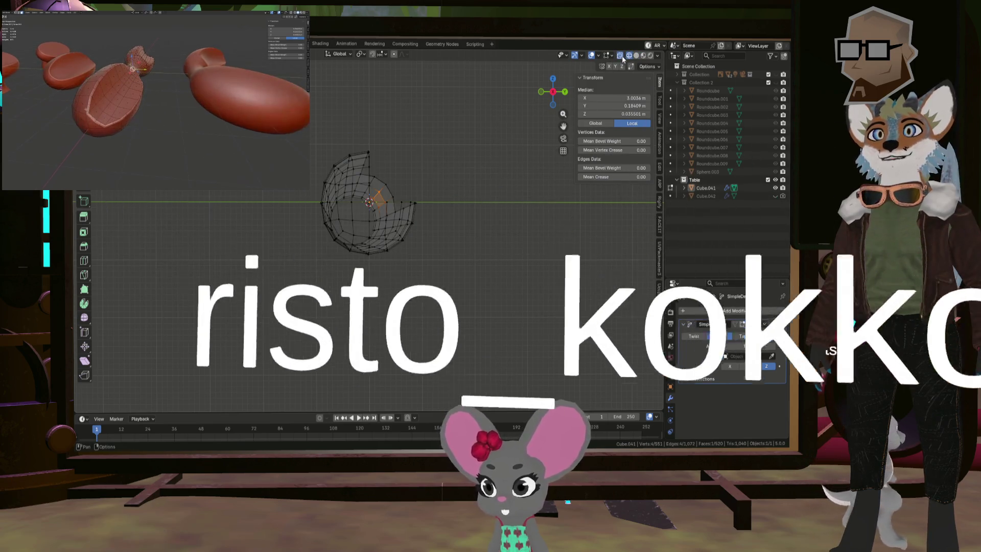
- Box-select the vertices where the ring meets the neck and move them down
scroll(378, 196, up, 4)
click(379, 196)
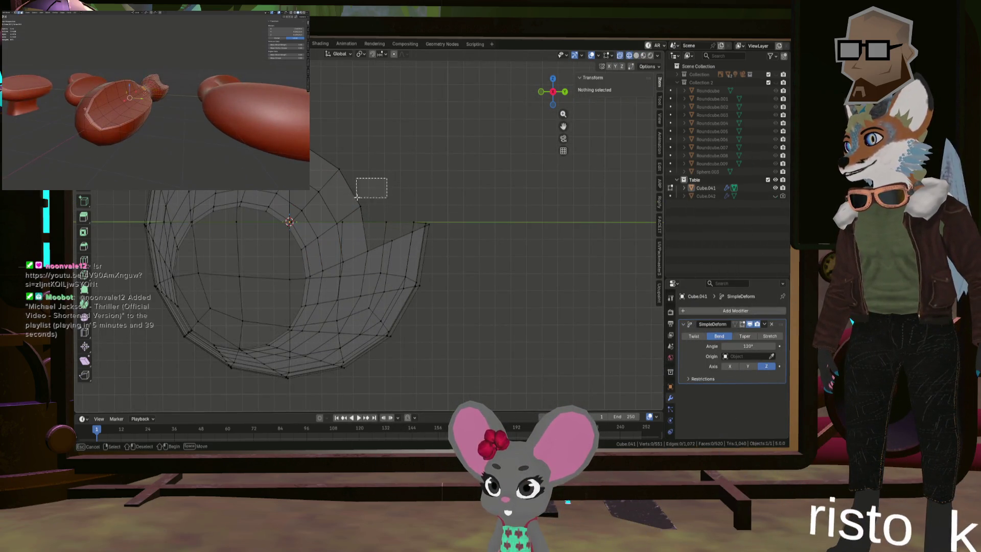
drag(356, 152, 335, 171)
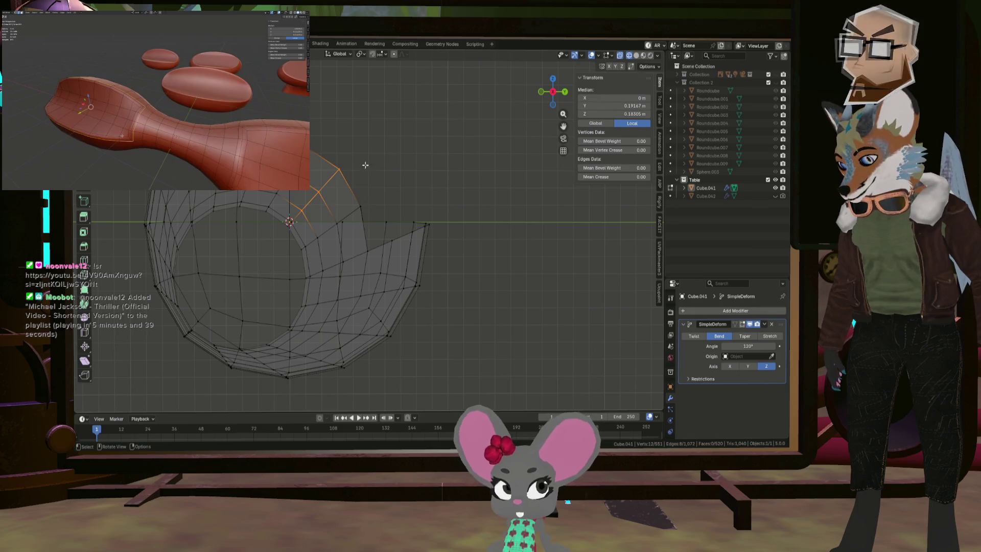
key(g)
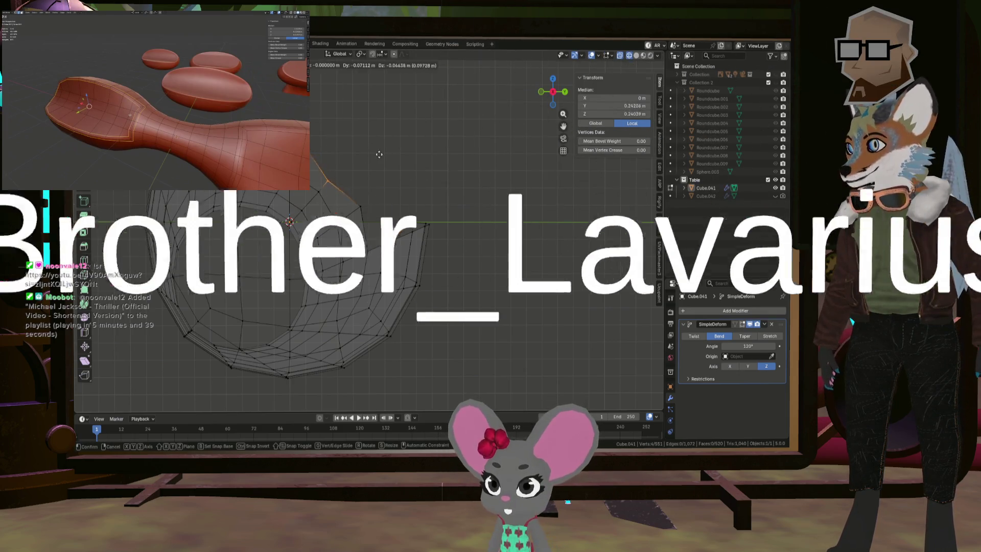
click(347, 187)
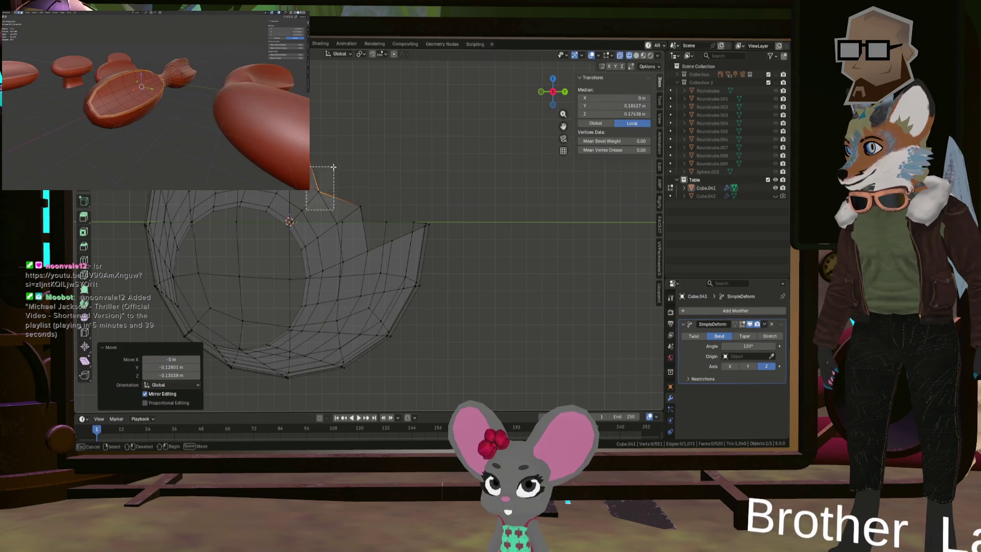
drag(333, 166, 334, 167)
key(g)
click(378, 176)
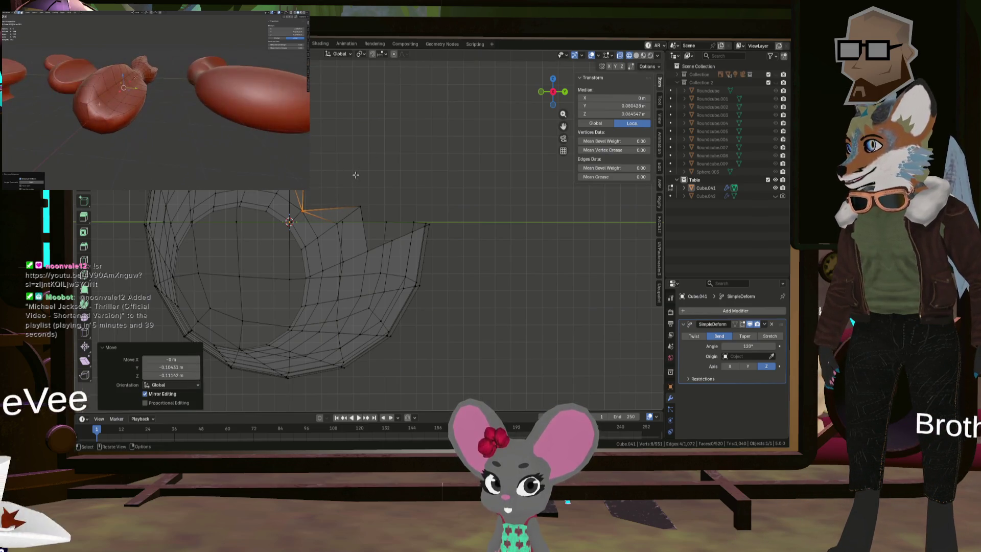
- Lower the neck-join vertices further, to about -0.078 m in Y and -0.069 m in Z
key(g)
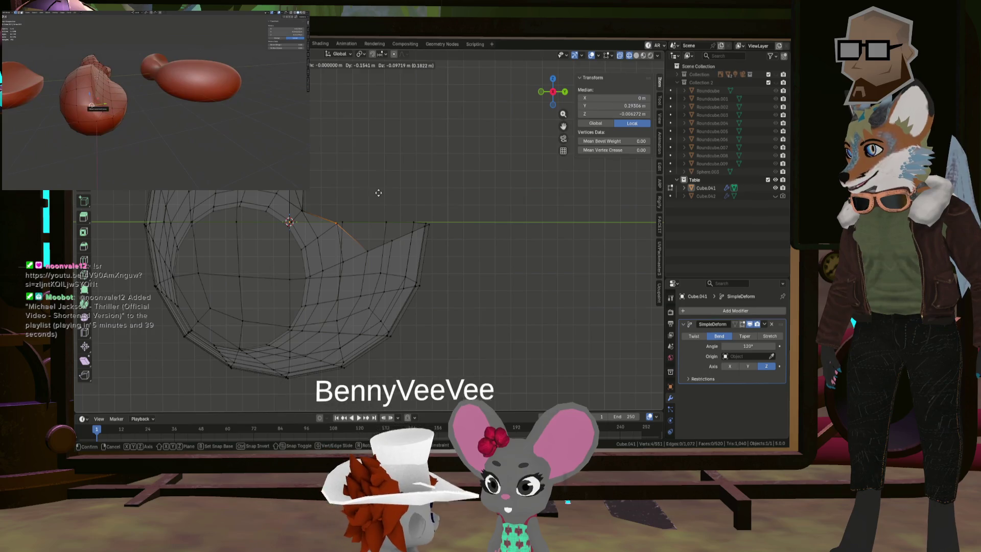
click(351, 172)
drag(351, 172, 350, 140)
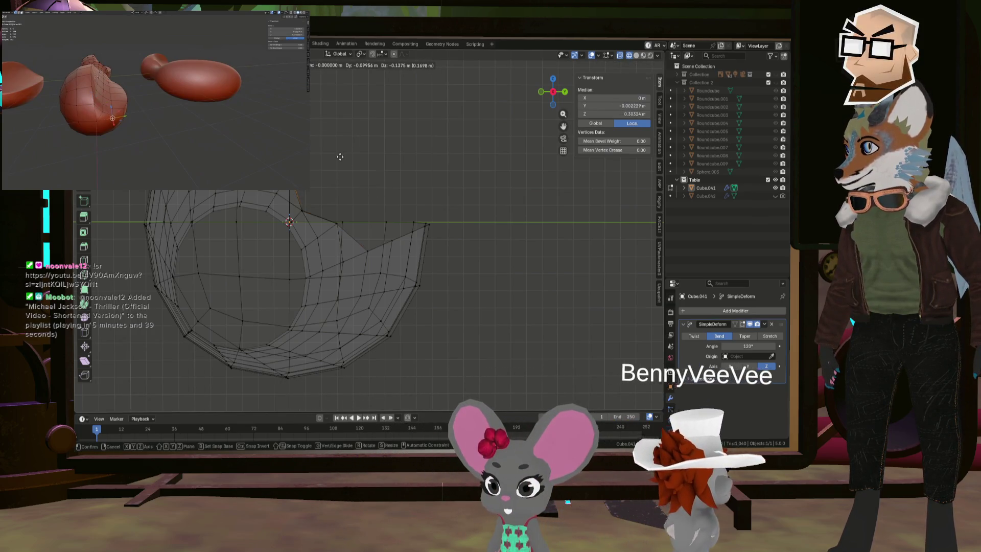
key(g)
right_click(340, 159)
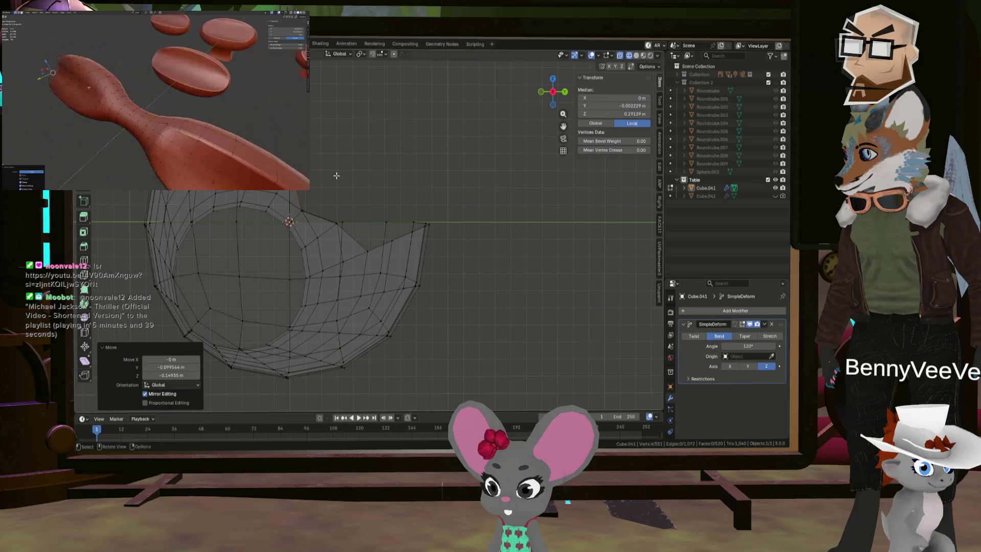
click(311, 194)
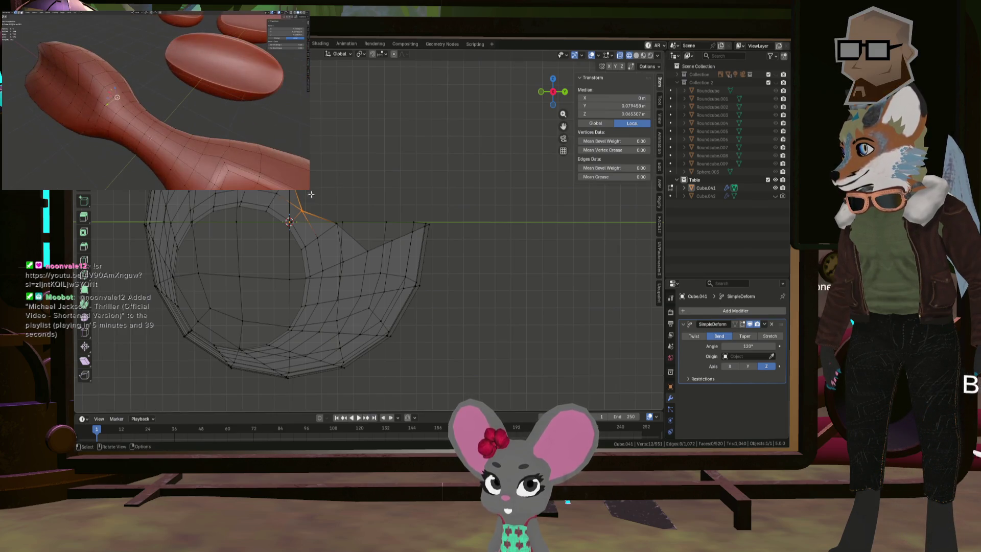
click(348, 190)
mouse_move(389, 156)
middle_down()
mouse_move(314, 164)
mouse_move(391, 157)
mouse_move(381, 170)
mouse_move(516, 86)
middle_up()
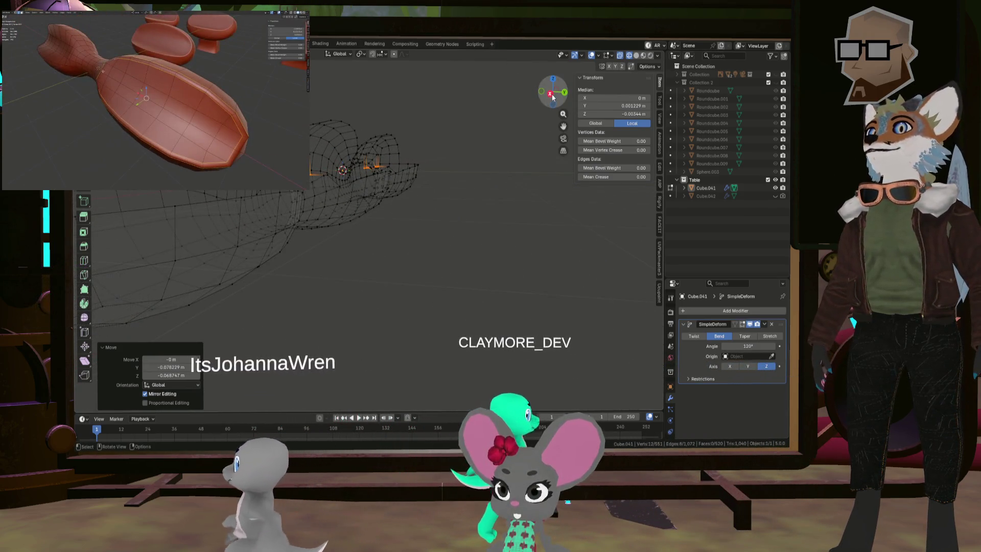
- In side view, raise the stray outer vertex up onto the dish rim
click(550, 93)
scroll(400, 176, up, 2)
scroll(400, 176, up, 2)
scroll(400, 176, up, 4)
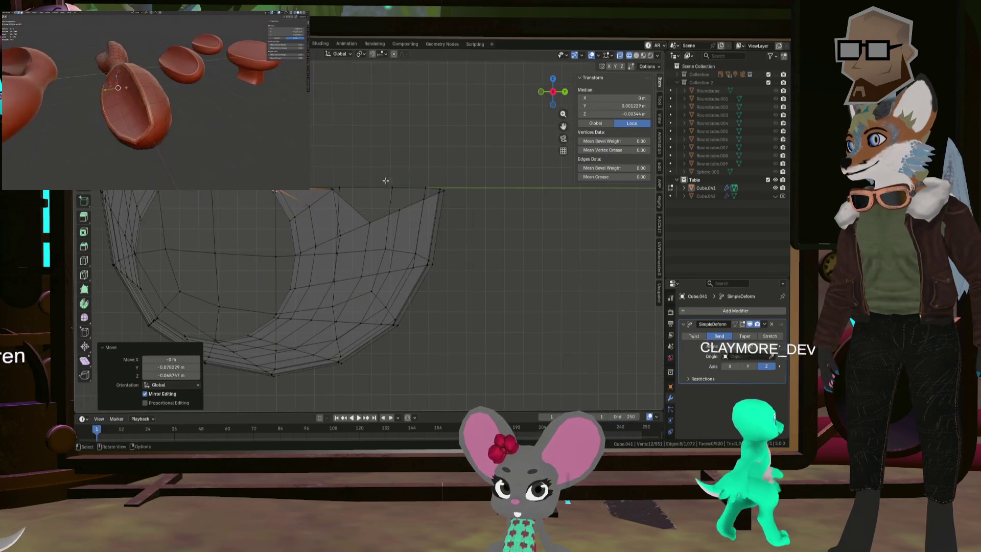
drag(375, 220, 361, 231)
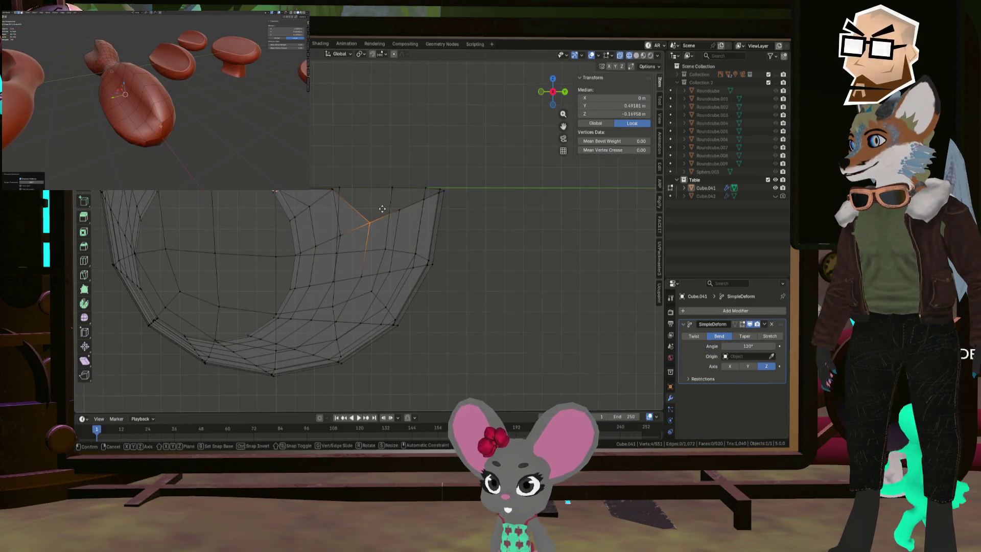
key(g)
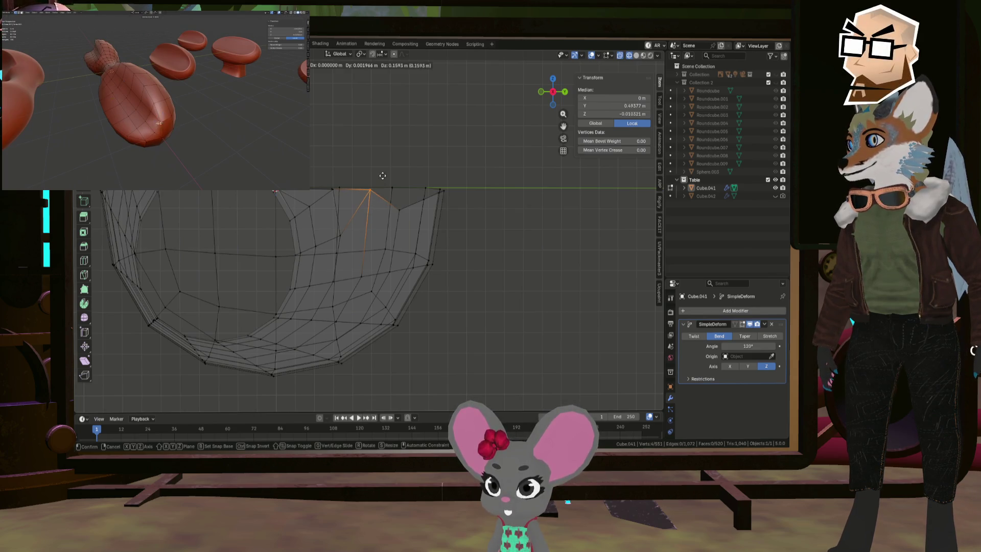
click(382, 174)
key(g)
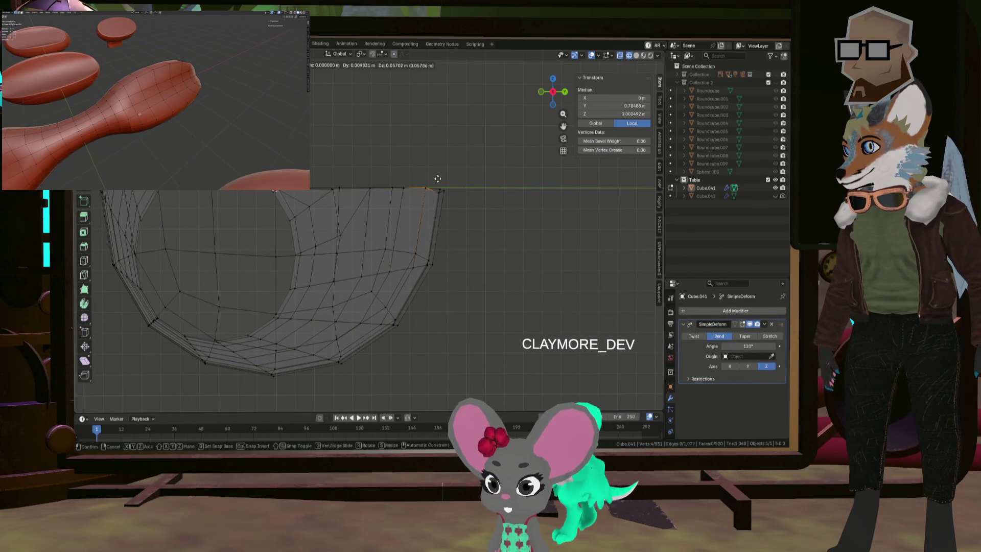
click(433, 203)
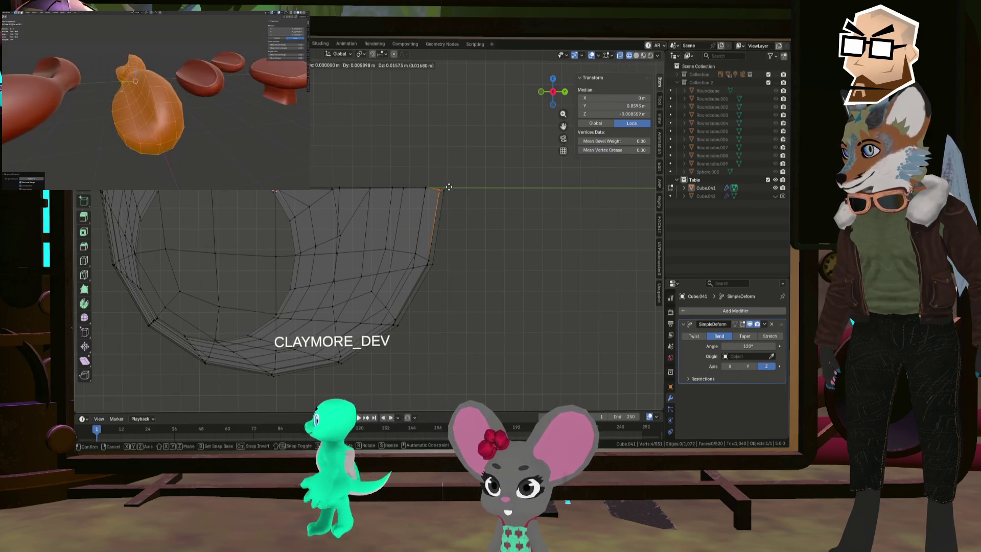
click(443, 202)
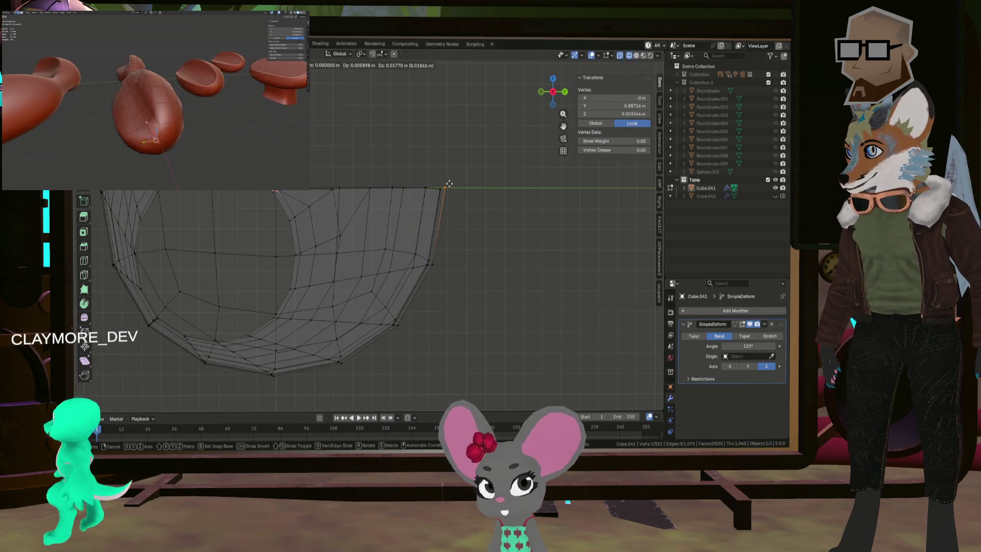
click(442, 180)
- Box-select the upper lobe's end vertices and push them out along Y
scroll(442, 180, down, 2)
shift+middle_drag(339, 120, 319, 215)
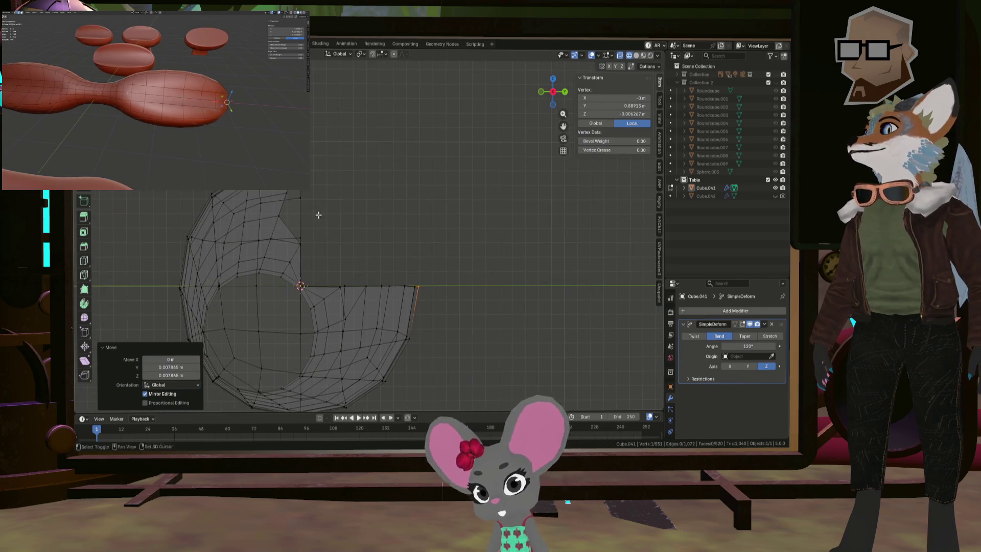
drag(271, 223, 313, 194)
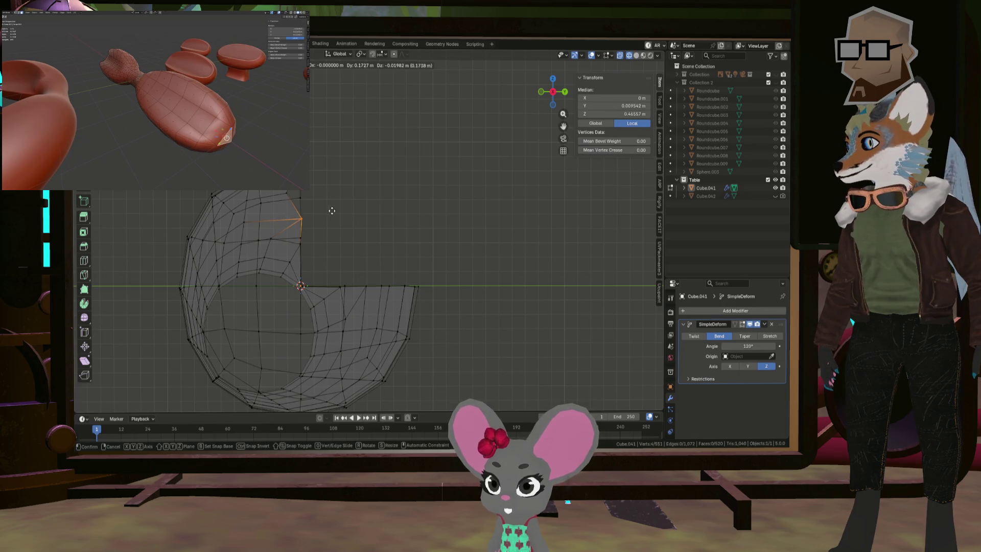
key(y)
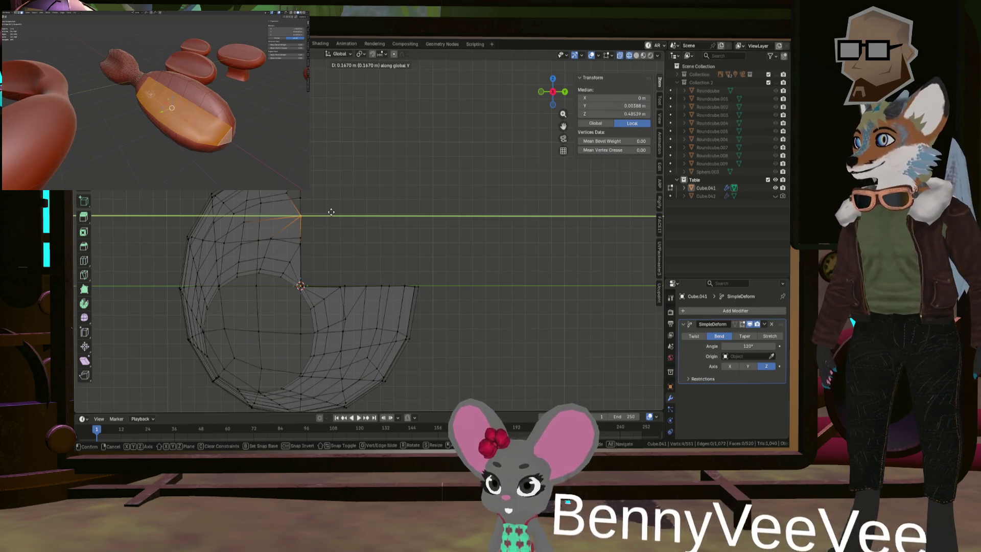
click(329, 213)
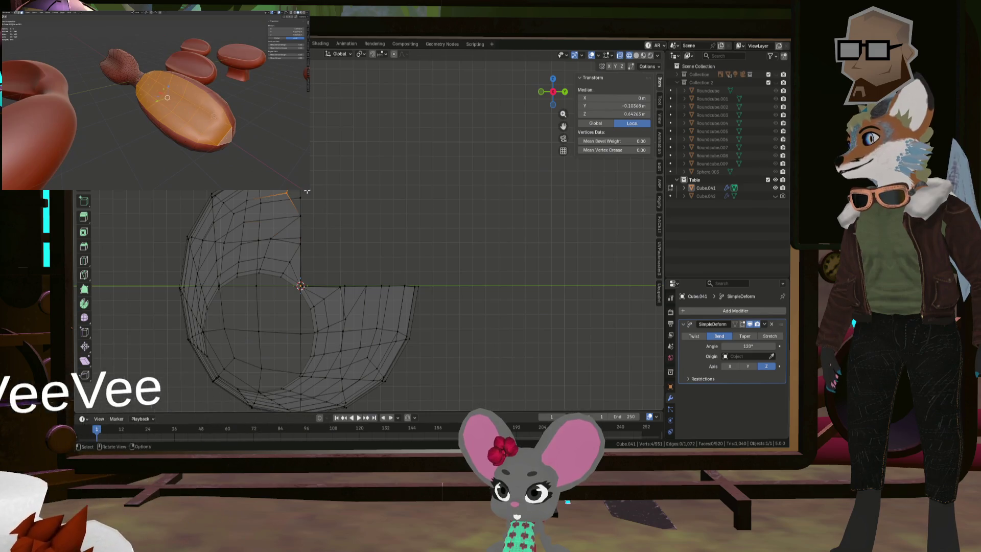
click(344, 199)
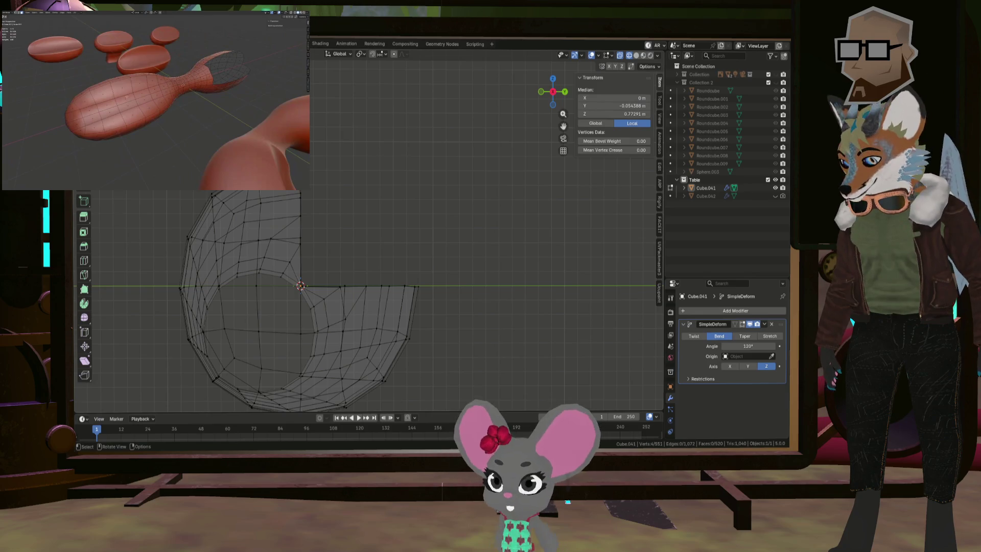
key(Return)
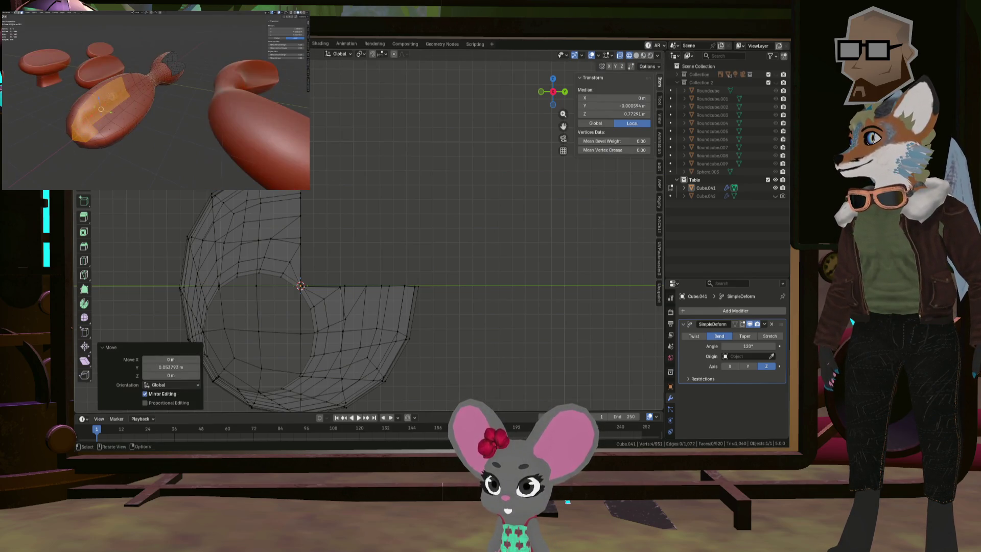
- Nudge the lobe-end vertices further along Y by about 0.014 m
click(314, 163)
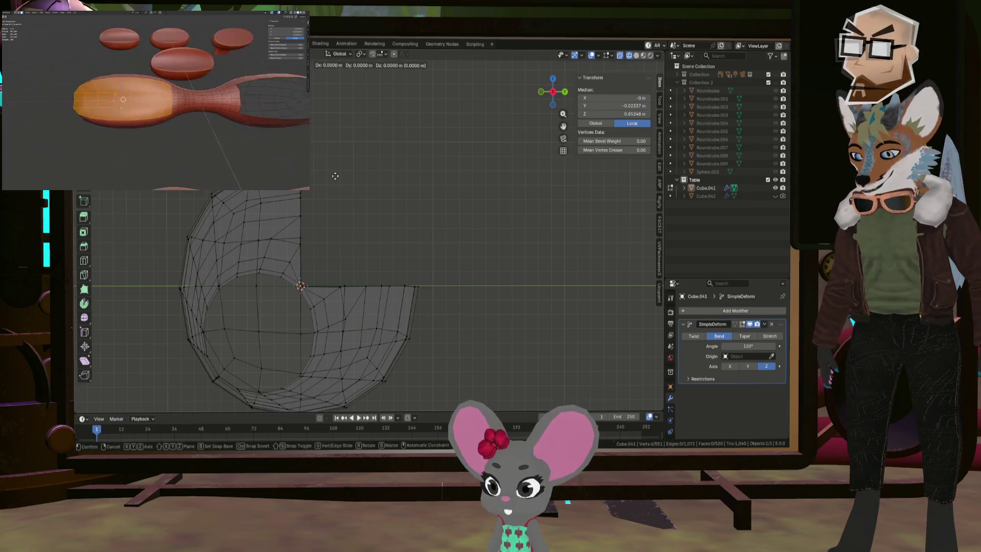
key(g)
key(y)
key(Return)
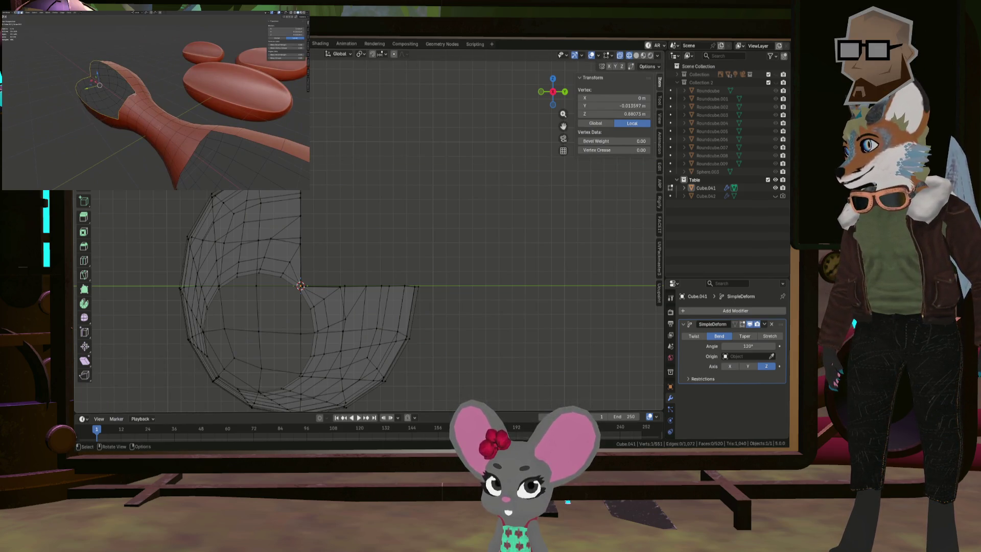
key(g)
key(y)
key(Return)
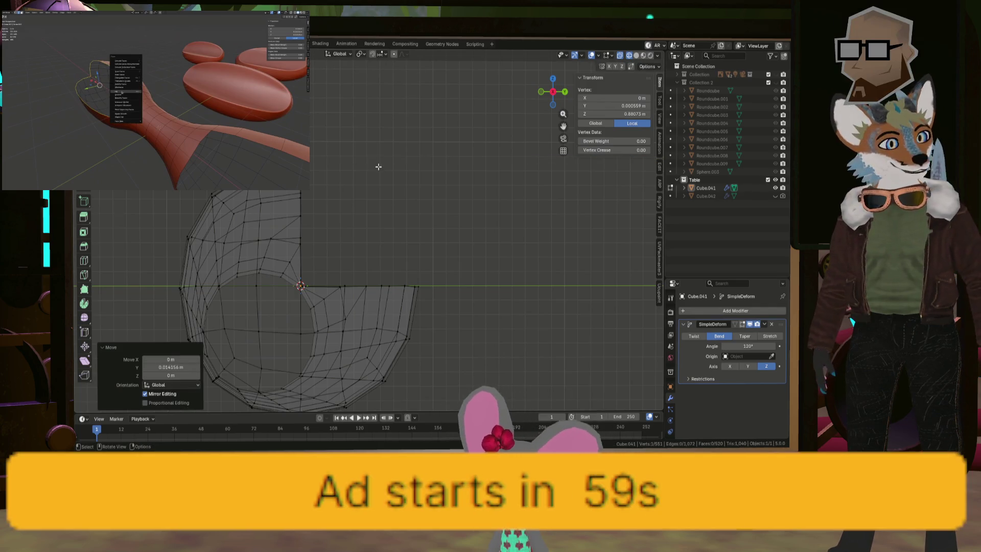
click(384, 184)
- Deselect all vertices and switch to Solid shading to inspect the hollow top
mouse_move(386, 190)
middle_down()
mouse_move(361, 232)
mouse_move(319, 238)
mouse_move(385, 211)
middle_up()
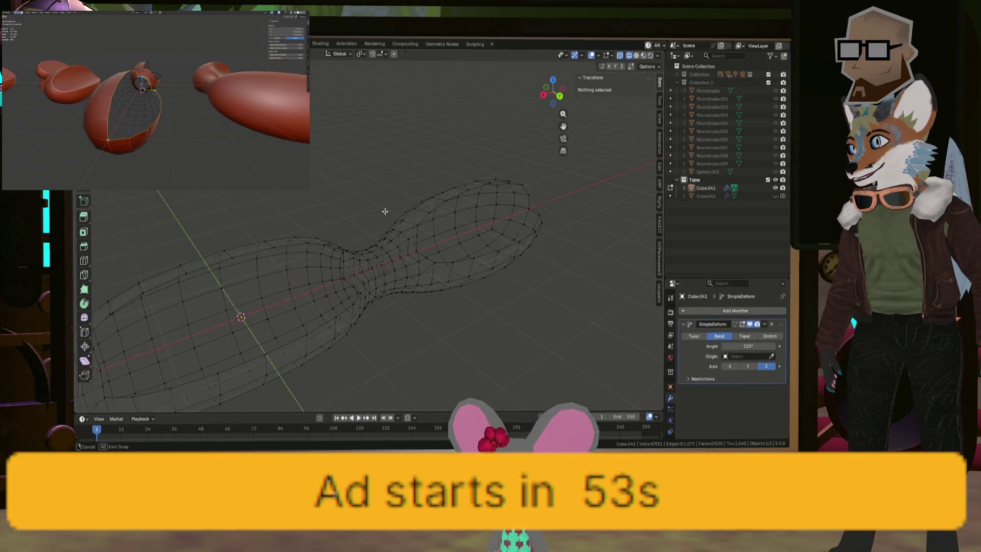
middle_drag(323, 204, 468, 124)
middle_drag(368, 230, 409, 194)
key(alt+a)
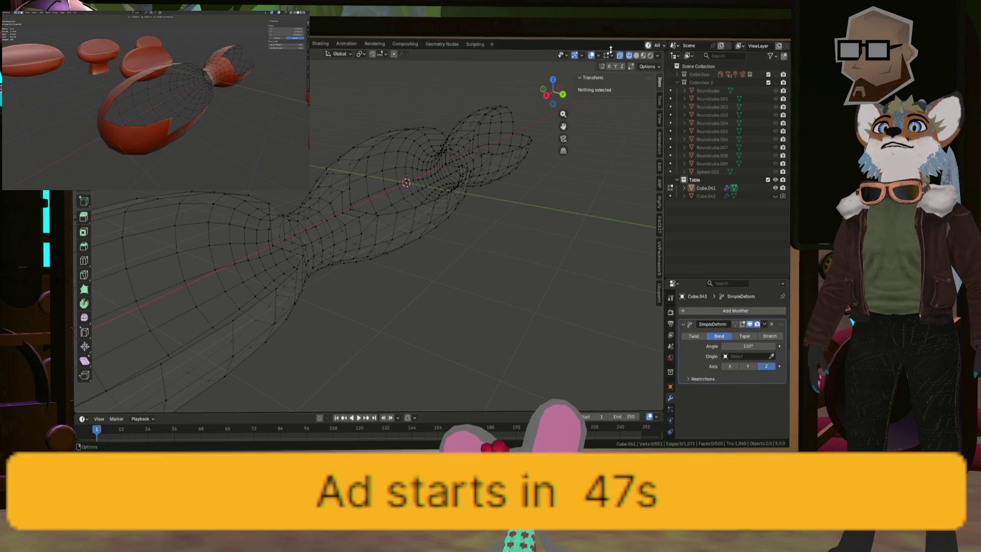
click(636, 55)
mouse_move(328, 214)
middle_down()
mouse_move(236, 247)
mouse_move(409, 210)
mouse_move(299, 214)
mouse_move(311, 206)
middle_up()
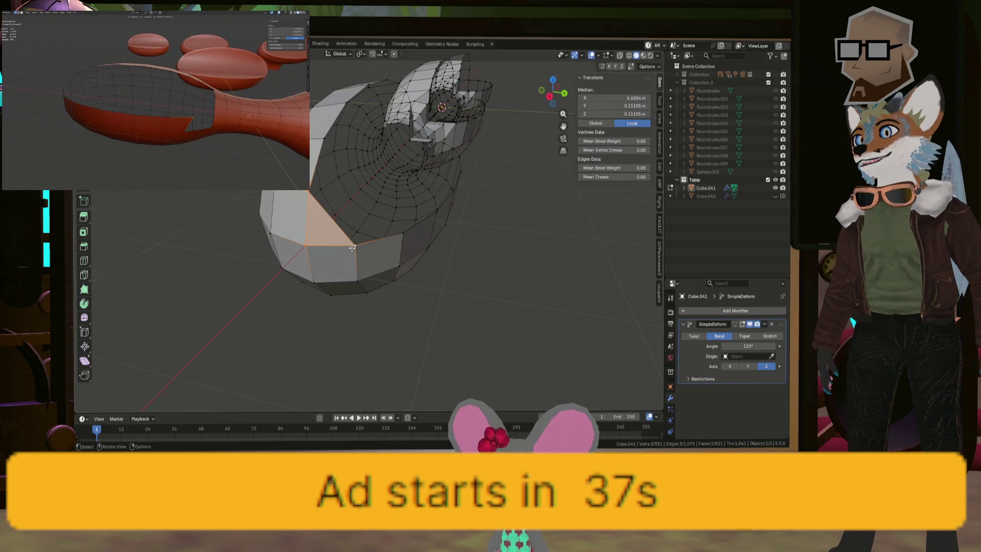
- Select the corner vertices around the neck gap and fill it with a triangular face
mouse_move(352, 248)
middle_down()
mouse_move(370, 237)
mouse_move(528, 284)
middle_up()
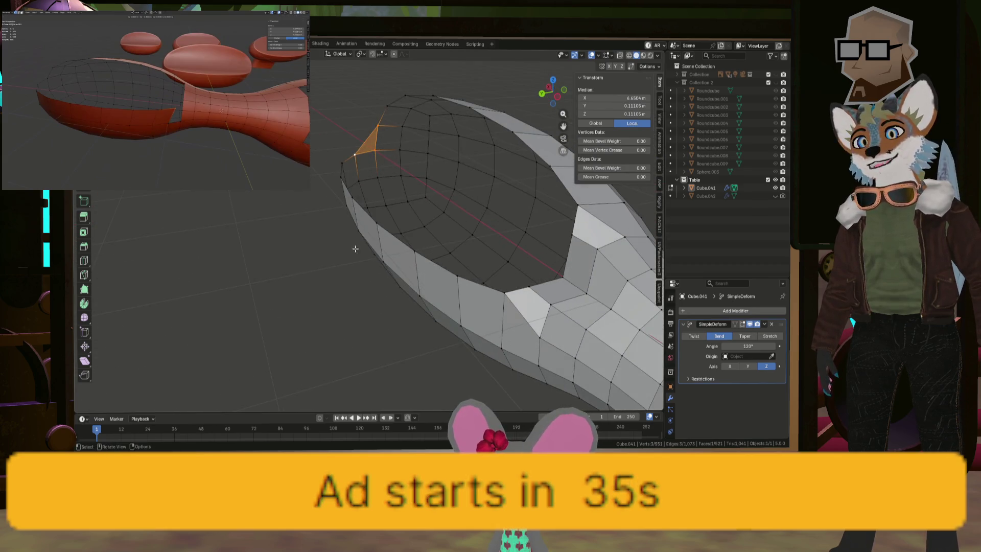
click(531, 287)
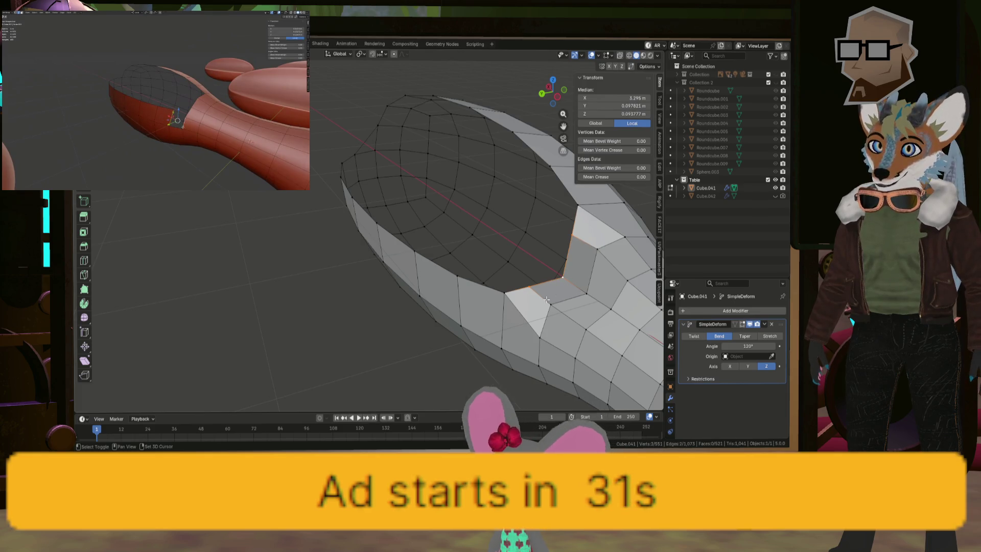
key(f)
mouse_move(516, 298)
middle_down()
mouse_move(531, 278)
mouse_move(468, 265)
middle_up()
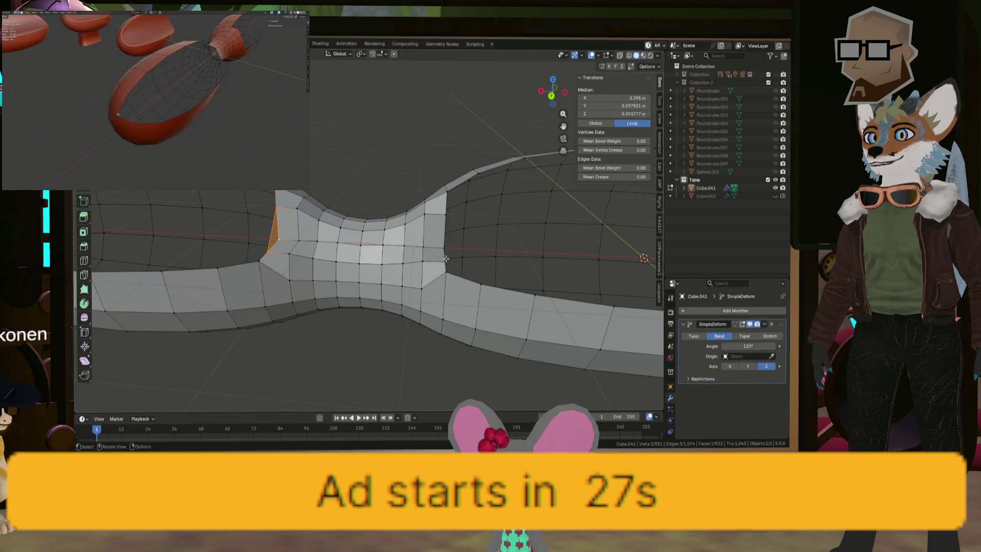
shift+click(445, 224)
key(f)
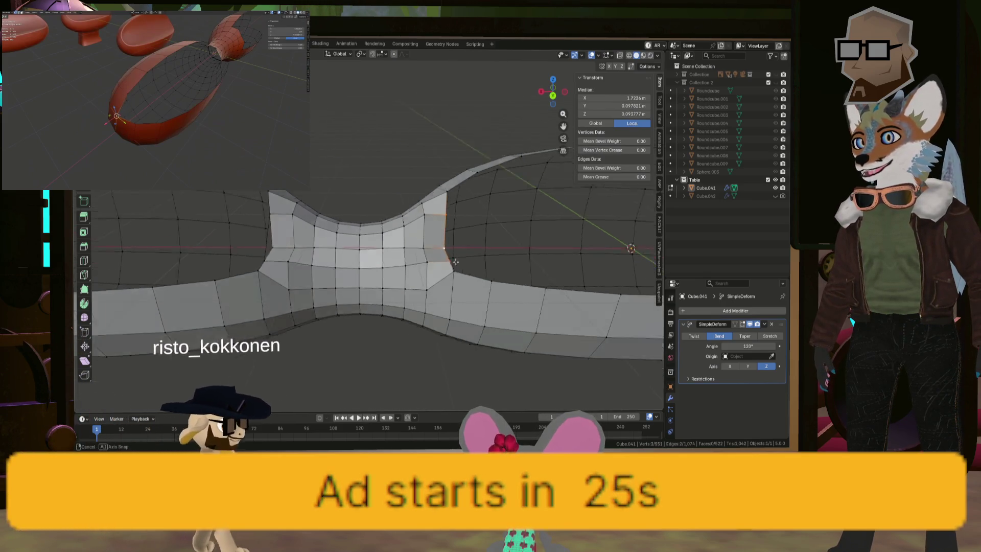
mouse_move(445, 224)
middle_down()
mouse_move(515, 274)
mouse_move(427, 222)
middle_up()
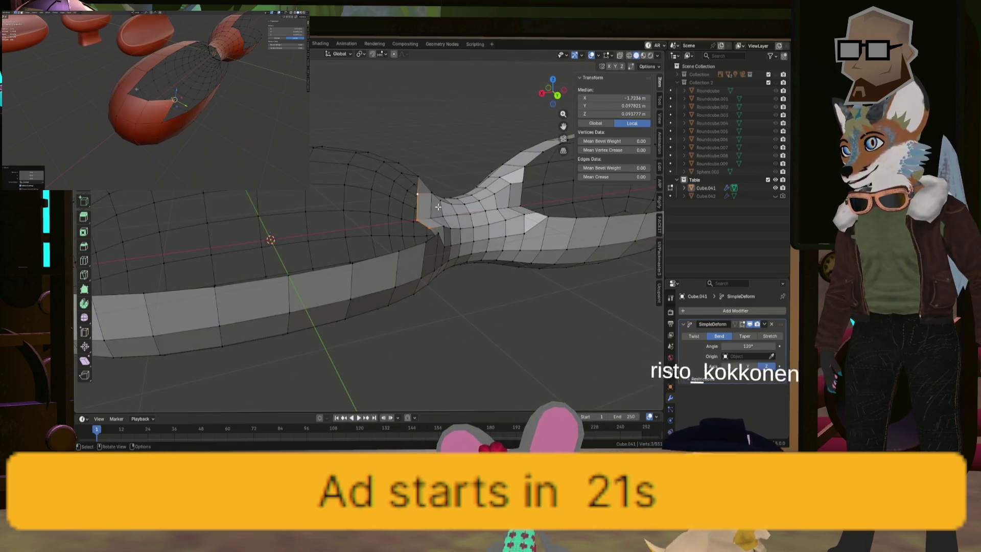
- Inspect the hollow ends and narrow middle, selecting an edge at the neck opening
mouse_move(415, 195)
middle_down()
mouse_move(355, 209)
mouse_move(454, 260)
mouse_move(442, 270)
middle_up()
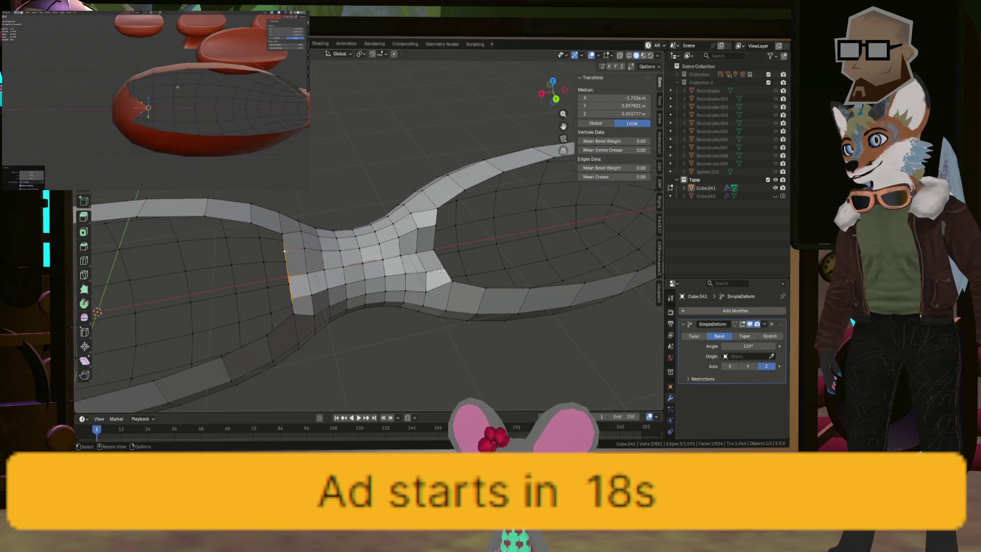
middle_drag(534, 263, 393, 214)
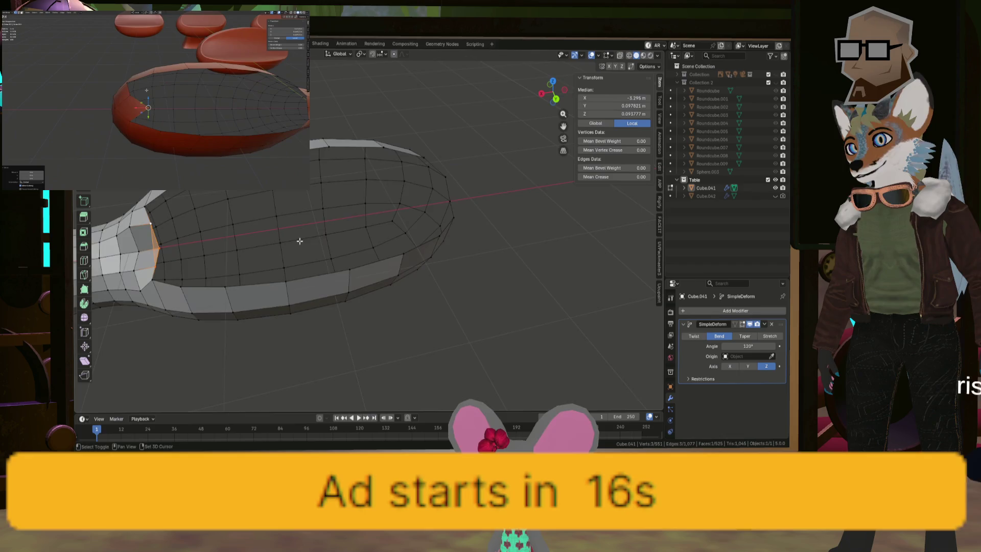
click(393, 213)
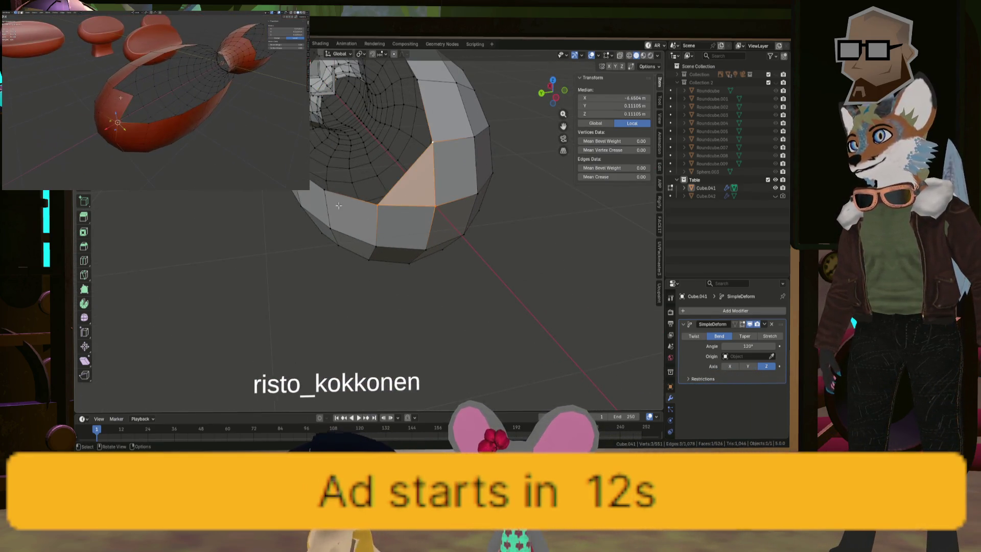
scroll(338, 205, down, 5)
middle_drag(338, 205, 465, 211)
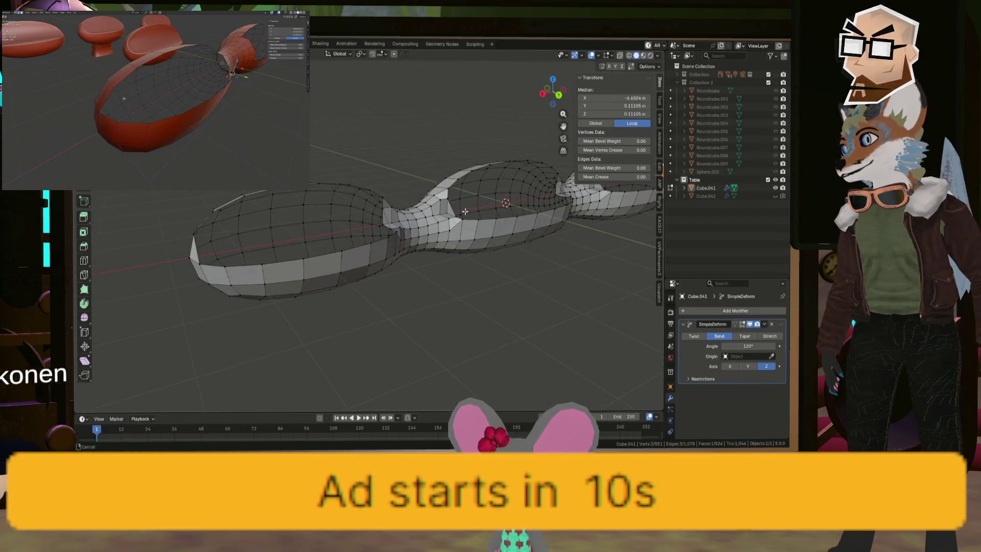
middle_drag(225, 236, 213, 240)
scroll(339, 241, up, 4)
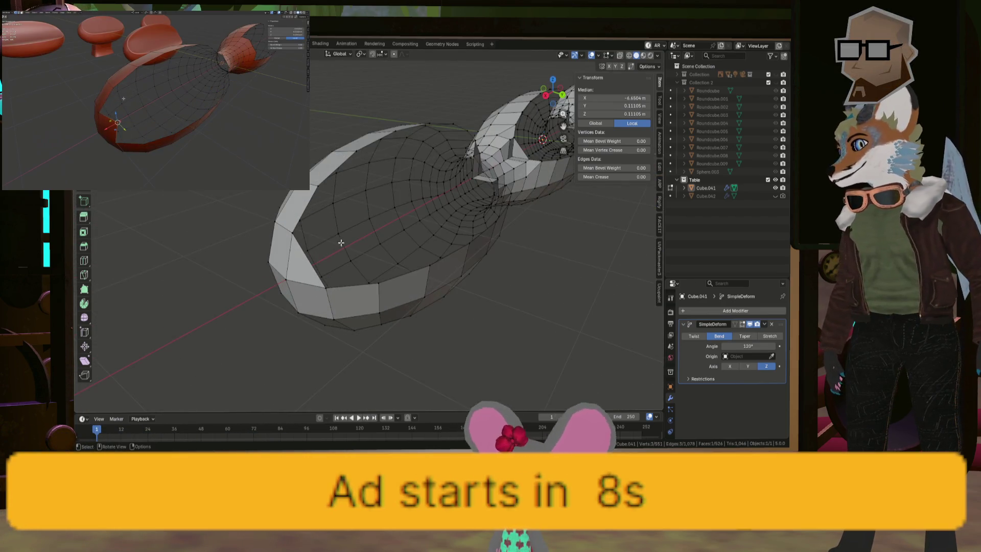
mouse_move(339, 241)
middle_down()
mouse_move(340, 256)
mouse_move(292, 268)
middle_up()
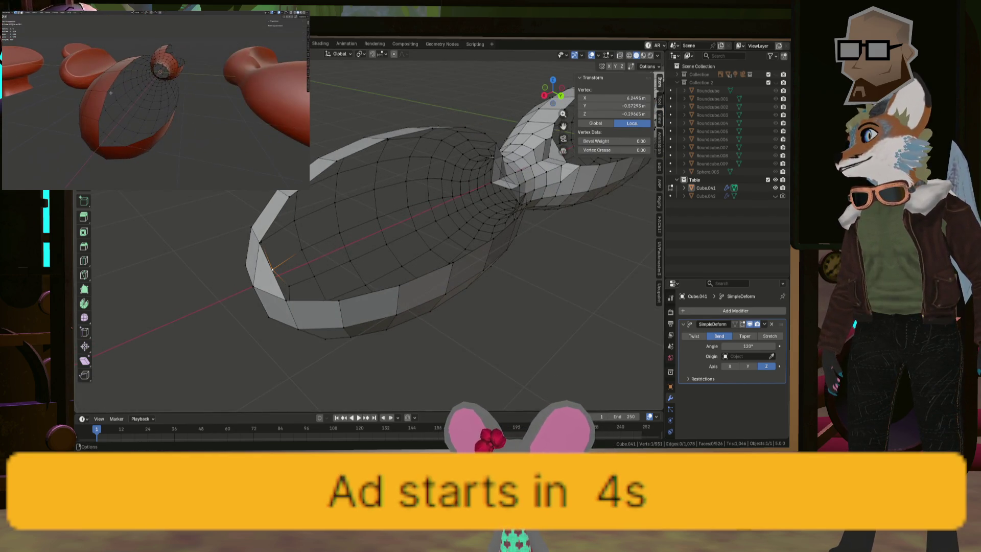
mouse_move(389, 220)
middle_down()
mouse_move(440, 249)
mouse_move(414, 220)
mouse_move(390, 211)
mouse_move(235, 219)
mouse_move(328, 220)
middle_up()
shift+click(390, 211)
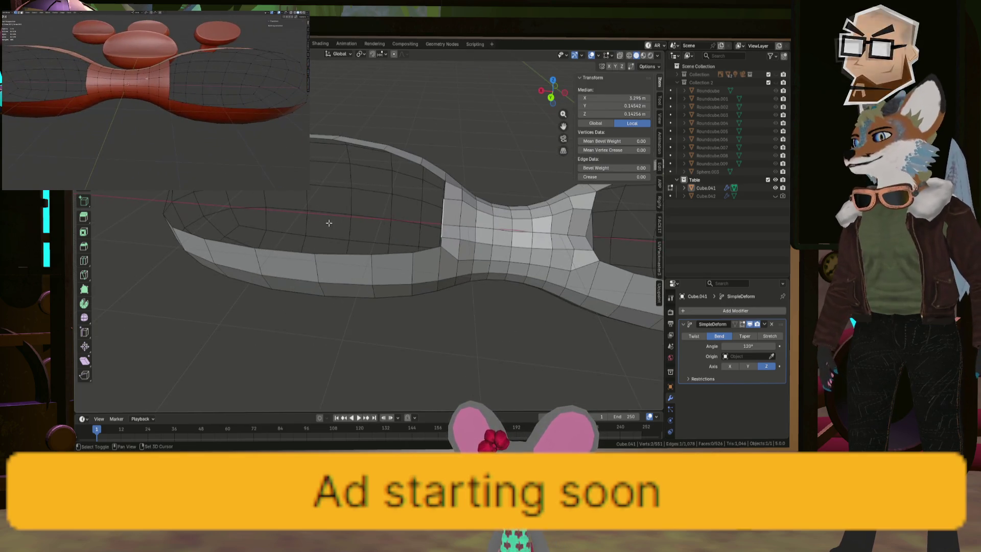
- Fill flat strip faces between opposite edge pairs across the open lobes, including the waist
shift+click(168, 200)
key(f)
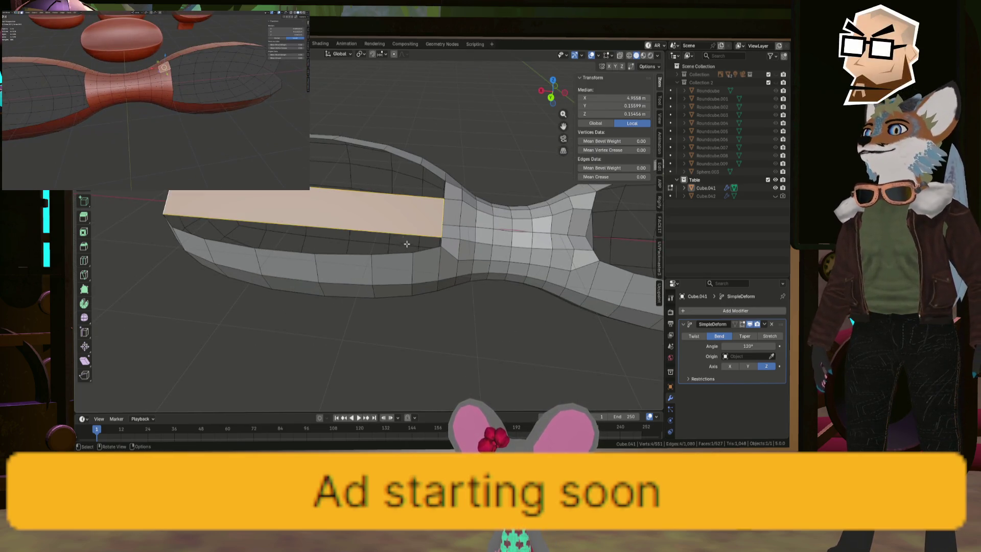
mouse_move(187, 207)
middle_down()
mouse_move(416, 247)
mouse_move(495, 249)
mouse_move(313, 277)
middle_up()
click(330, 273)
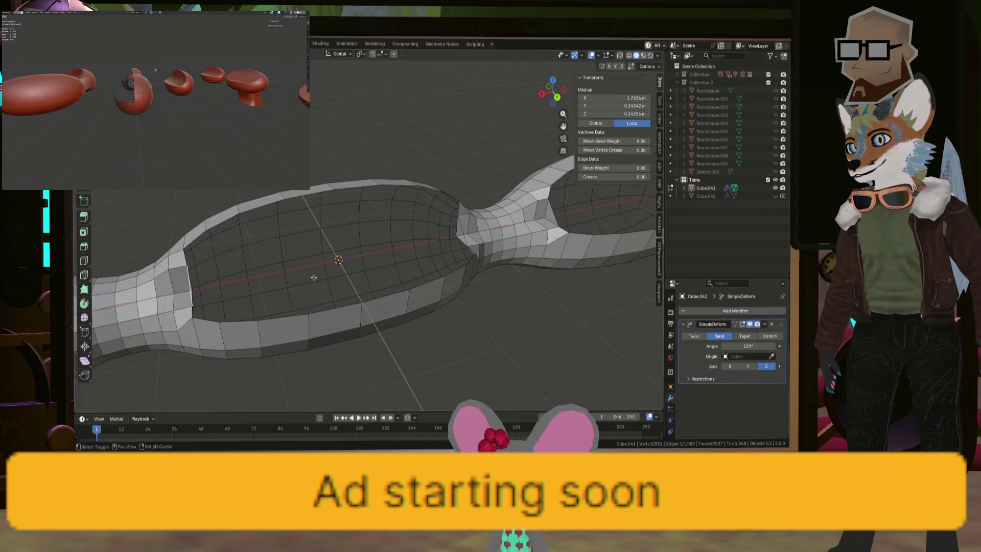
mouse_move(466, 236)
middle_down()
mouse_move(459, 230)
mouse_move(451, 258)
mouse_move(361, 247)
middle_up()
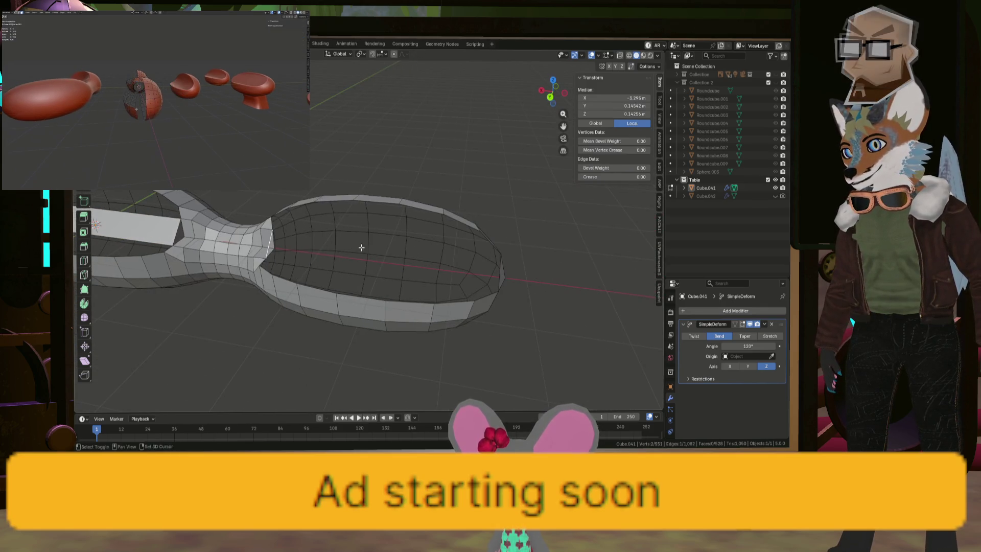
key(f)
mouse_move(513, 278)
middle_down()
mouse_move(346, 248)
mouse_move(423, 238)
middle_up()
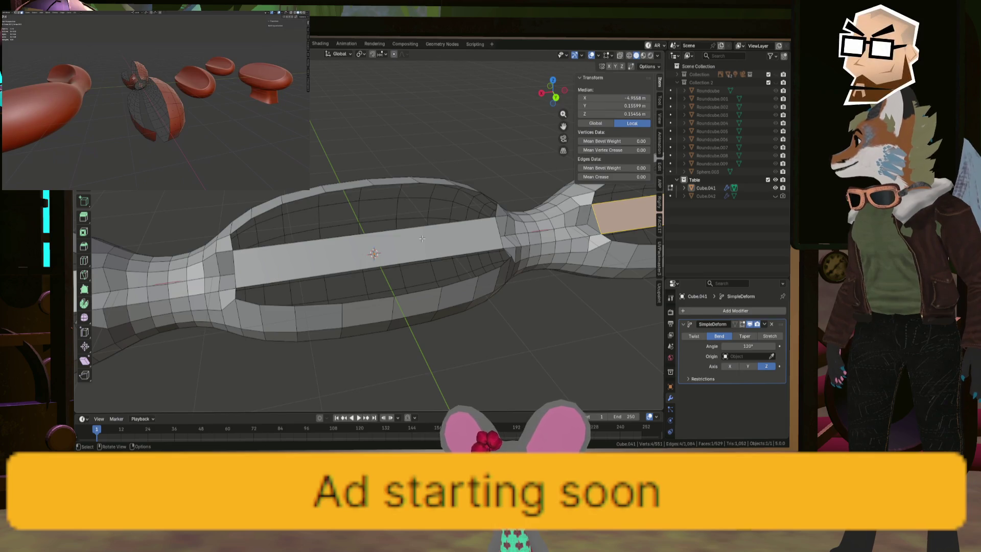
scroll(419, 244, down, 2)
scroll(408, 272, down, 1)
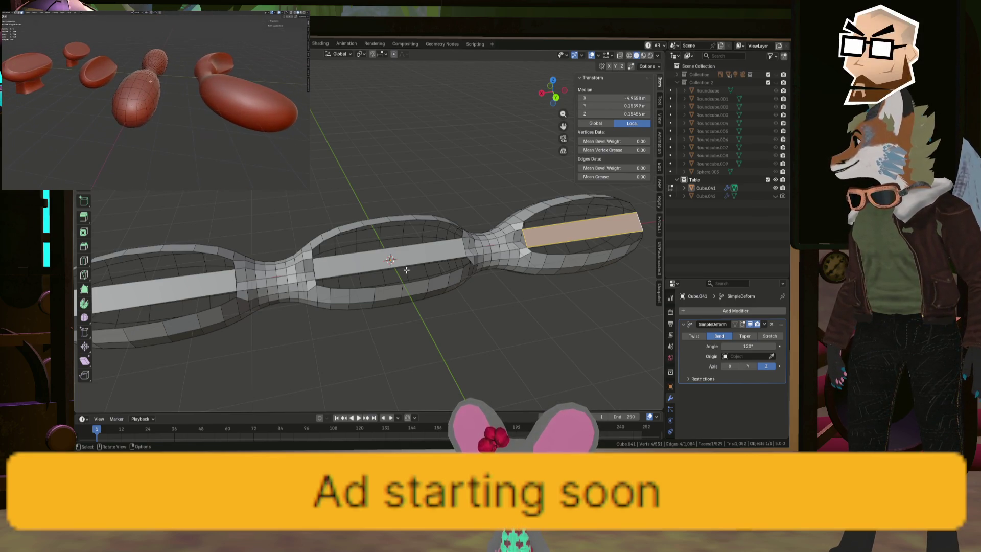
middle_drag(382, 298, 380, 242)
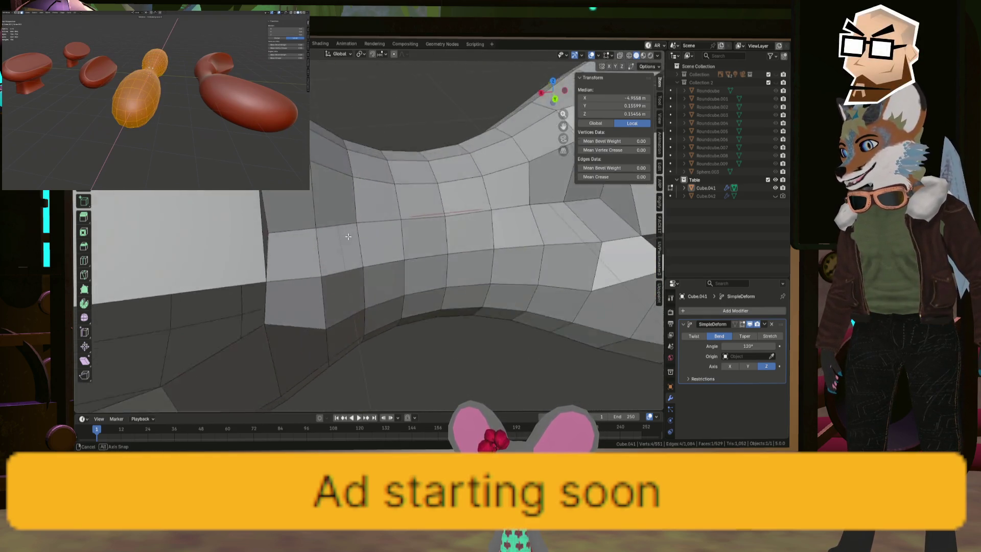
- Merge the two neck-corner vertices into one using Merge At Last
middle_drag(379, 242, 299, 226)
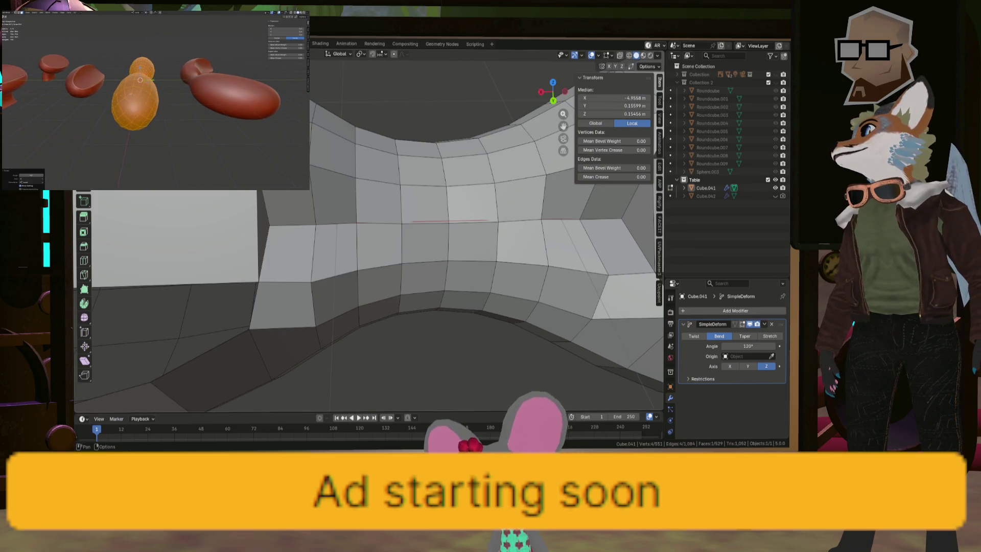
shift+click(313, 230)
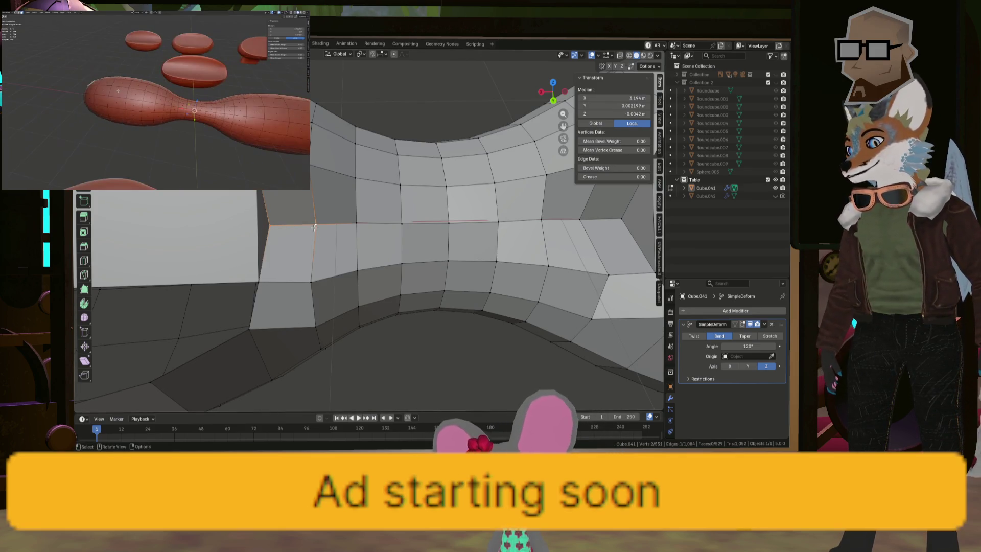
key(m)
click(303, 217)
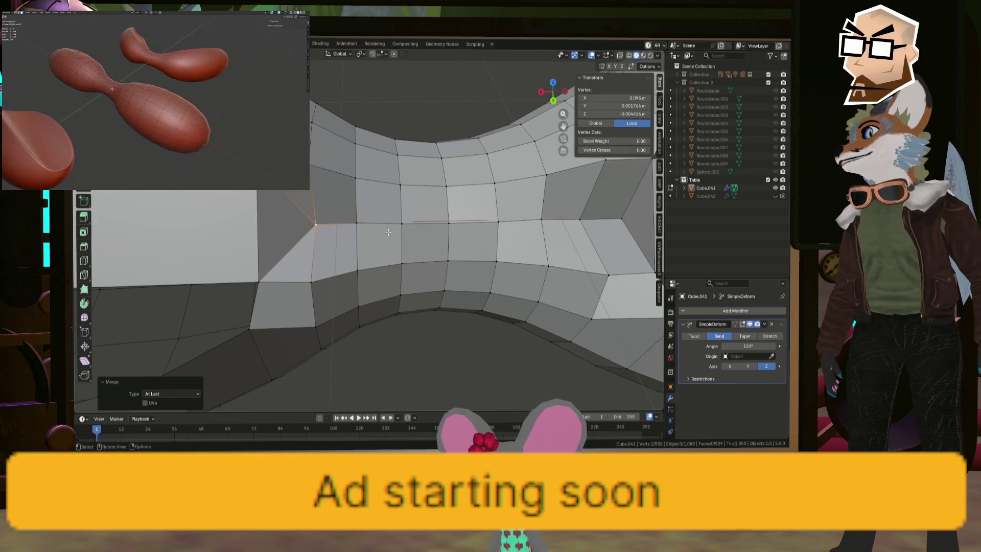
mouse_move(303, 217)
middle_down()
mouse_move(389, 188)
mouse_move(336, 232)
middle_up()
scroll(337, 231, up, 2)
scroll(337, 232, down, 4)
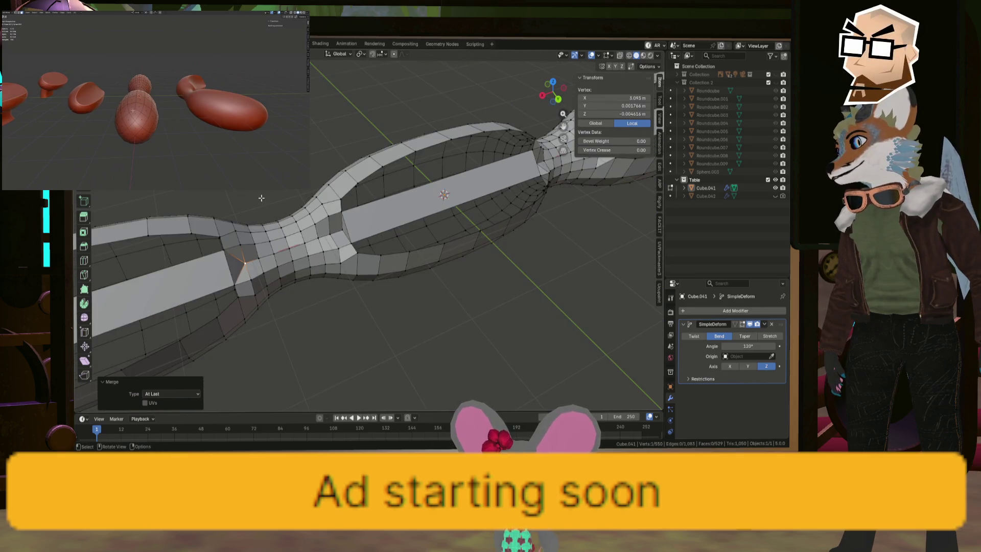
- Inspect the smoothed object in Object Mode, then return to Edit Mode and deselect everything
key(Tab)
mouse_move(272, 206)
middle_down()
mouse_move(229, 207)
mouse_move(226, 188)
mouse_move(301, 207)
mouse_move(322, 197)
mouse_move(311, 217)
mouse_move(293, 207)
mouse_move(317, 207)
mouse_move(304, 229)
mouse_move(271, 203)
mouse_move(337, 208)
mouse_move(314, 207)
mouse_move(350, 230)
mouse_move(339, 233)
middle_up()
key(Tab)
click(318, 229)
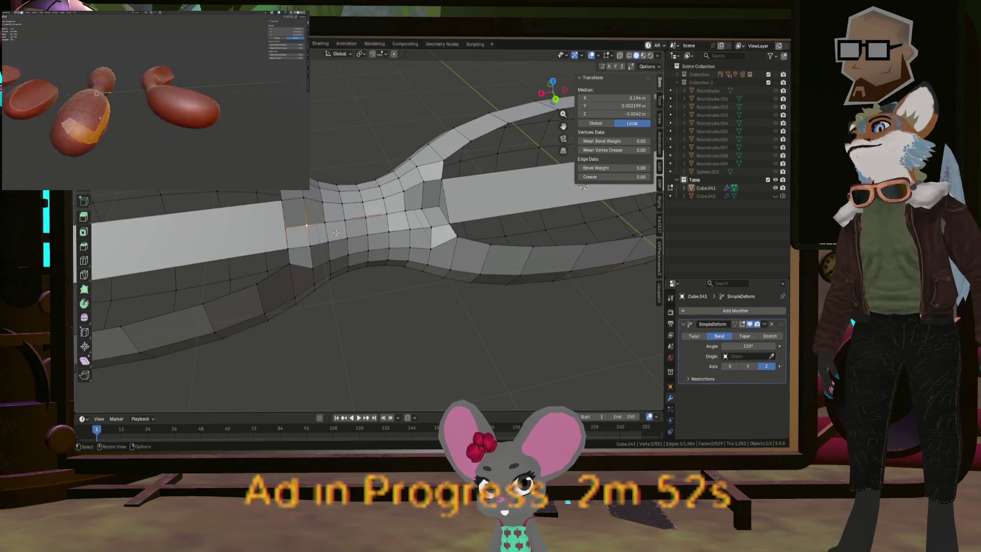
scroll(336, 233, down, 1)
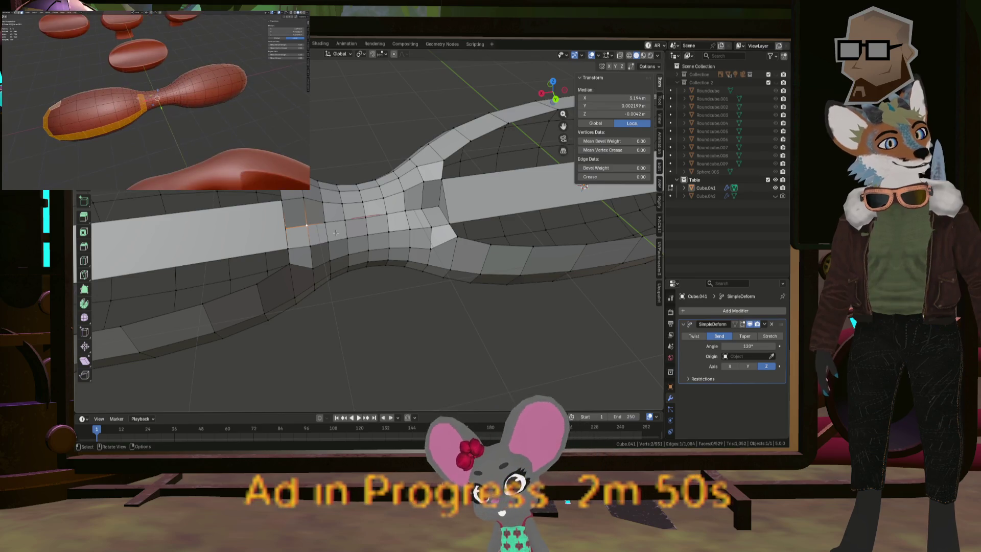
scroll(347, 235, down, 3)
scroll(357, 237, down, 2)
scroll(388, 241, up, 1)
mouse_move(378, 240)
shift+middle_down()
mouse_move(453, 230)
mouse_move(429, 229)
shift+middle_up()
key(alt+a)
scroll(398, 242, up, 3)
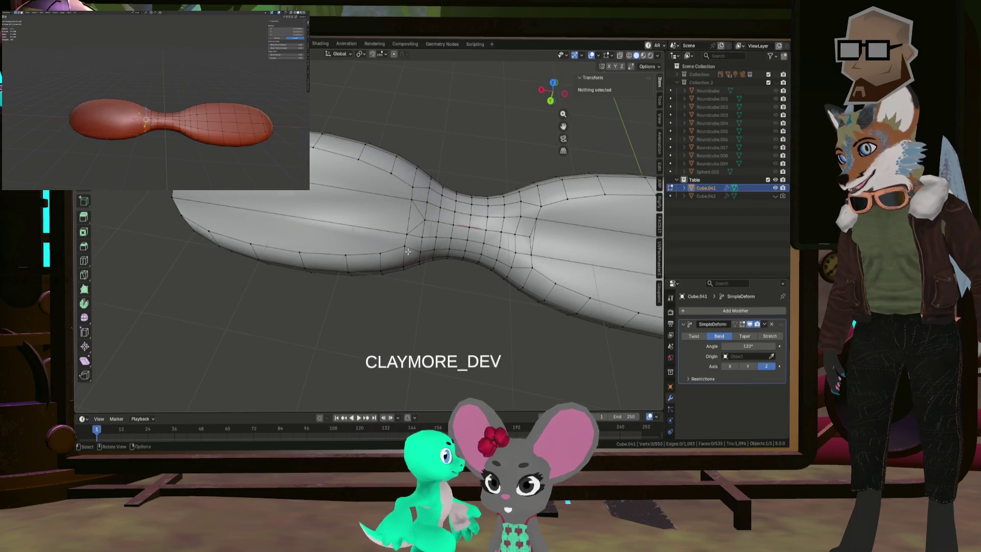
- Select vertices on the smoothed surface and check the mesh from a side view
scroll(424, 229, up, 4)
click(422, 229)
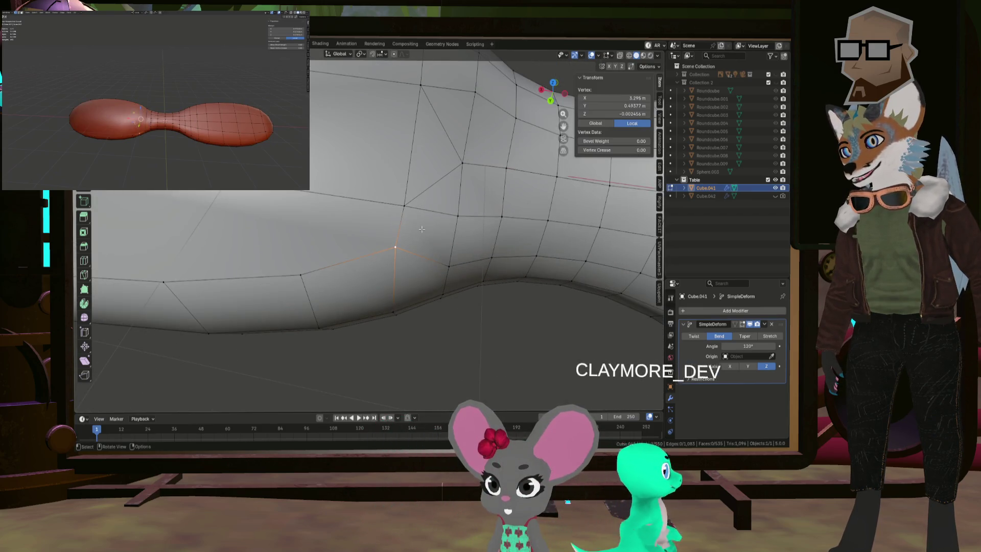
shift+click(457, 216)
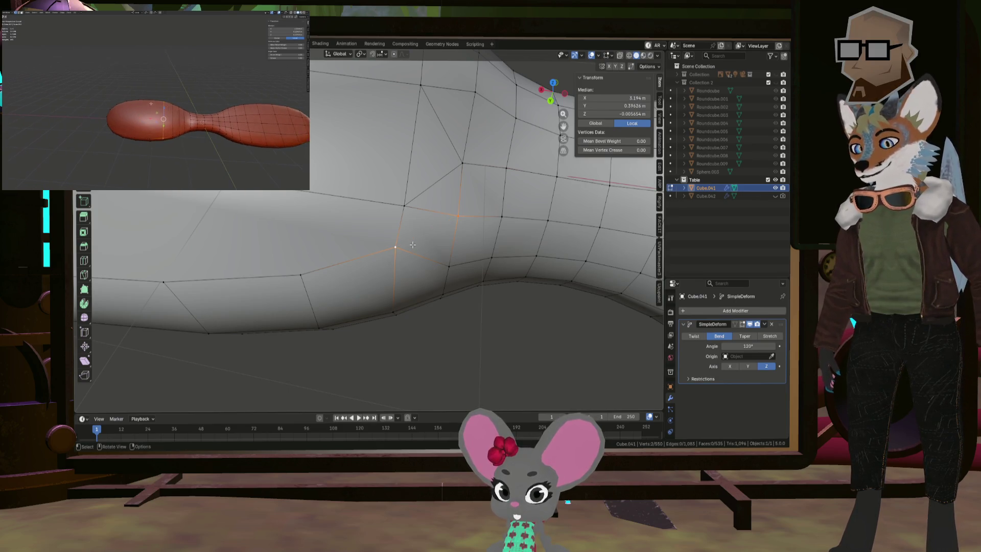
mouse_move(454, 266)
middle_down()
mouse_move(409, 263)
mouse_move(466, 265)
mouse_move(421, 266)
middle_up()
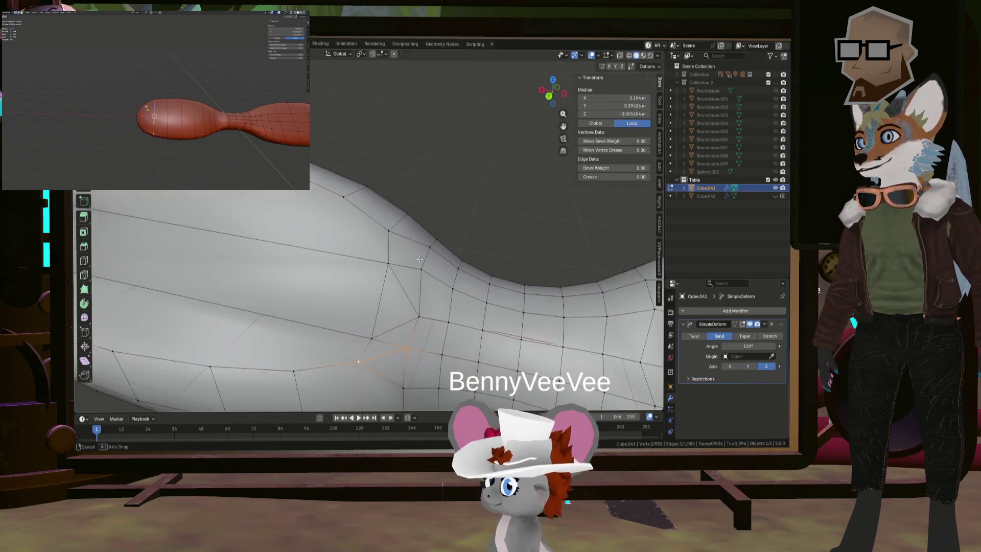
click(389, 230)
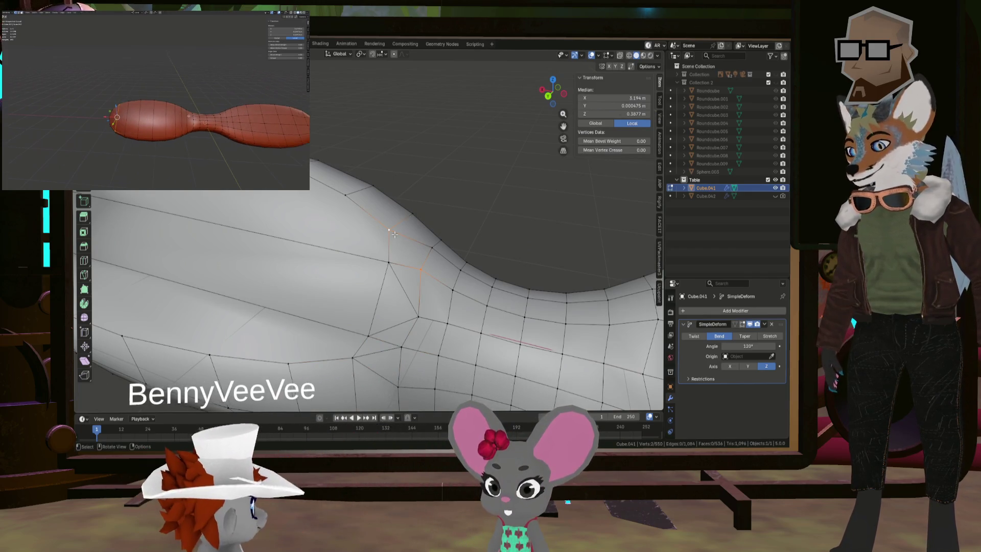
mouse_move(393, 233)
middle_down()
mouse_move(487, 238)
mouse_move(523, 263)
mouse_move(512, 263)
middle_up()
click(487, 239)
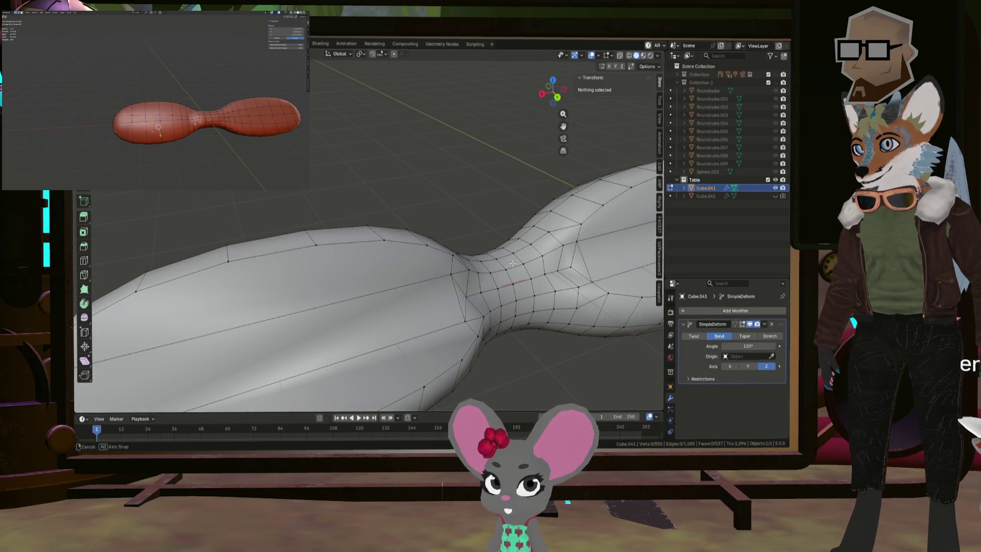
- Move a vertex near the lobe end to a new position with G
click(463, 305)
middle_drag(463, 306, 357, 275)
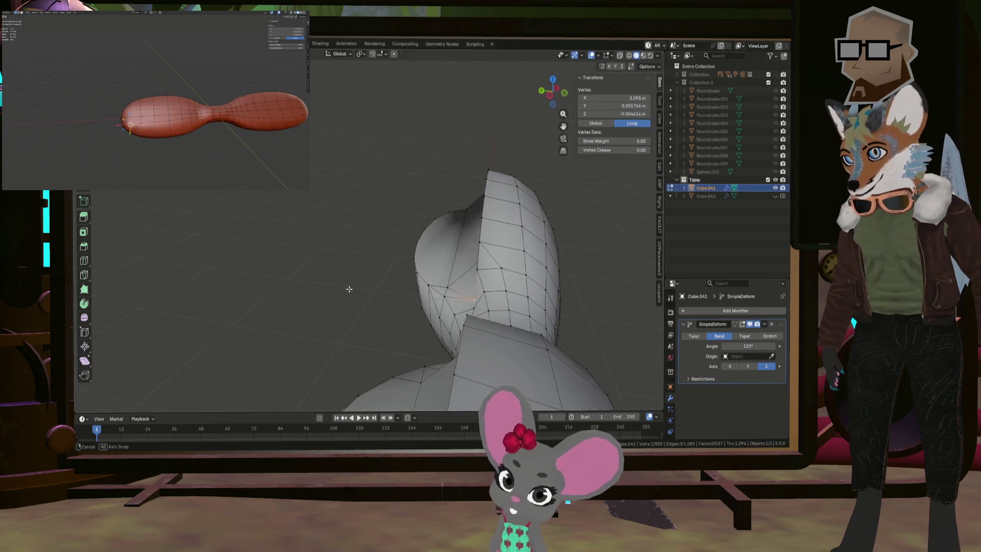
key(g)
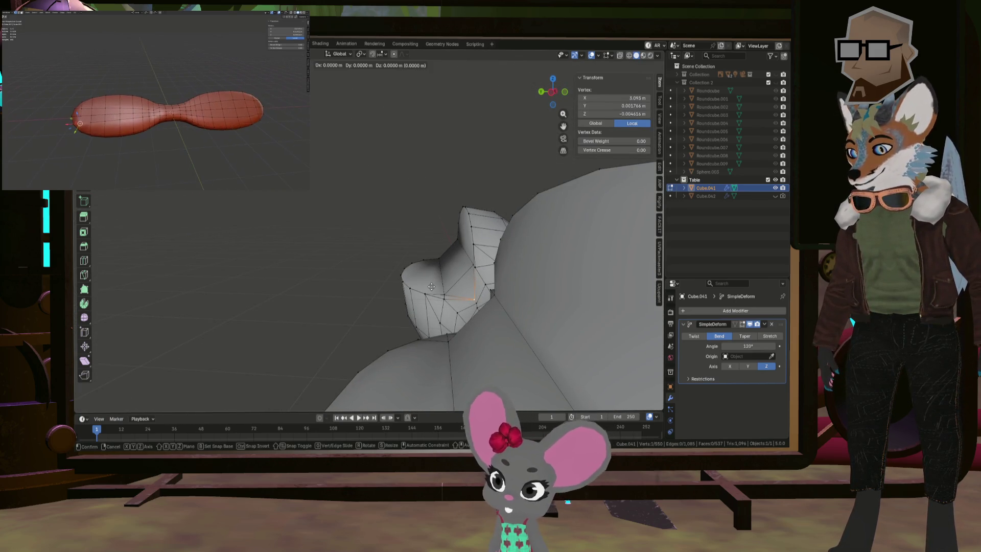
click(423, 277)
mouse_move(424, 277)
middle_down()
mouse_move(507, 291)
mouse_move(494, 291)
middle_up()
scroll(485, 219, up, 1)
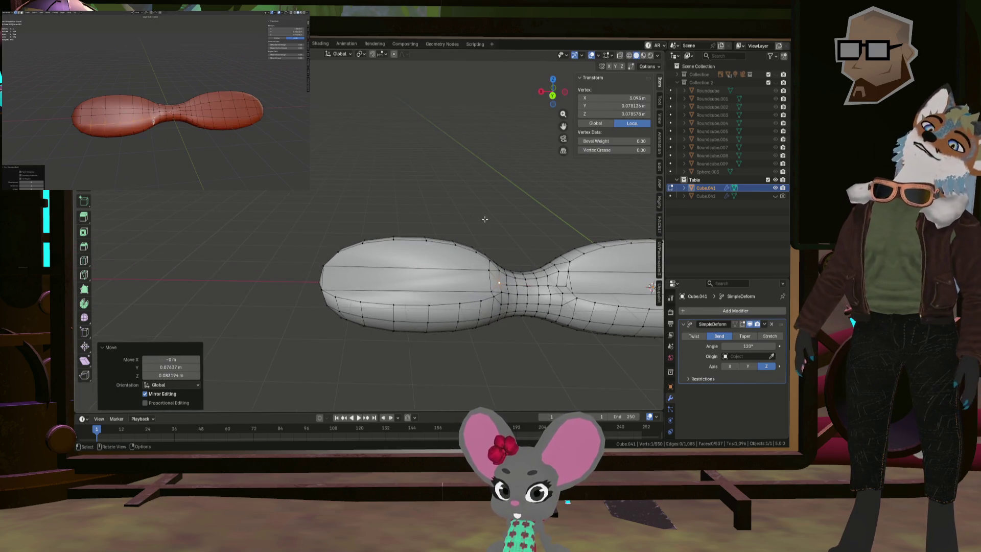
scroll(486, 231, up, 1)
shift+middle_drag(486, 231, 400, 230)
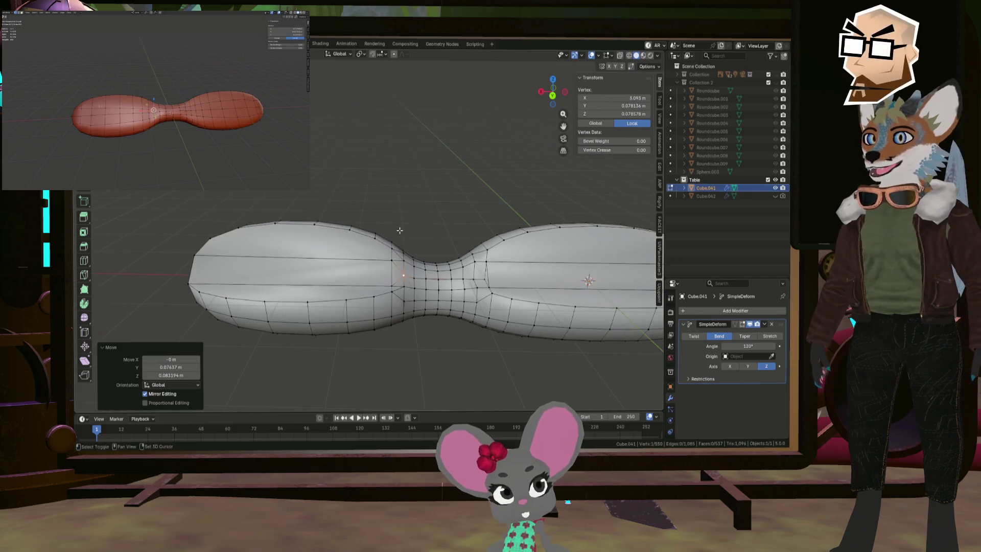
- View the bent table in Object Mode, then return to Edit Mode and orbit around it
key(Tab)
mouse_move(439, 266)
middle_down()
mouse_move(332, 237)
mouse_move(416, 244)
mouse_move(455, 235)
mouse_move(427, 233)
mouse_move(409, 286)
mouse_move(418, 283)
middle_up()
key(Tab)
scroll(417, 283, up, 4)
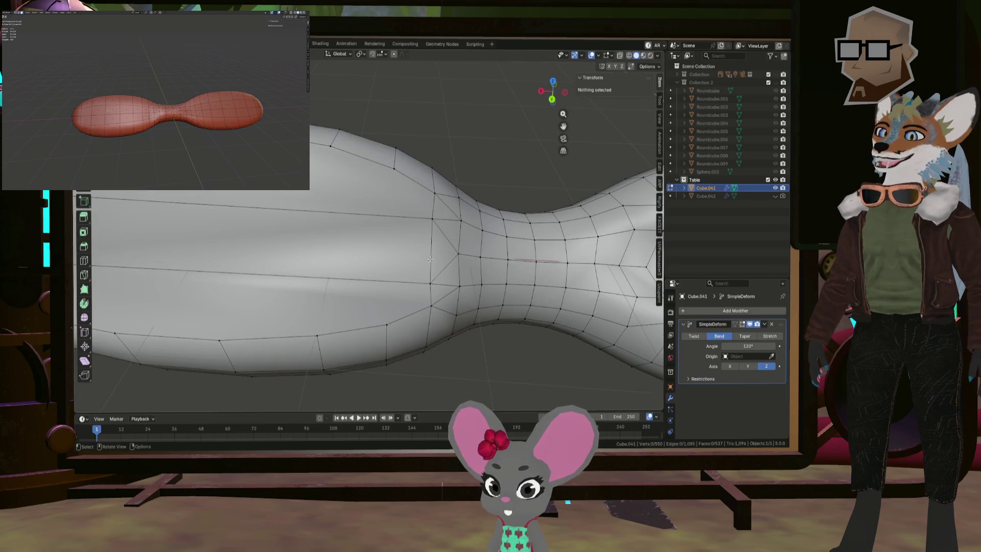
scroll(433, 221, down, 3)
middle_drag(433, 220, 437, 229)
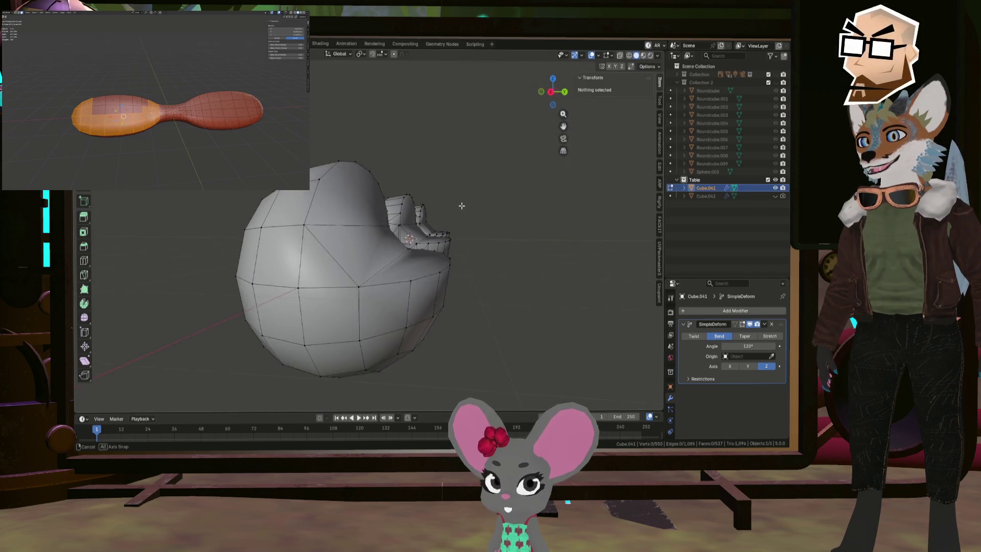
mouse_move(437, 229)
middle_down()
mouse_move(297, 212)
mouse_move(395, 259)
mouse_move(337, 249)
middle_up()
scroll(297, 212, up, 2)
scroll(337, 208, down, 4)
scroll(336, 249, up, 3)
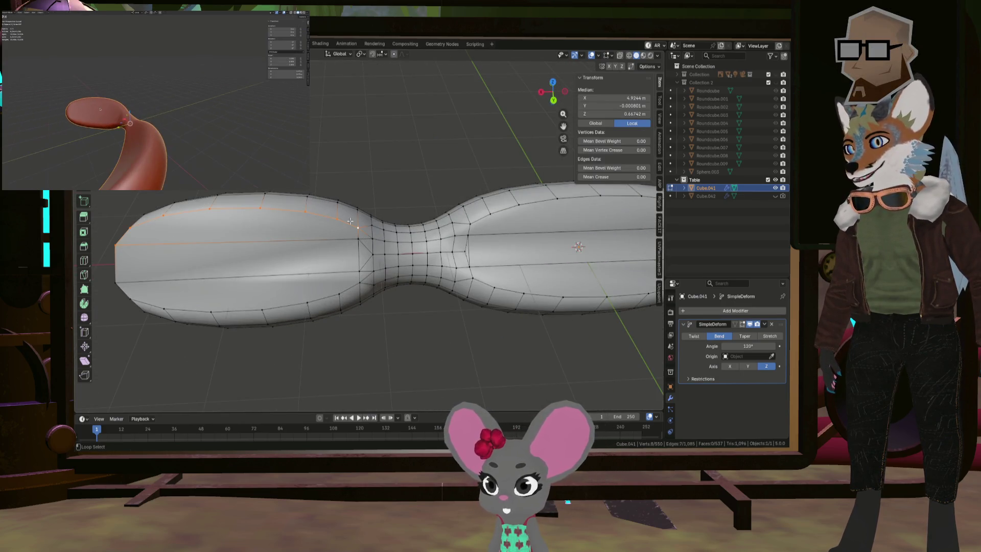
- Extend the shortest edge path from the left lobe's top into the neck, then inspect the mesh
ctrl+click(412, 242)
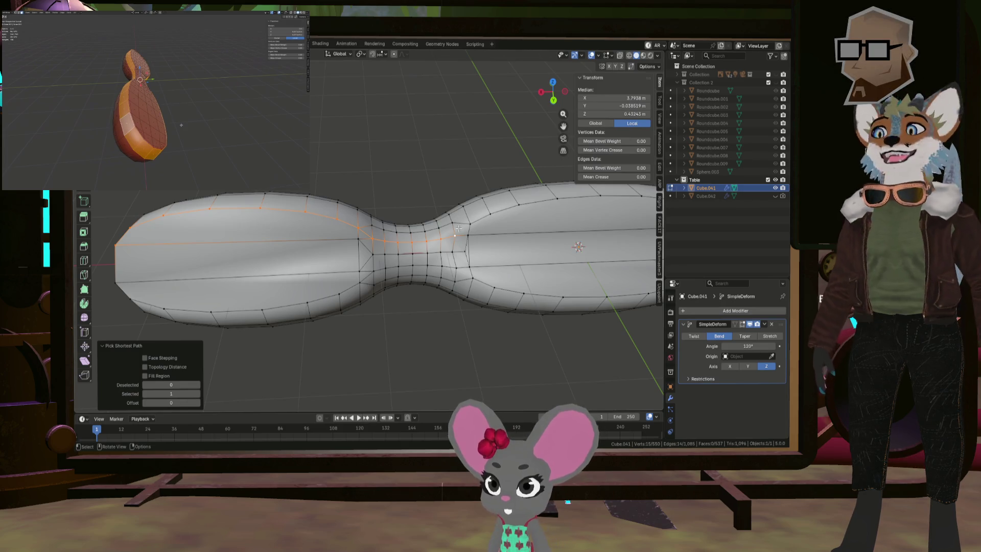
middle_drag(454, 232, 511, 227)
scroll(536, 225, down, 3)
scroll(572, 224, down, 2)
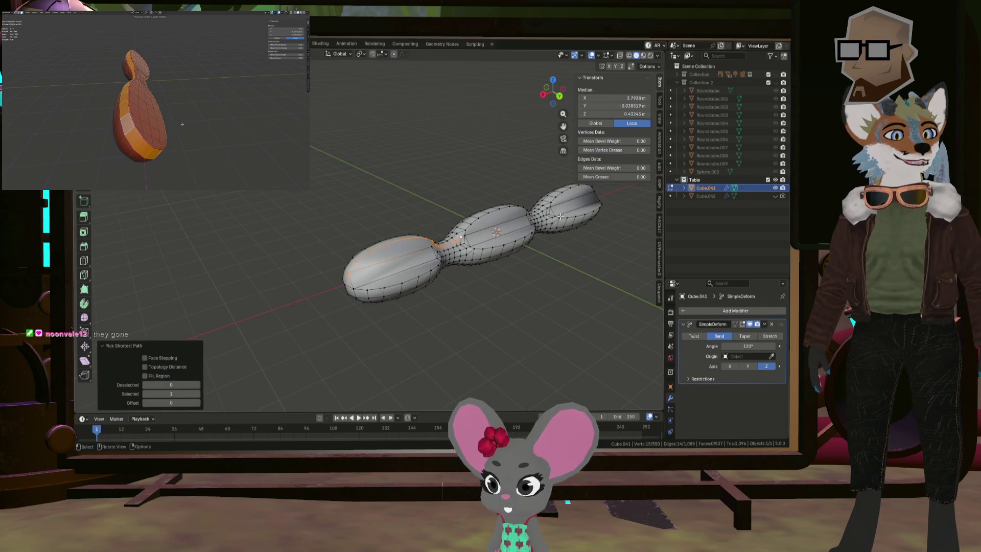
scroll(552, 219, up, 4)
mouse_move(552, 219)
middle_down()
mouse_move(391, 225)
mouse_move(463, 229)
middle_up()
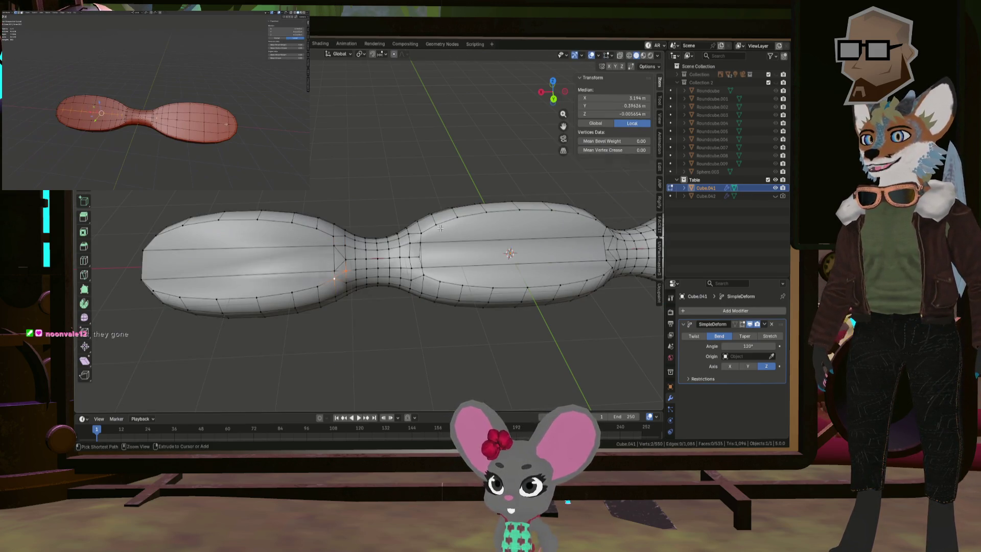
- Step back and forth through the undo history to reach the hollowed-lobe state
key(ctrl+z)
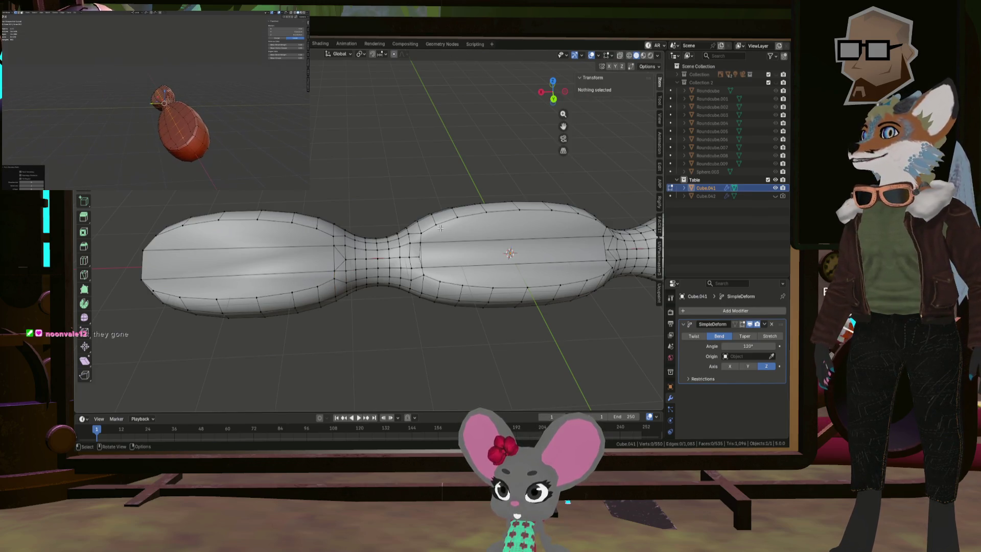
key(ctrl+z)
key(ctrl+shift+z)
key(ctrl+shift+z)
key(ctrl+shift+z)
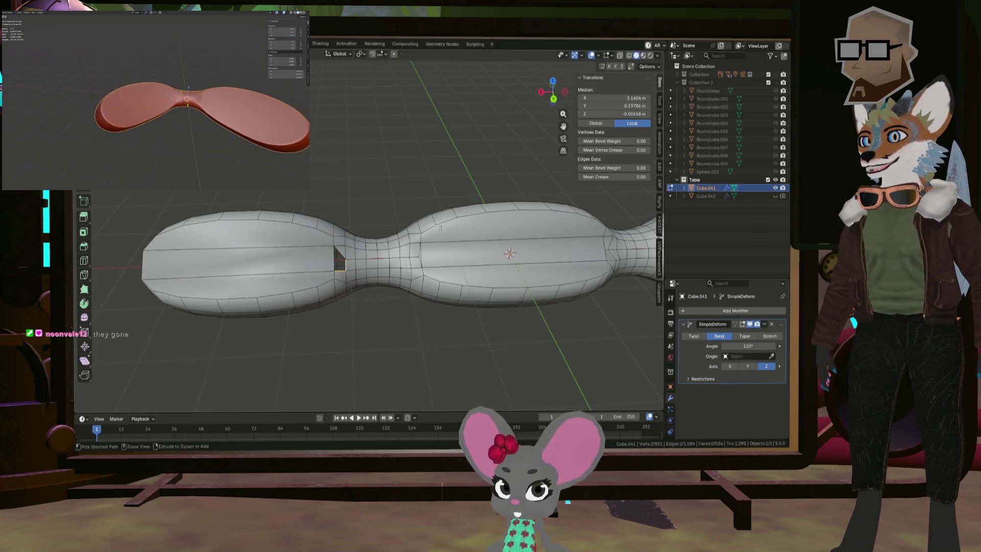
key(ctrl+shift+z)
key(ctrl+shift+z)
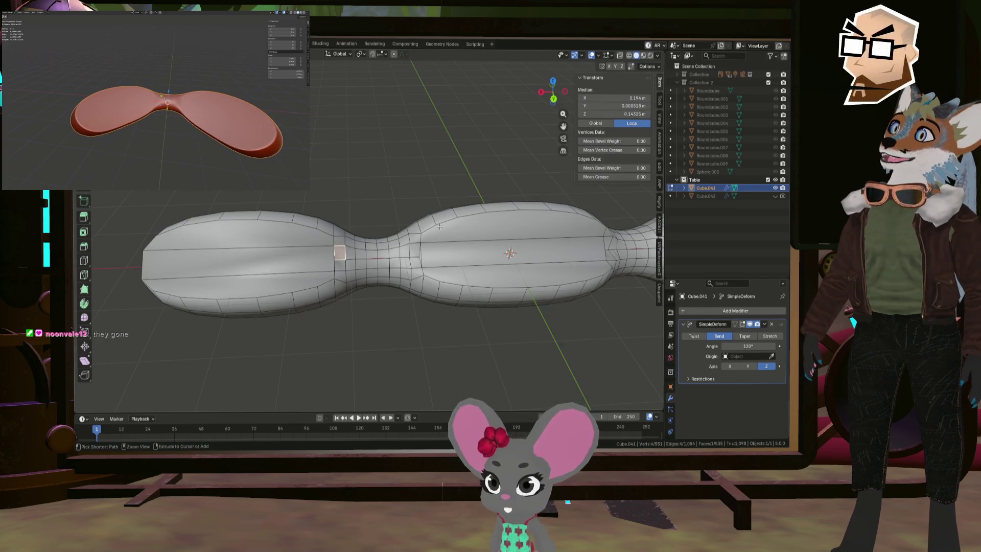
key(ctrl+shift+z)
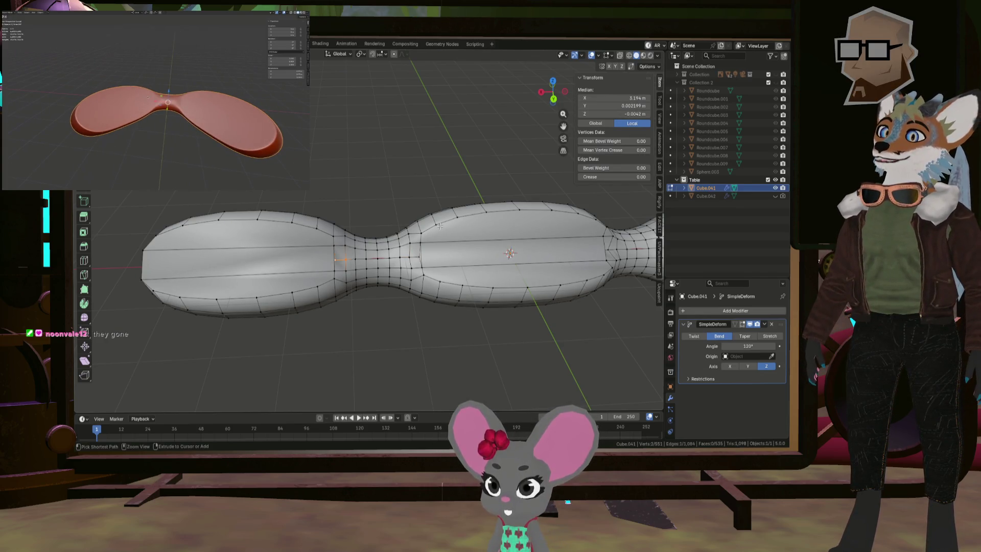
key(ctrl+z)
key(ctrl+z)
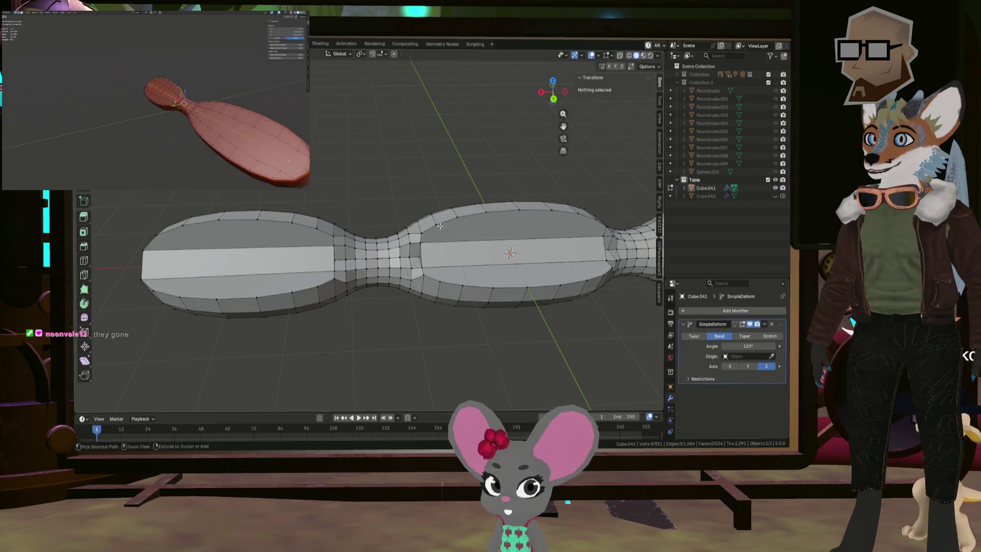
key(ctrl+z)
key(ctrl+z)
key(ctrl+z)
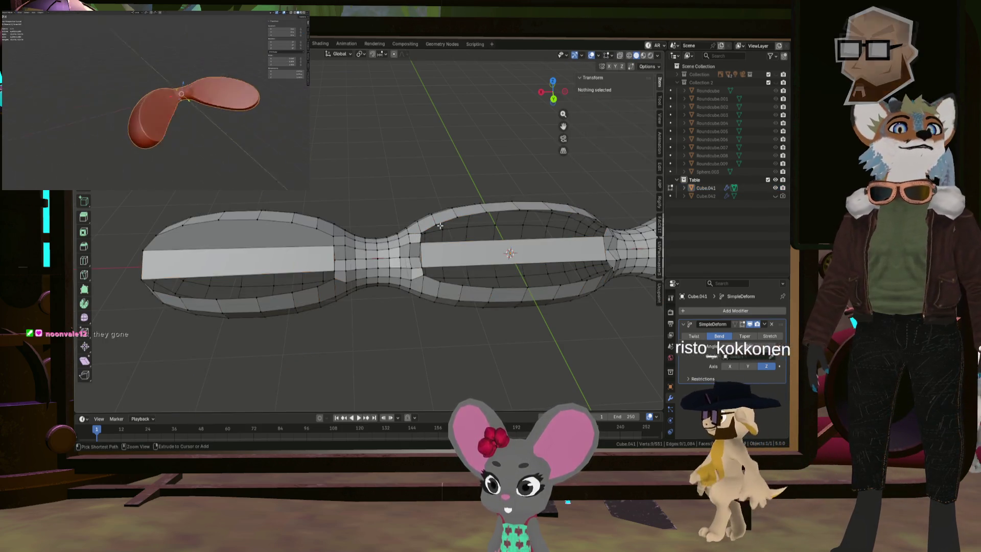
key(ctrl+z)
key(ctrl+z)
key(ctrl+z)
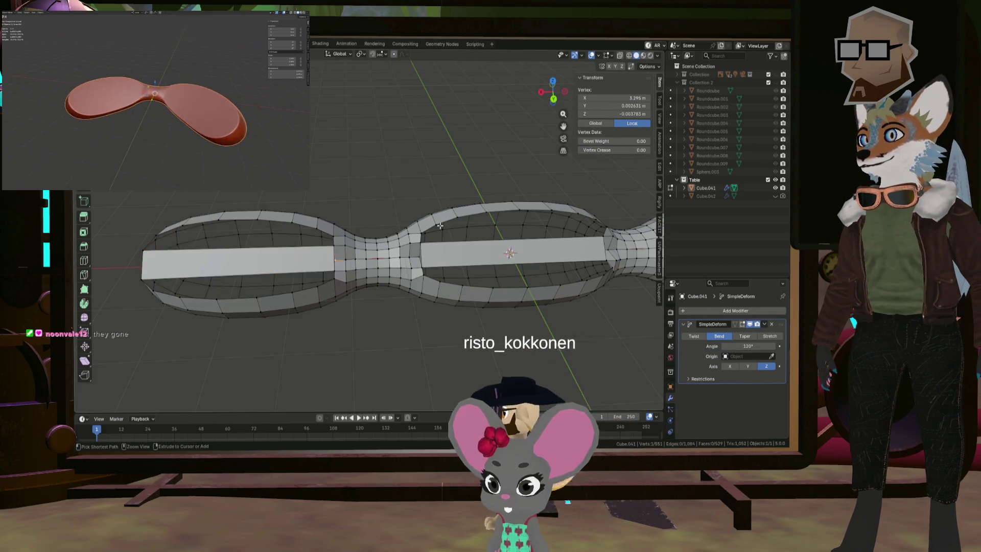
key(ctrl+z)
key(ctrl+z)
key(ctrl+z)
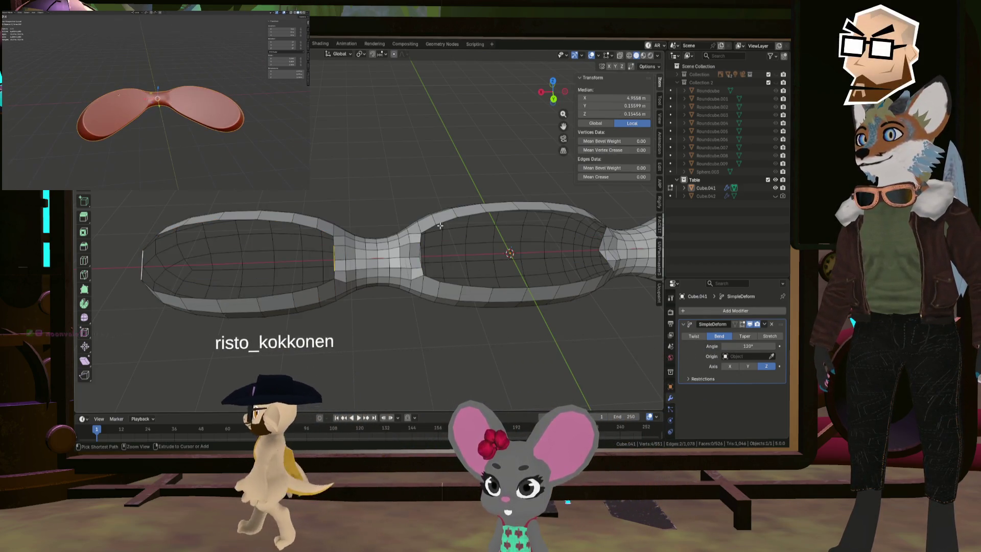
middle_drag(440, 226, 399, 219)
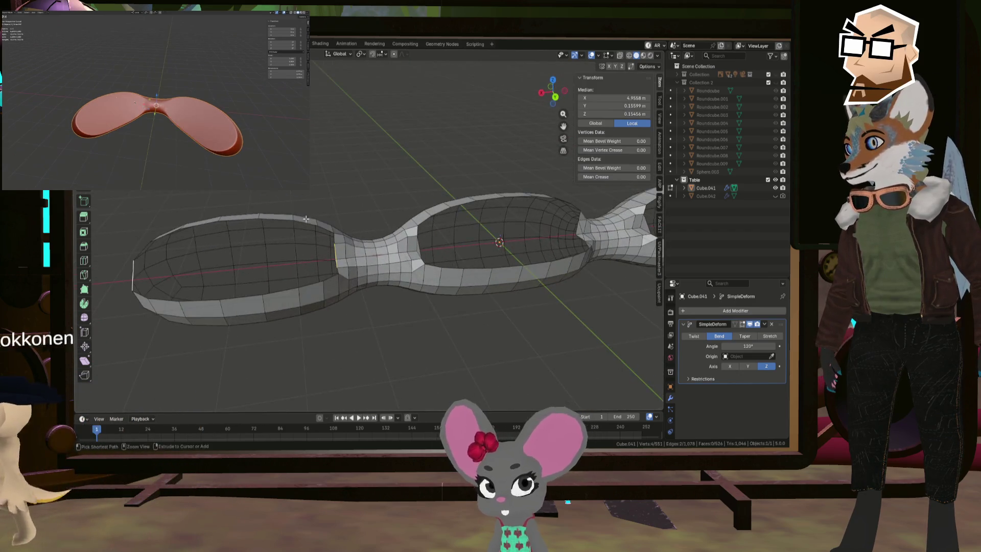
- Undo five more face and edge edits around the neck joins, leaving 520 faces
right_click(713, 187)
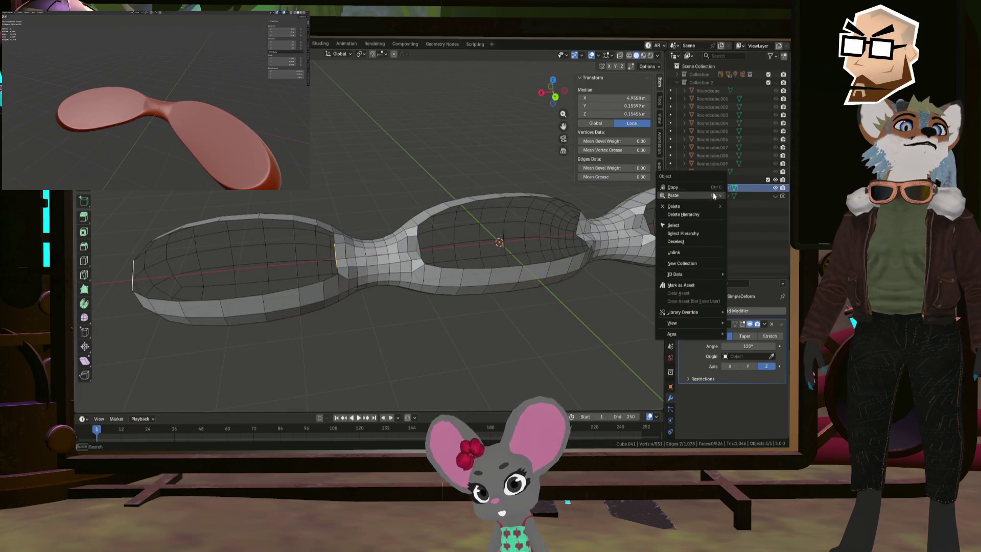
click(464, 181)
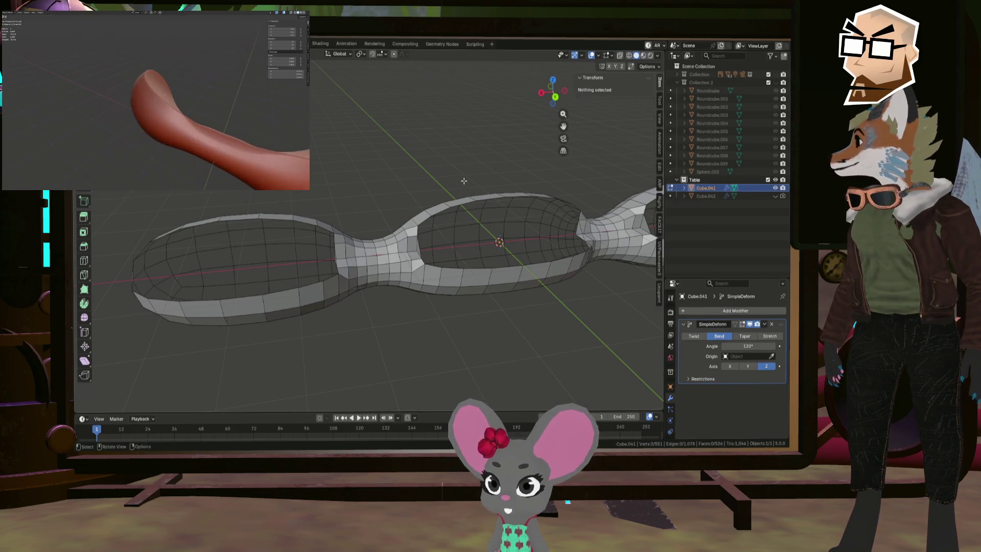
key(ctrl+z)
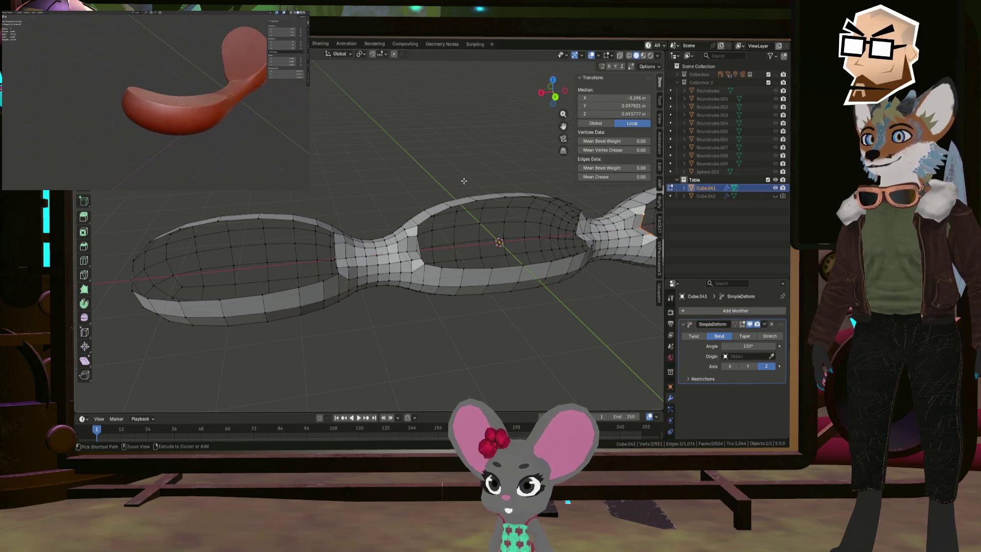
key(ctrl+z)
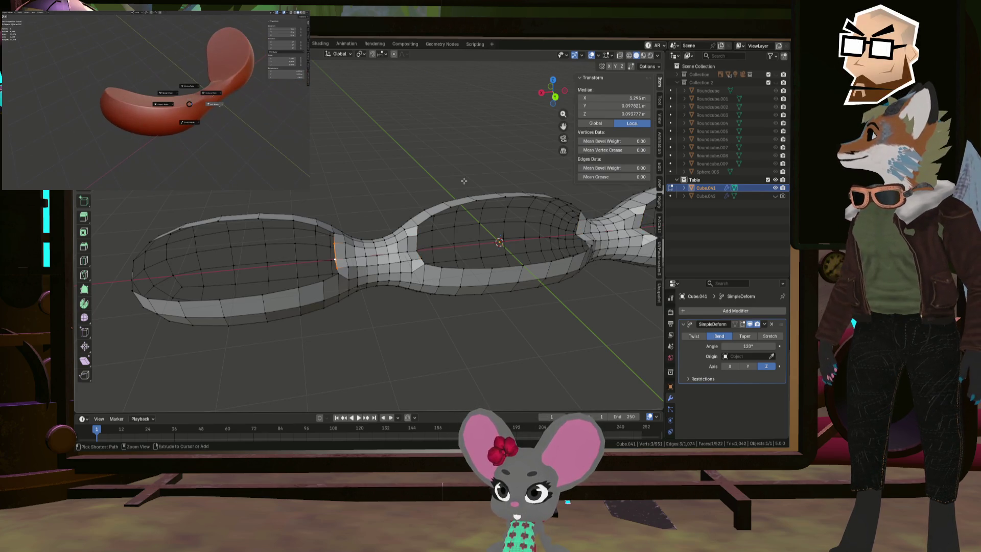
key(ctrl+z)
key(ctrl+z)
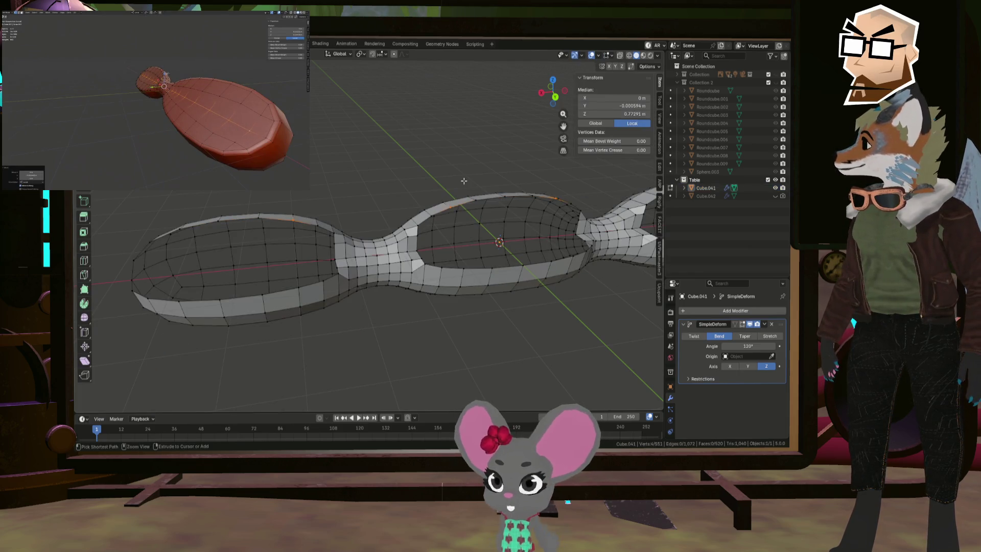
key(ctrl+z)
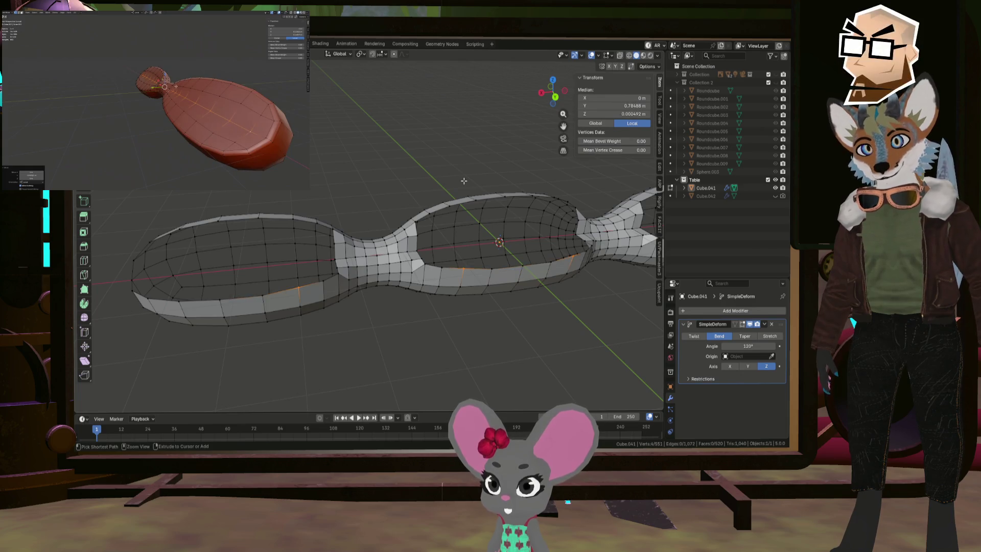
key(ctrl+z)
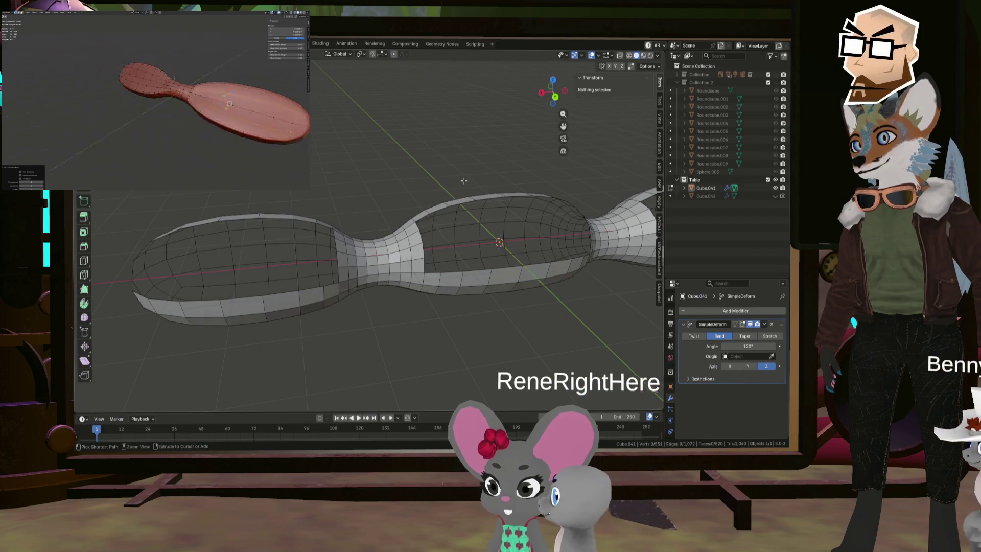
- Undo five steps back to the low-poly cage with level-2 Subdivision above the 120° bend
key(ctrl+z)
key(ctrl+z)
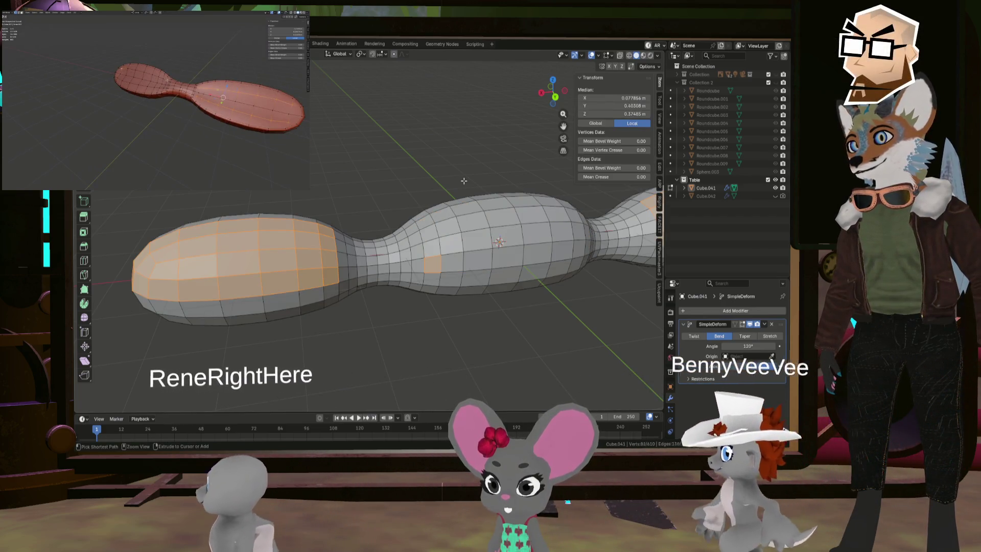
key(ctrl+z)
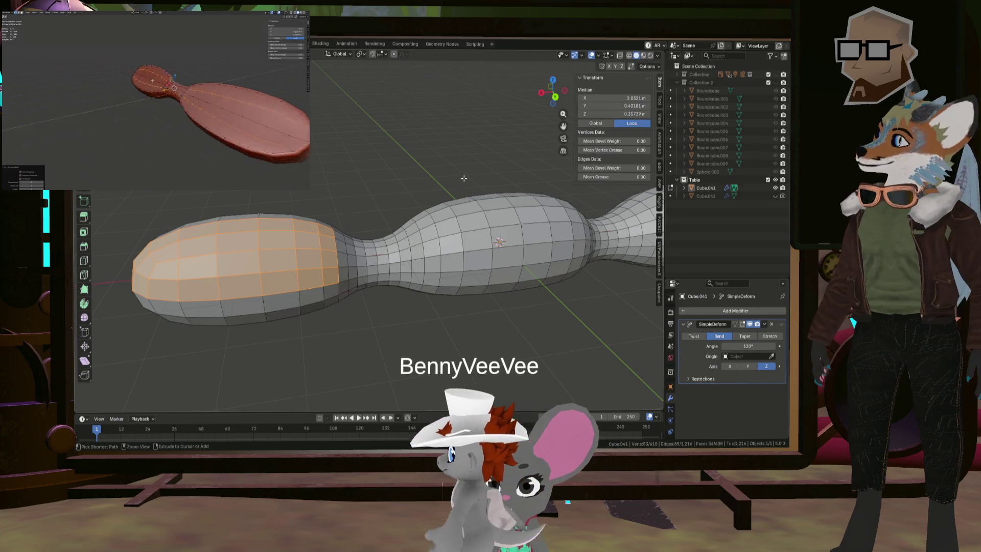
key(ctrl+z)
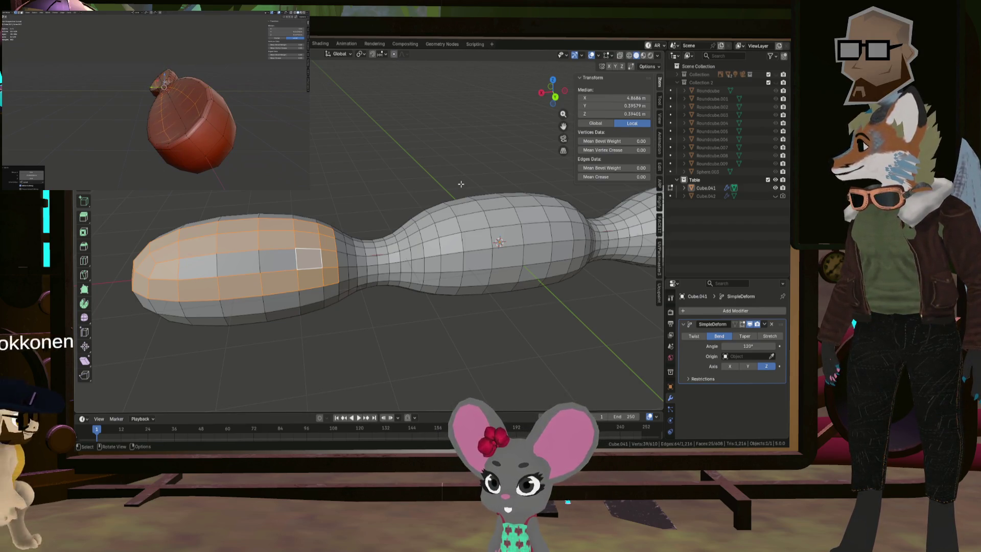
key(ctrl+z)
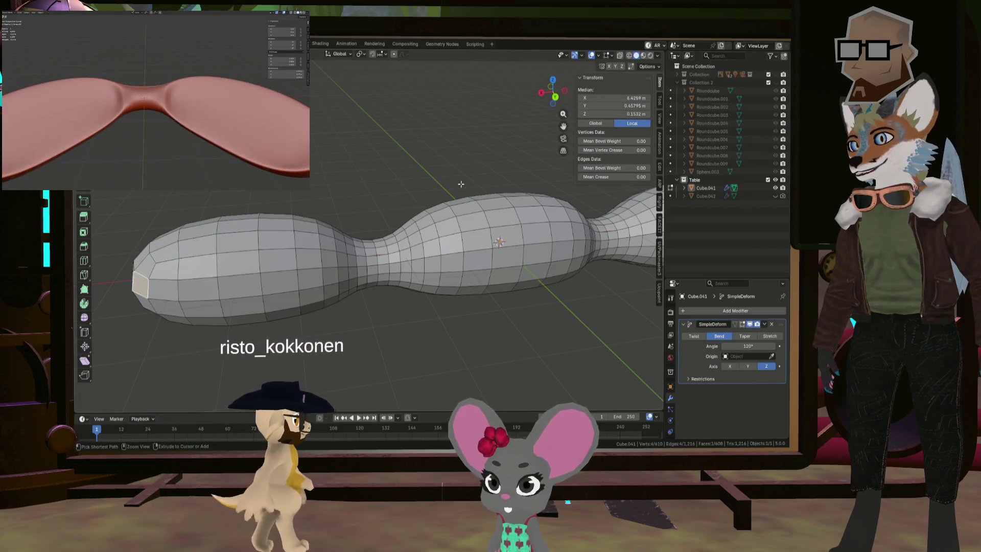
key(ctrl+z)
key(ctrl+z)
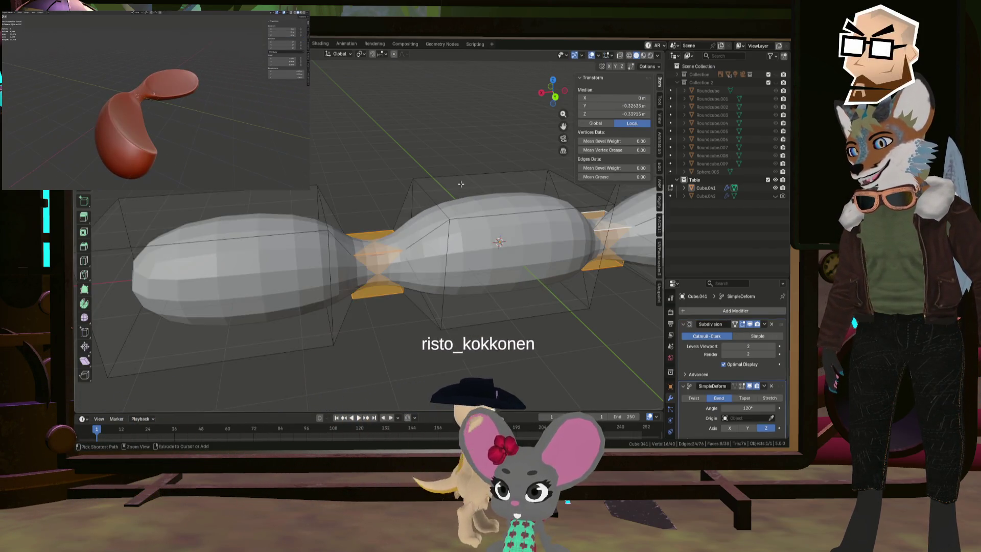
- Undo the Simple Deform bend to get the straight subdivided mesh, then clear the selection
mouse_move(461, 183)
middle_down()
mouse_move(437, 221)
mouse_move(436, 203)
middle_up()
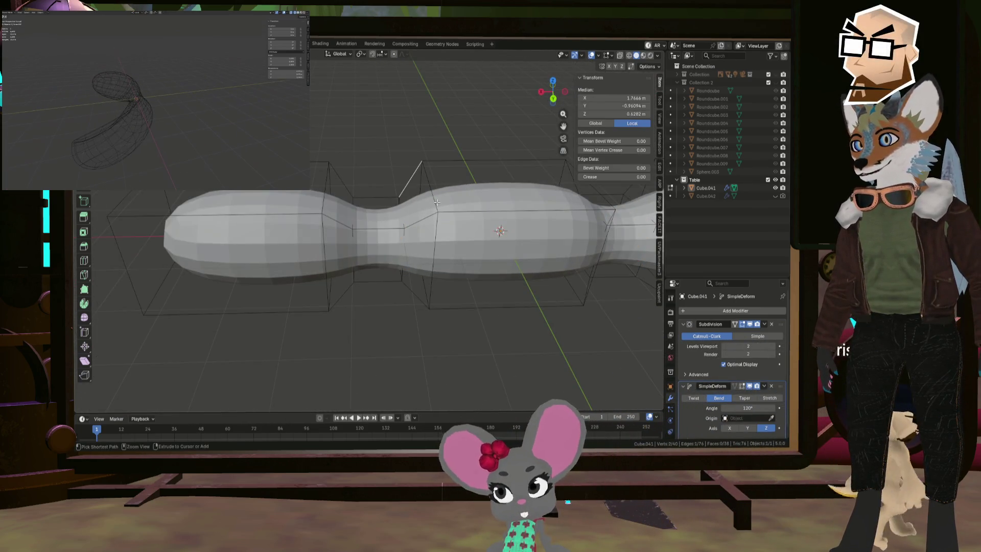
key(ctrl+z)
key(ctrl+z)
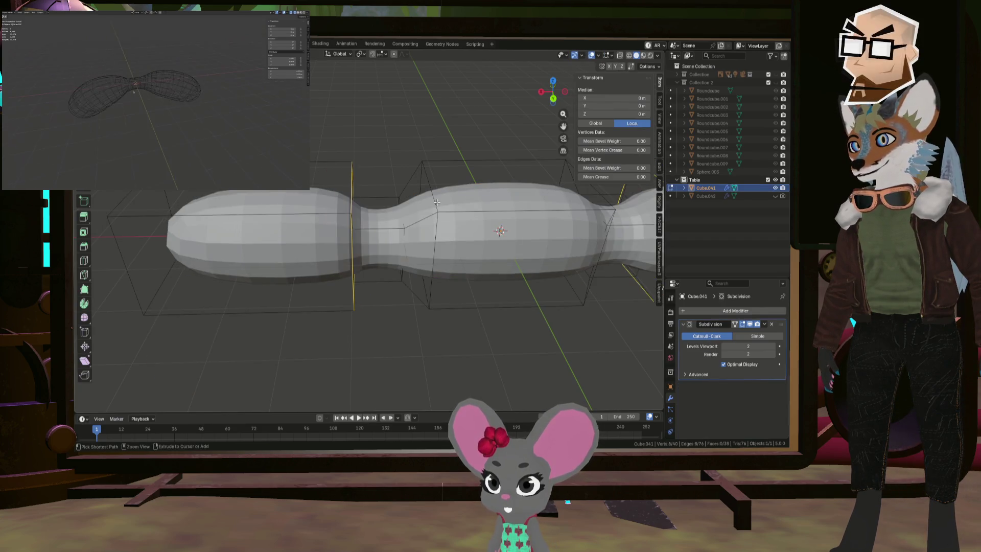
key(ctrl+z)
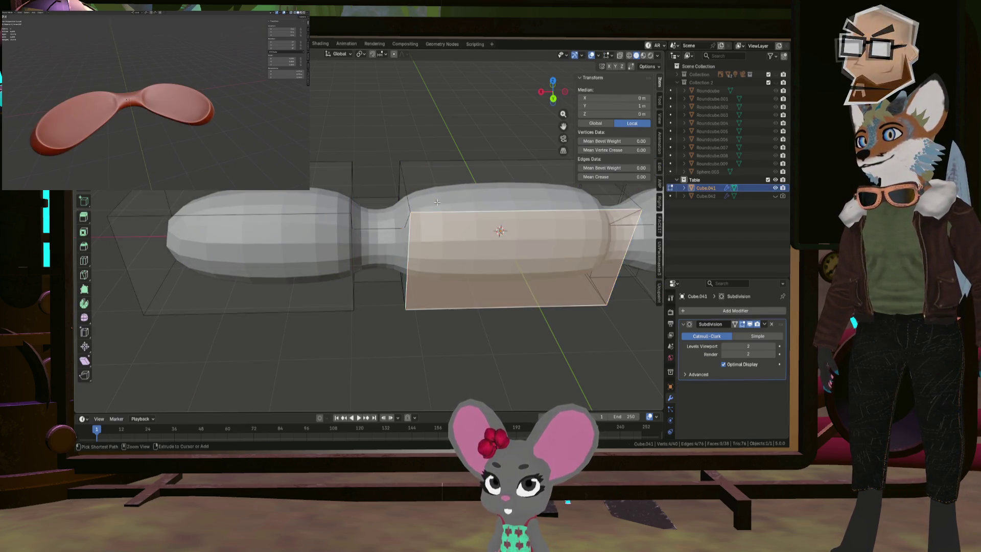
key(ctrl+z)
mouse_move(437, 202)
middle_down()
mouse_move(448, 209)
mouse_move(427, 149)
mouse_move(484, 188)
middle_up()
scroll(428, 149, down, 4)
key(alt+a)
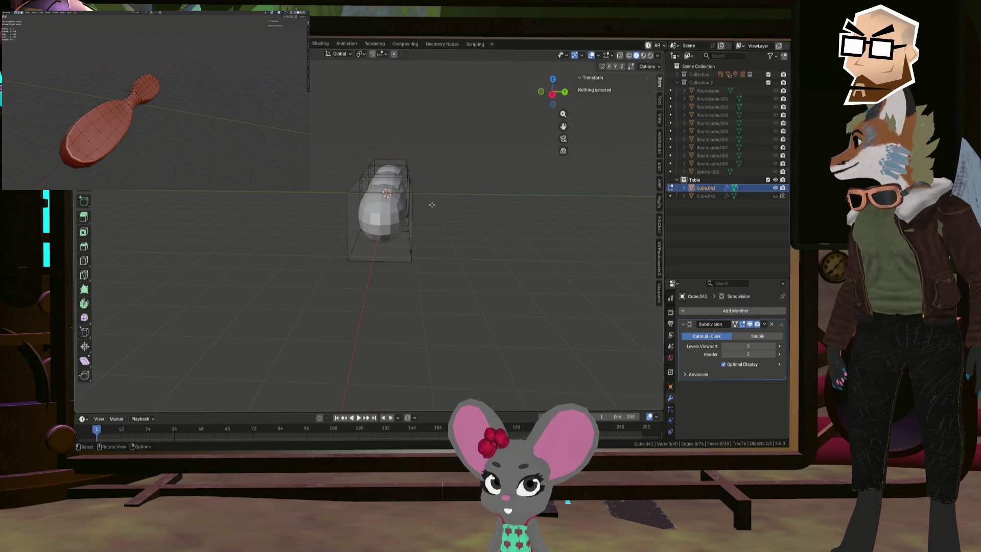
key(a)
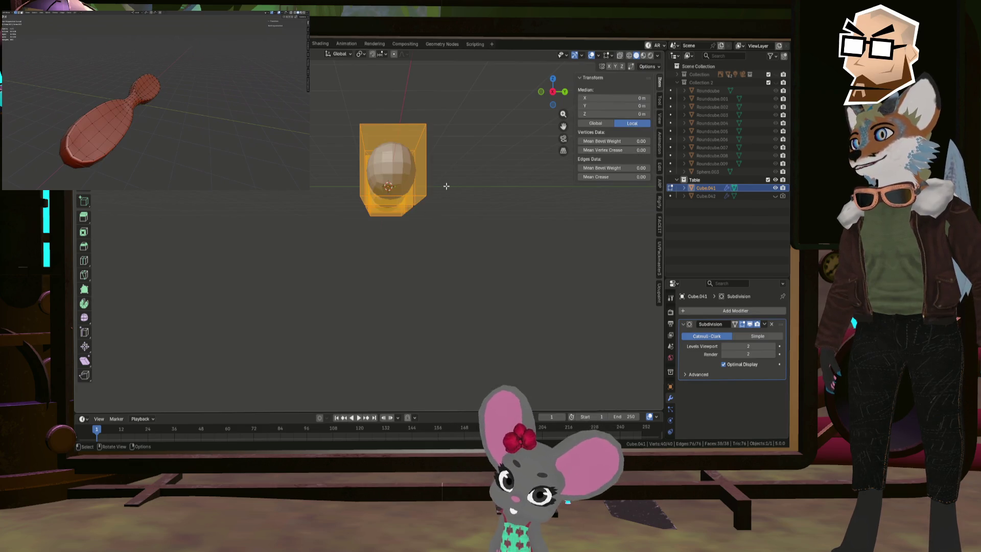
middle_drag(447, 184, 446, 201)
key(x)
click(446, 202)
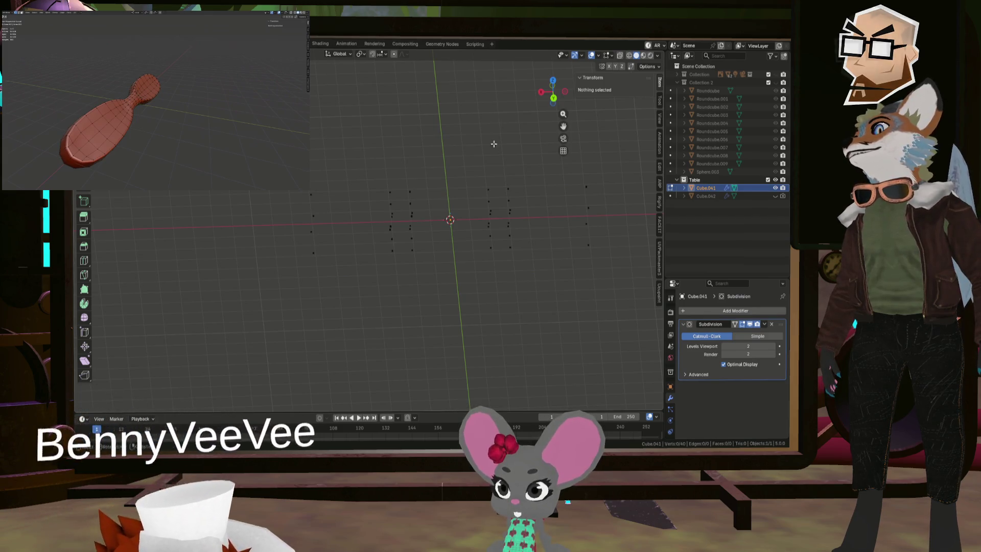
middle_drag(528, 119, 524, 186)
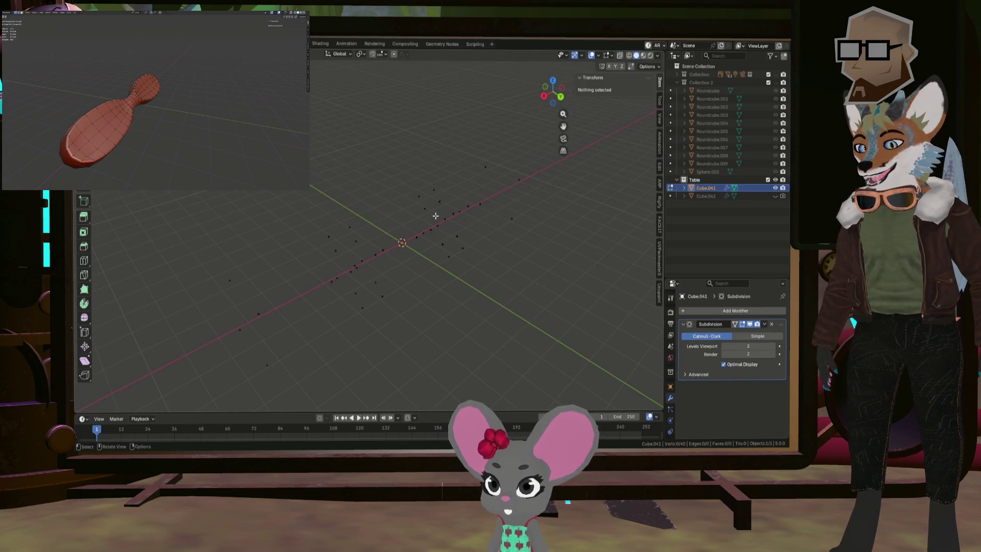
key(alt+h)
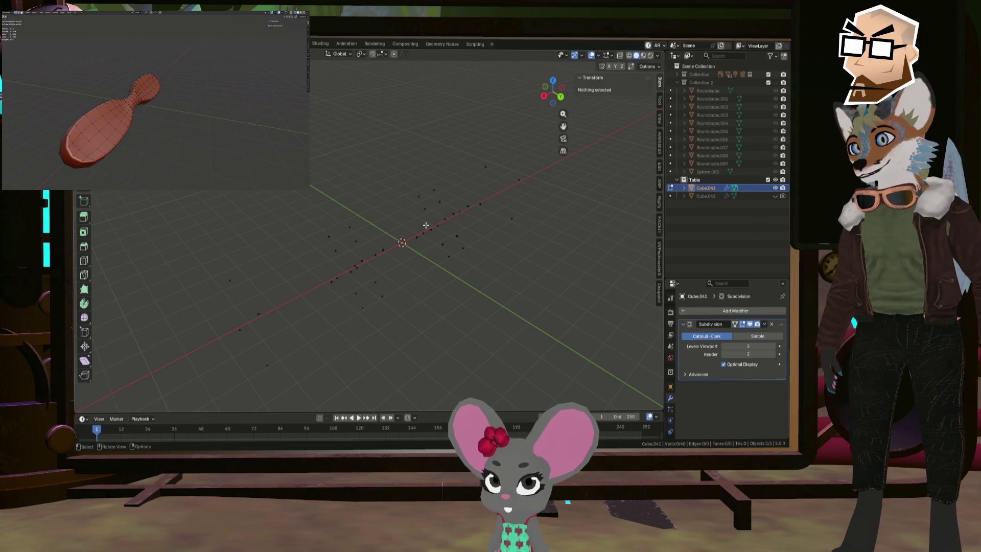
- Unhide the hidden faces to restore the full 38-face table mesh
key(alt+h)
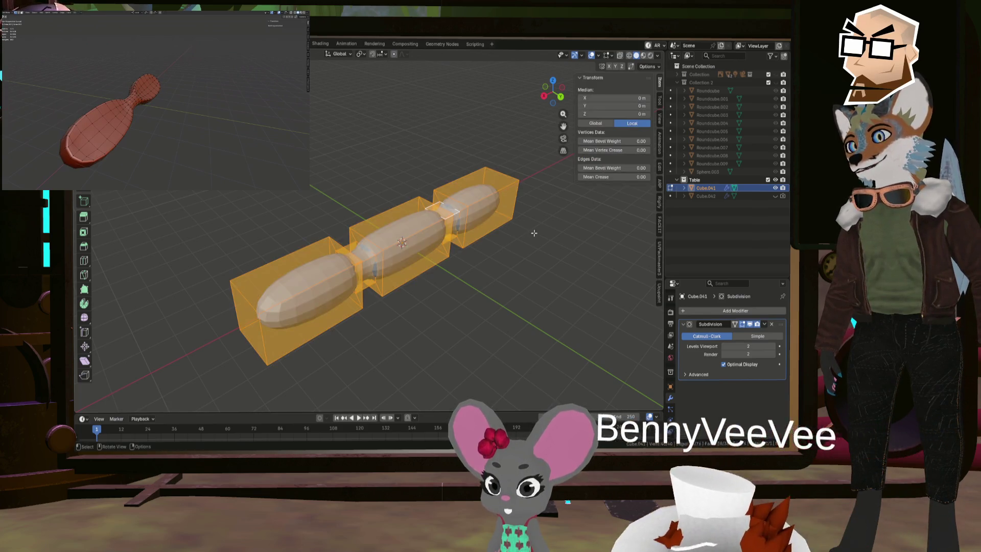
key(alt+a)
middle_drag(516, 252, 460, 256)
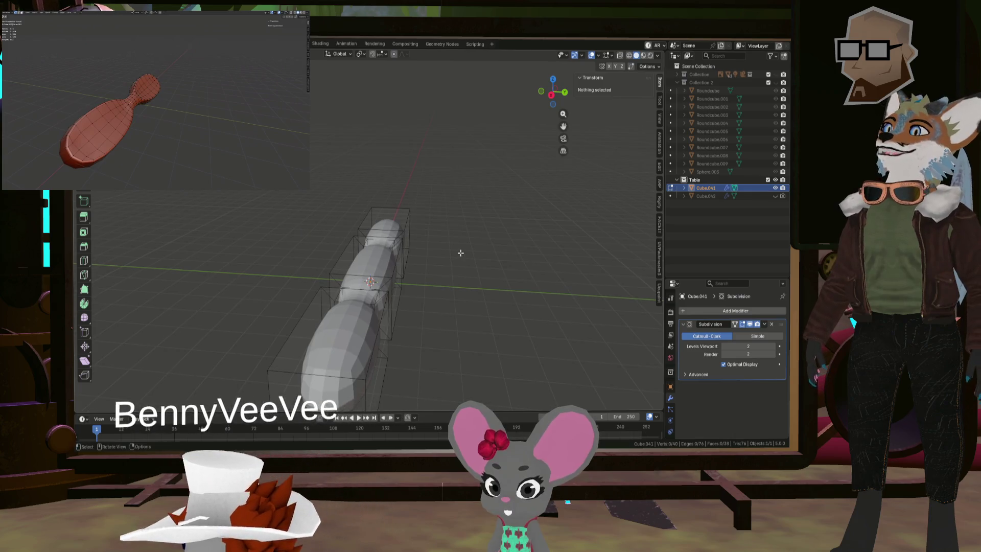
scroll(454, 219, up, 2)
scroll(446, 232, up, 2)
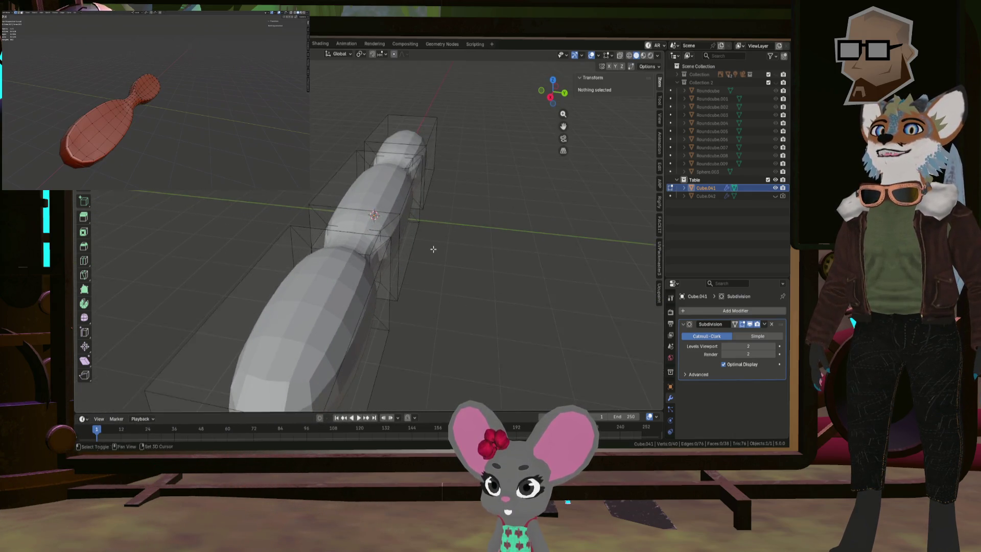
scroll(436, 227, up, 2)
middle_drag(436, 227, 456, 207)
- Rotate the entire selected mesh 45° about the X axis, then deselect it
key(a)
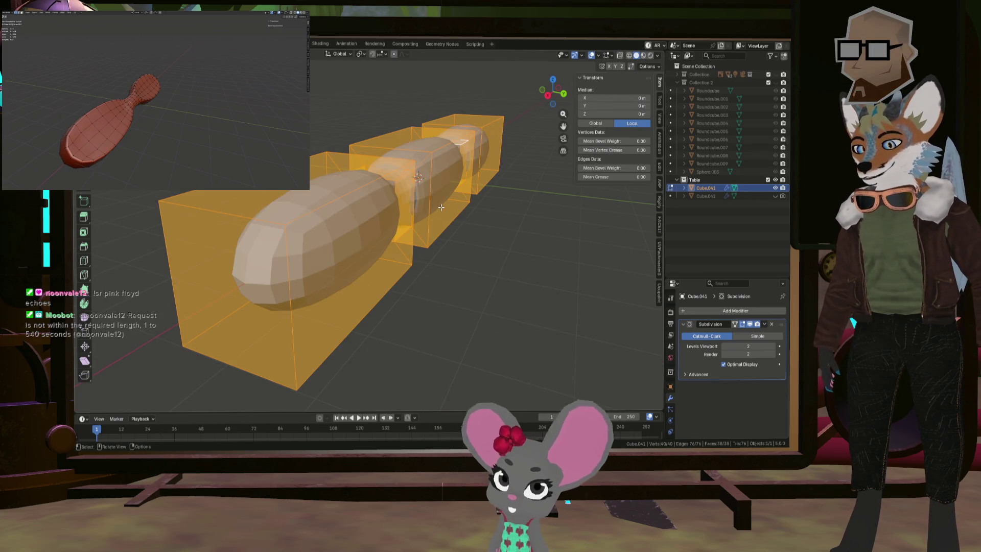
key(r)
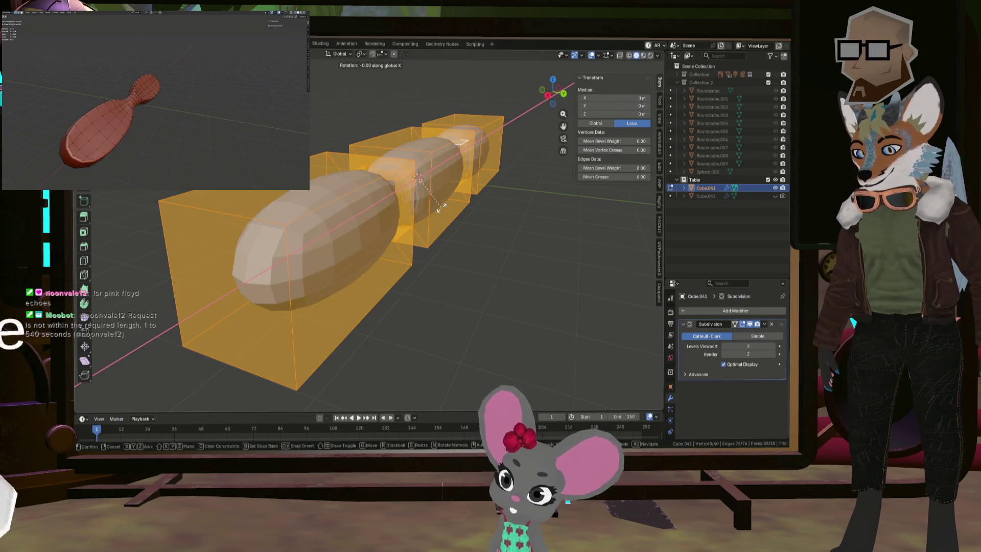
text(45)
key(Return)
mouse_move(492, 237)
middle_down()
mouse_move(453, 265)
mouse_move(403, 250)
mouse_move(506, 254)
mouse_move(442, 250)
middle_up()
key(alt+a)
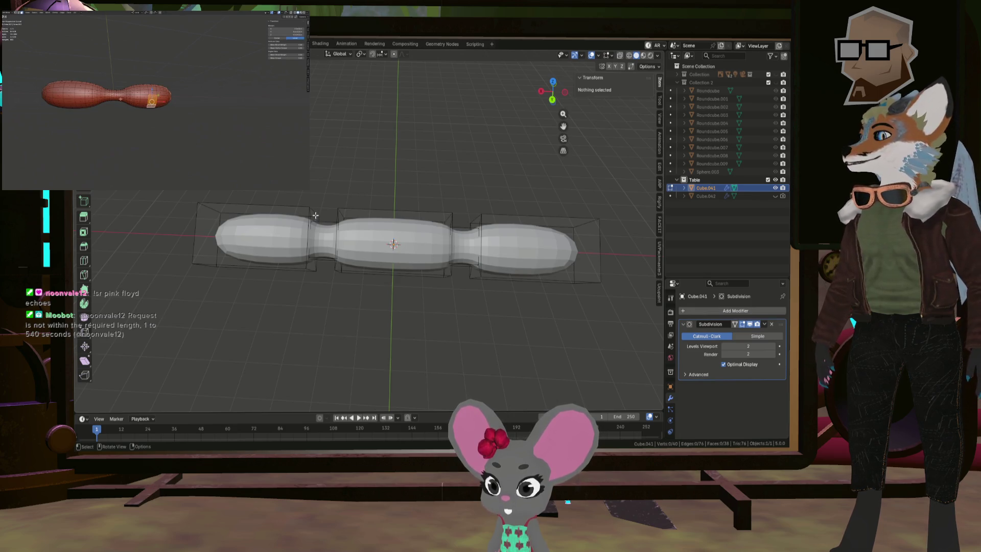
- Pick a face on one neck and select its full face-loop ring
mouse_move(357, 239)
middle_down()
mouse_move(317, 217)
mouse_move(399, 208)
middle_up()
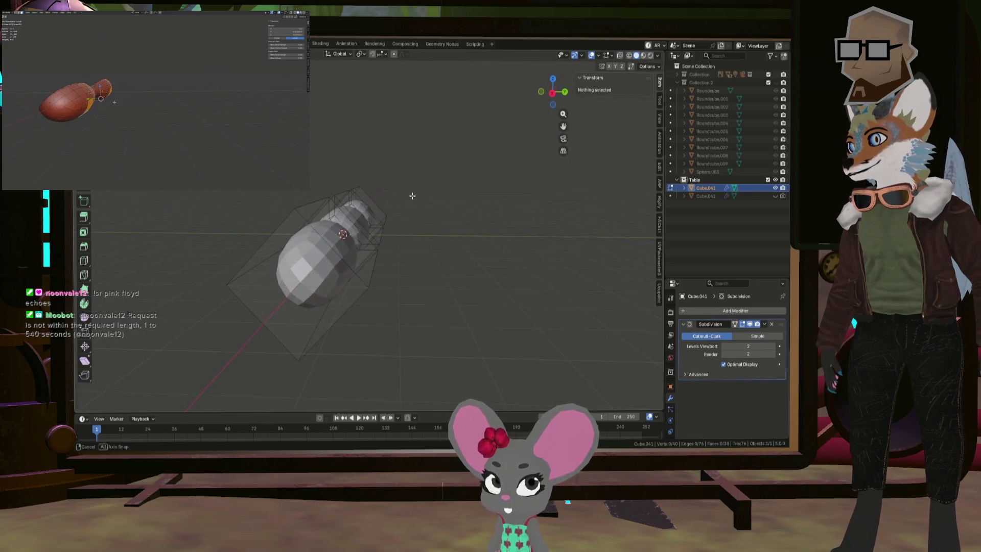
mouse_move(399, 208)
middle_down()
mouse_move(347, 217)
mouse_move(339, 240)
mouse_move(340, 222)
mouse_move(345, 325)
mouse_move(447, 288)
mouse_move(431, 297)
mouse_move(456, 277)
mouse_move(346, 282)
middle_up()
scroll(346, 218, up, 3)
click(339, 240)
alt+click(350, 298)
- Add the second neck loop and move both loops −0.23509 m in Y and Z, locking X
alt+shift+click(340, 268)
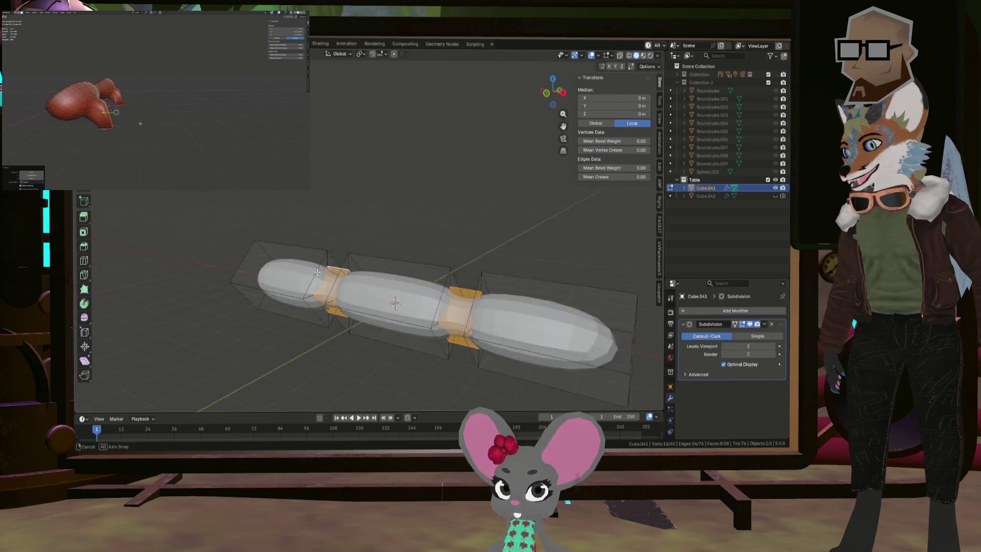
key(shift+x)
right_click(347, 292)
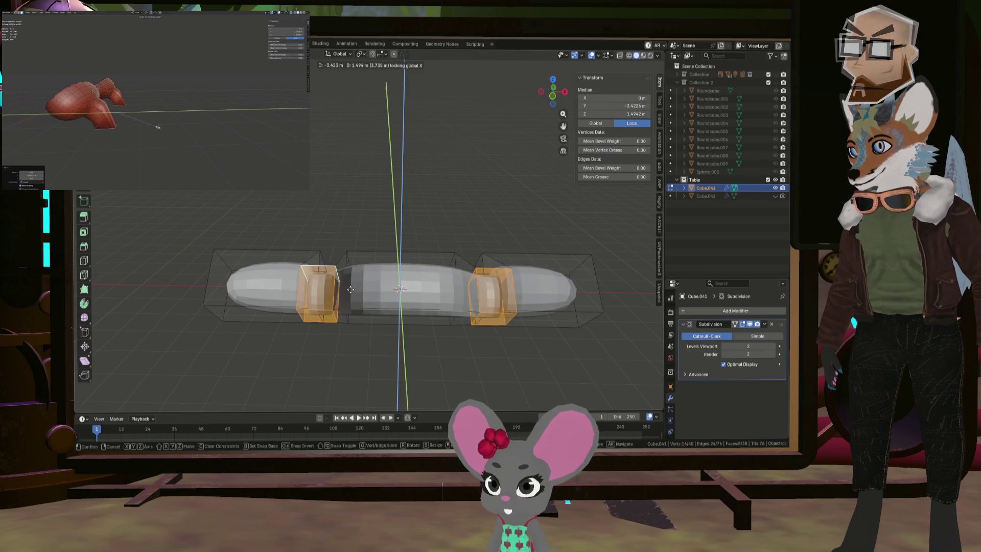
middle_drag(347, 292, 354, 272)
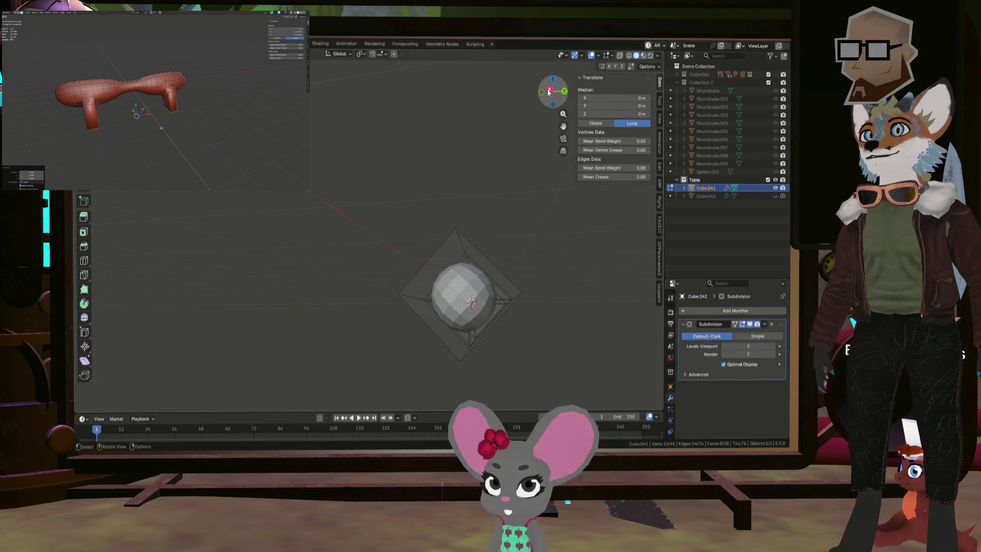
click(549, 92)
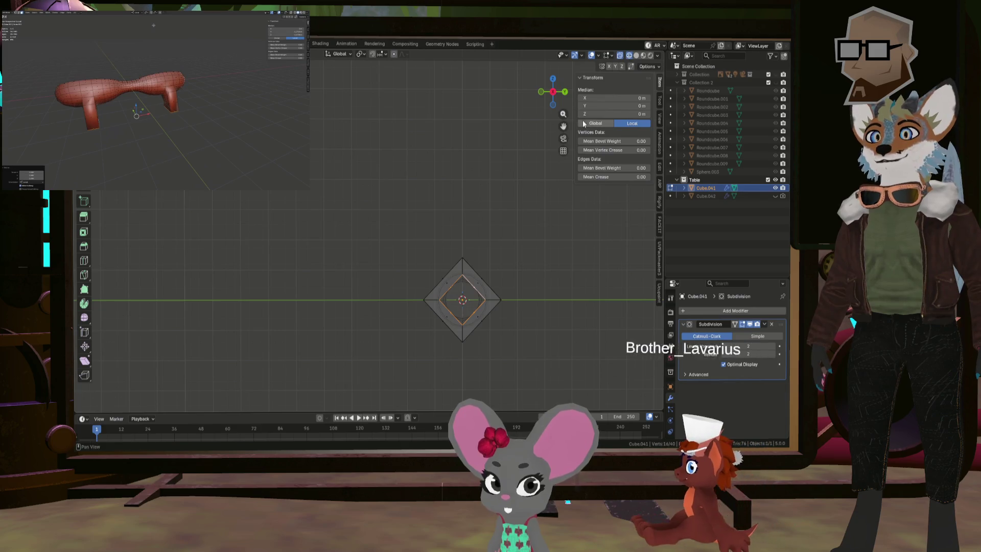
key(g)
key(shift+x)
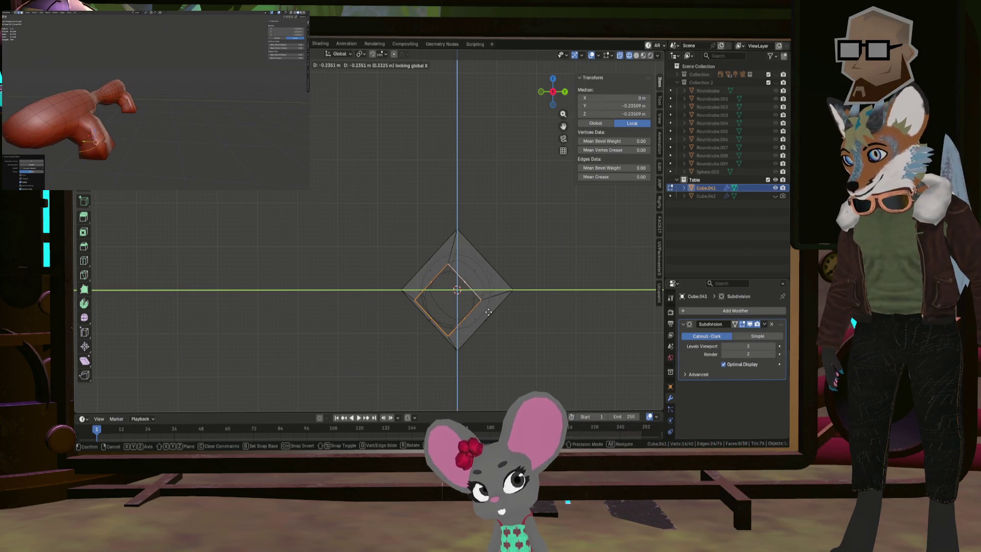
click(489, 312)
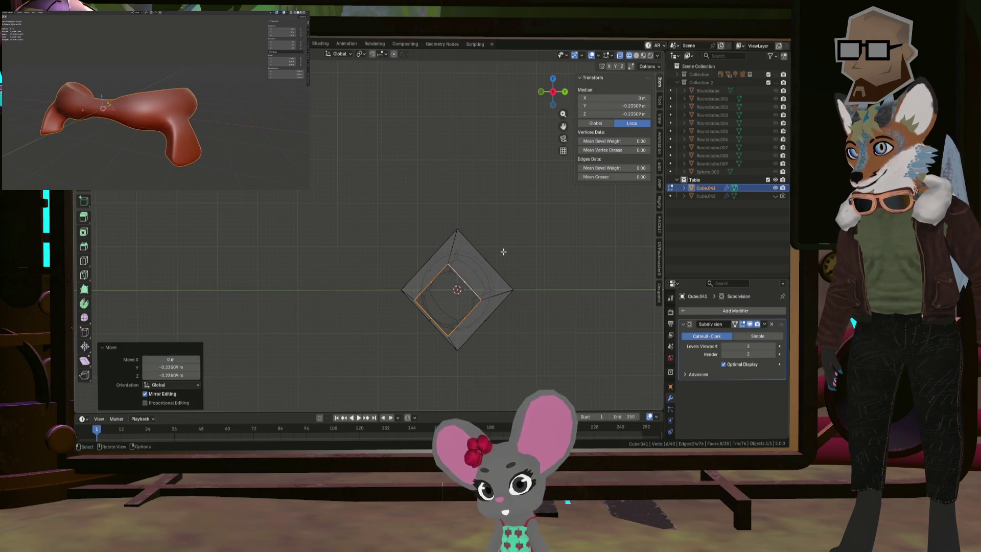
middle_drag(521, 237, 449, 252)
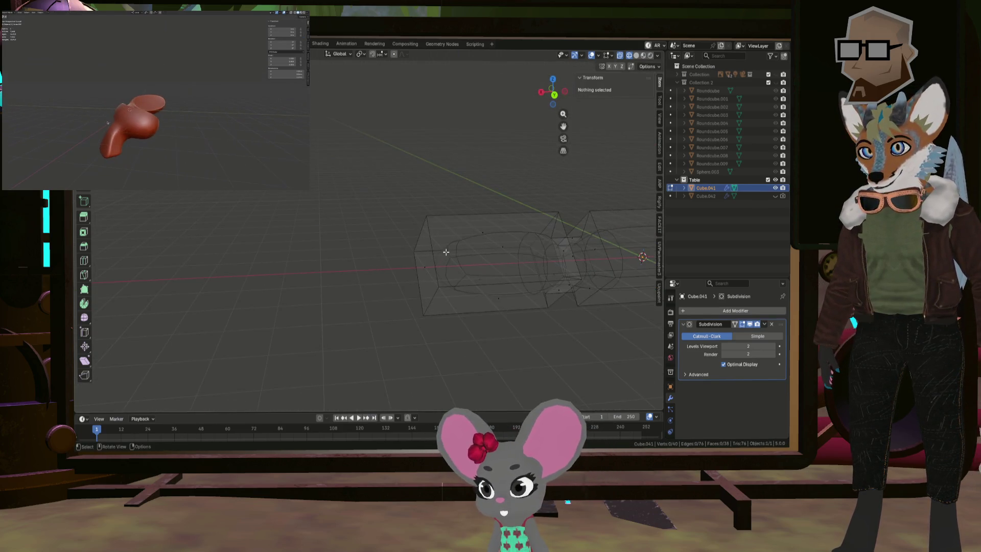
- Return to Edit Mode on the table mesh in Solid shading, viewed diagonally
key(Tab)
key(Tab)
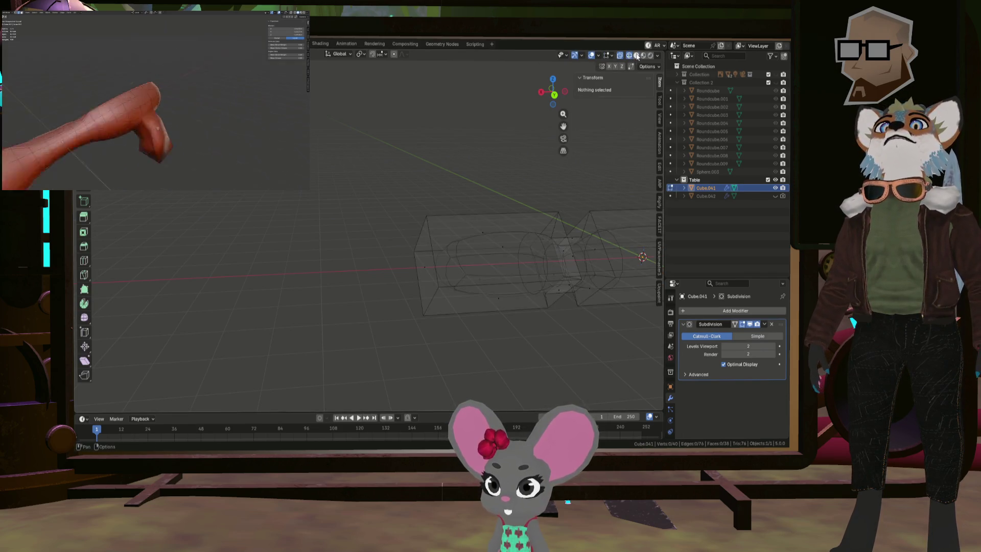
key(shift+z)
middle_drag(529, 213, 535, 283)
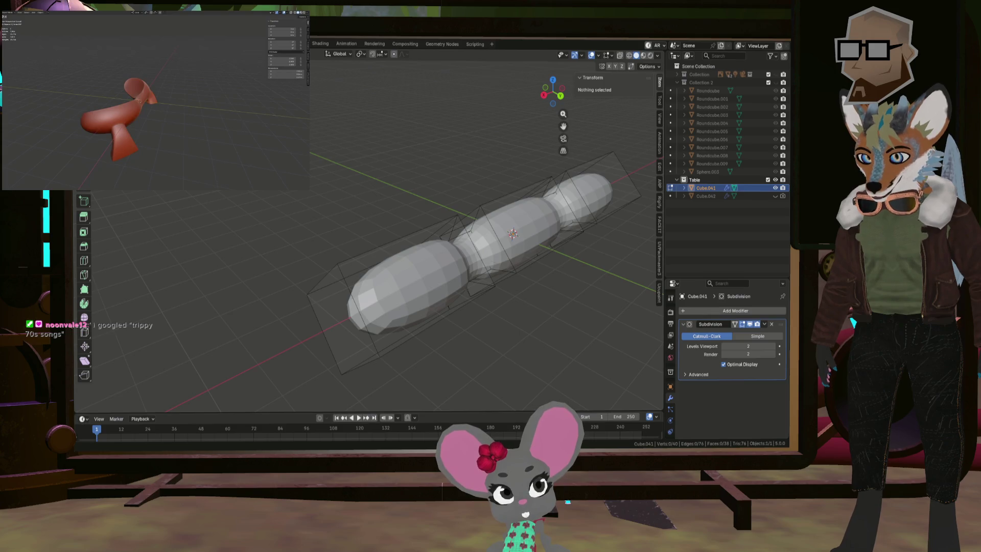
- Orbit around the table, briefly toggling Object Mode to inspect the smoothed three-lobed shape
middle_drag(479, 249, 516, 239)
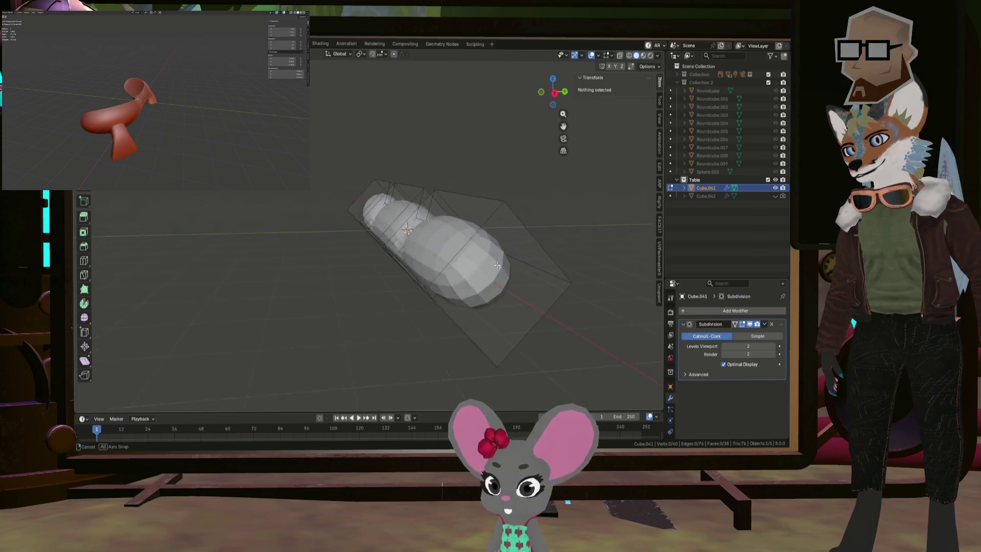
middle_drag(479, 256, 459, 271)
key(Tab)
key(Tab)
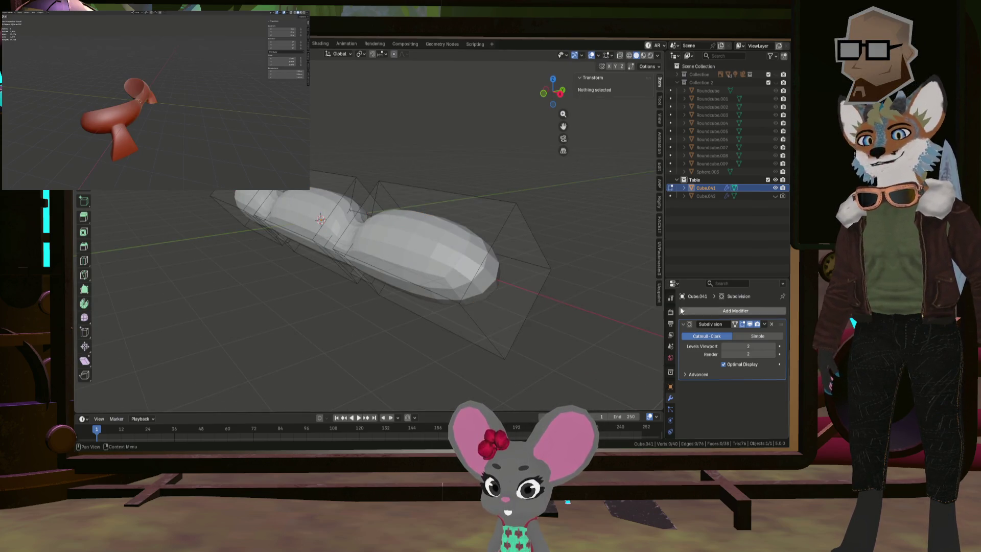
key(Tab)
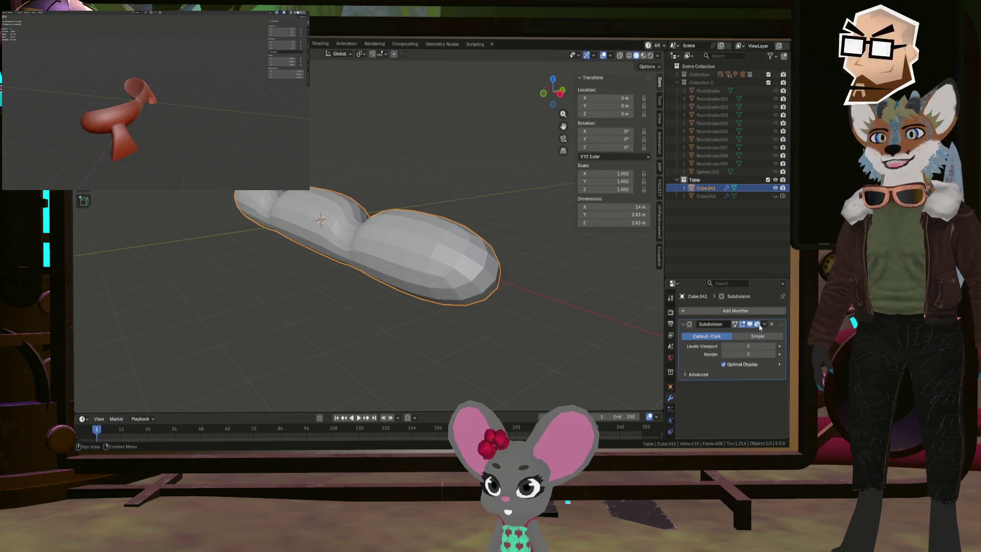
mouse_move(449, 260)
middle_down()
mouse_move(393, 247)
mouse_move(436, 247)
mouse_move(407, 271)
mouse_move(400, 266)
mouse_move(491, 262)
mouse_move(466, 275)
middle_up()
mouse_move(386, 264)
middle_down()
mouse_move(514, 306)
mouse_move(468, 280)
mouse_move(474, 305)
mouse_move(459, 276)
mouse_move(459, 336)
mouse_move(524, 352)
mouse_move(490, 359)
middle_up()
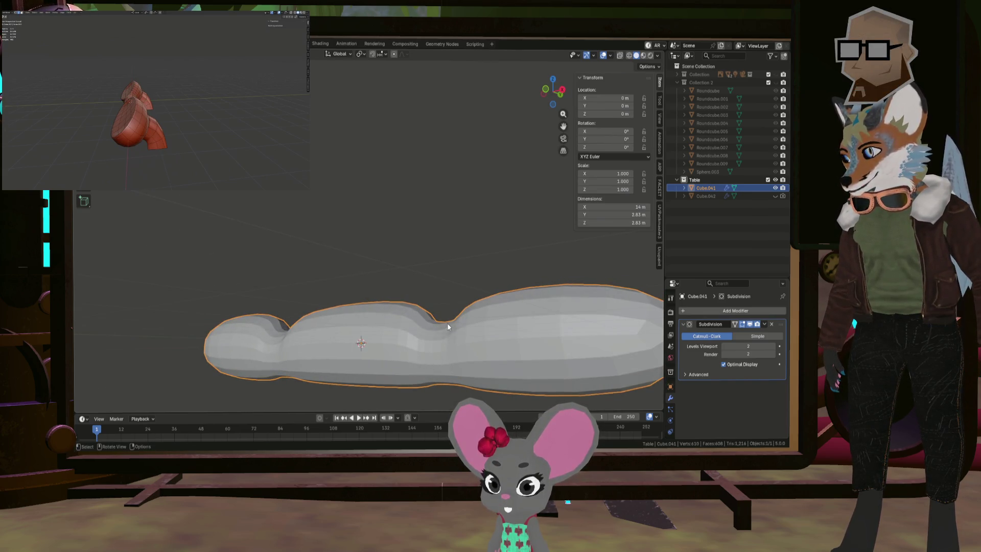
mouse_move(431, 348)
middle_down()
mouse_move(449, 372)
mouse_move(431, 346)
mouse_move(474, 325)
middle_up()
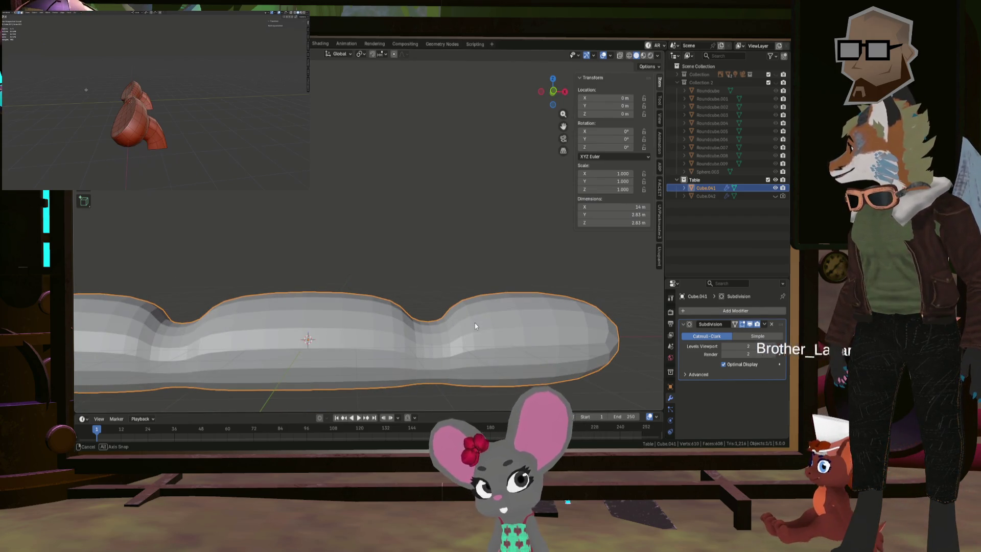
mouse_move(475, 323)
middle_down()
mouse_move(528, 331)
mouse_move(556, 321)
middle_up()
- Apply the Subdivision modifier and select the face loop along the top of the dense mesh
click(764, 324)
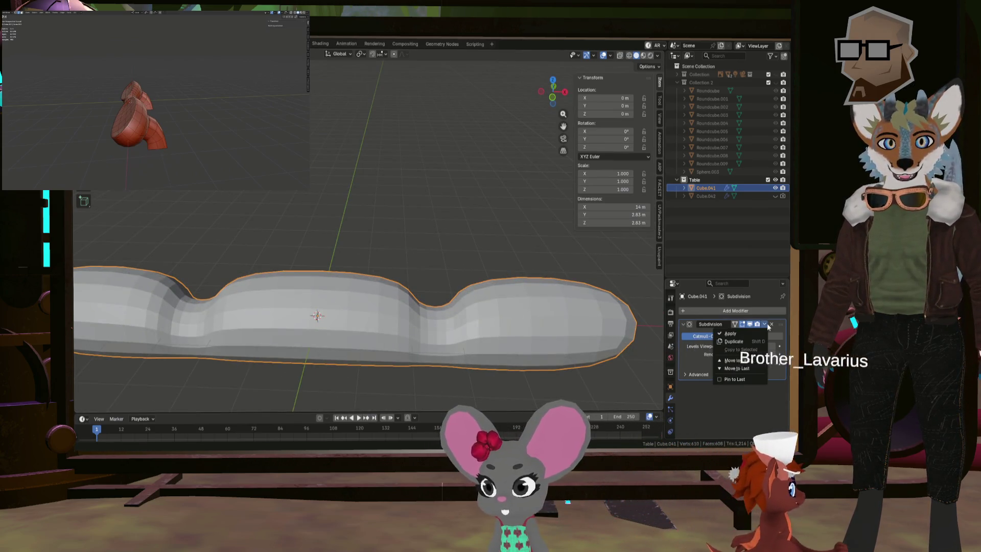
click(738, 337)
key(Tab)
click(605, 328)
mouse_move(605, 328)
middle_down()
mouse_move(511, 307)
mouse_move(398, 340)
mouse_move(383, 353)
mouse_move(429, 394)
mouse_move(430, 280)
mouse_move(467, 288)
middle_up()
click(511, 306)
alt+click(511, 307)
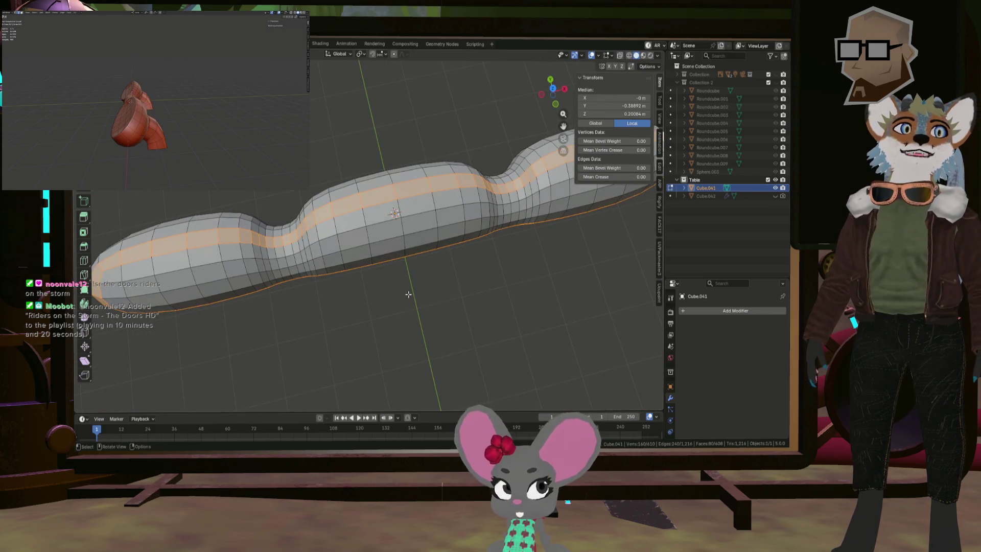
- Inspect the dense subdivided mesh from the side and select one end face
mouse_move(409, 295)
middle_down()
mouse_move(442, 278)
mouse_move(425, 271)
mouse_move(443, 236)
mouse_move(504, 268)
mouse_move(376, 240)
middle_up()
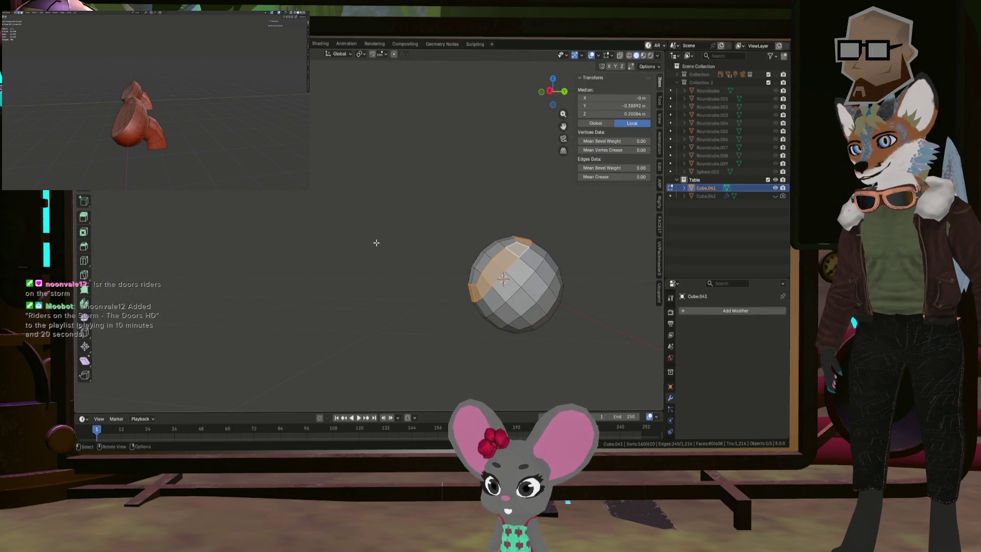
scroll(389, 248, down, 2)
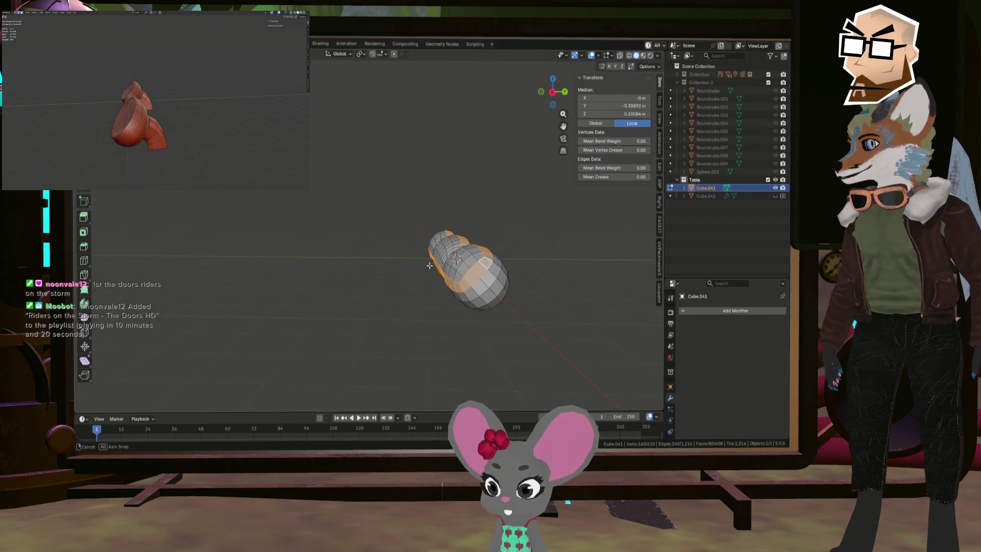
mouse_move(430, 265)
middle_down()
mouse_move(468, 289)
mouse_move(510, 278)
middle_up()
scroll(450, 260, up, 2)
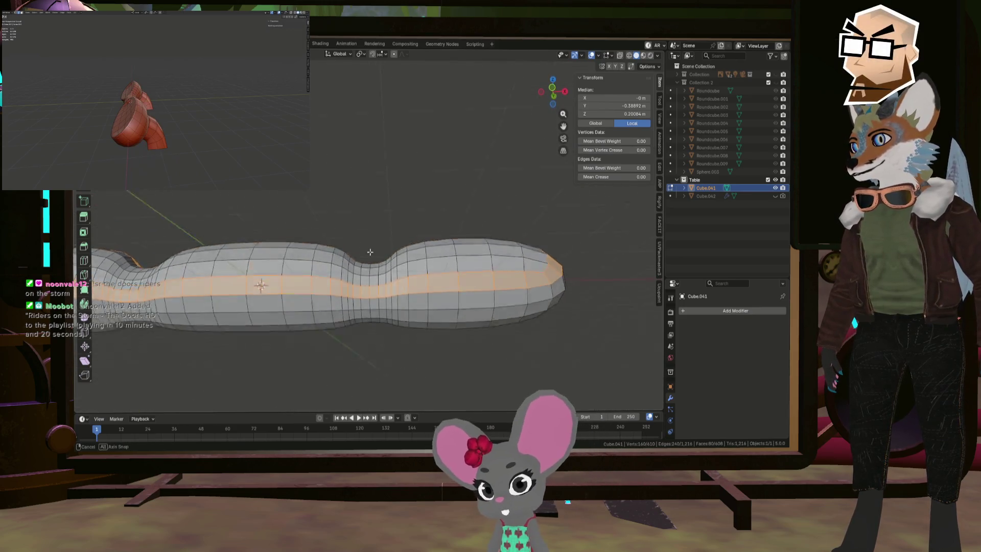
middle_drag(370, 252, 377, 313)
click(550, 237)
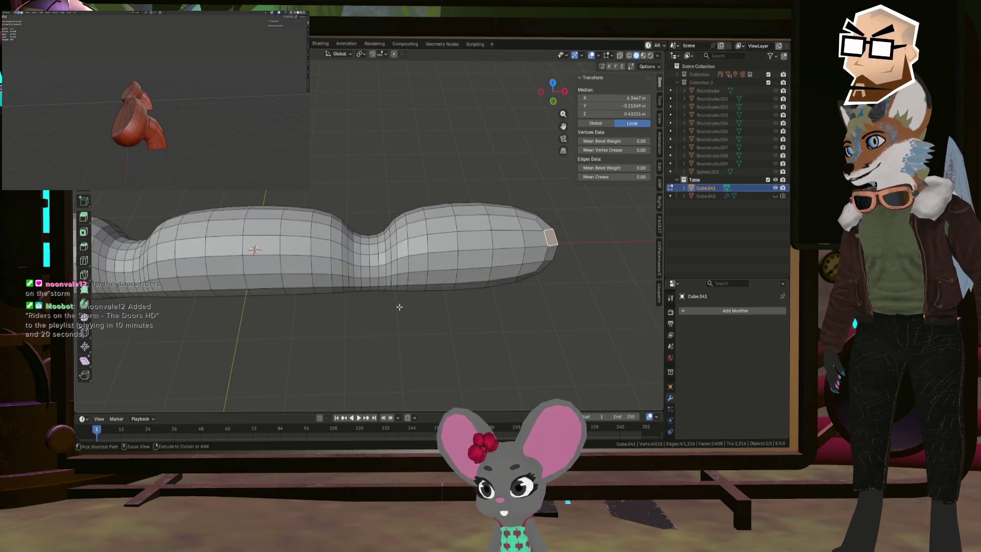
- Undo back to the low-poly cage and add a level-2 Subdivision modifier in Edit Mode
key(ctrl+z)
key(ctrl+2)
key(Tab)
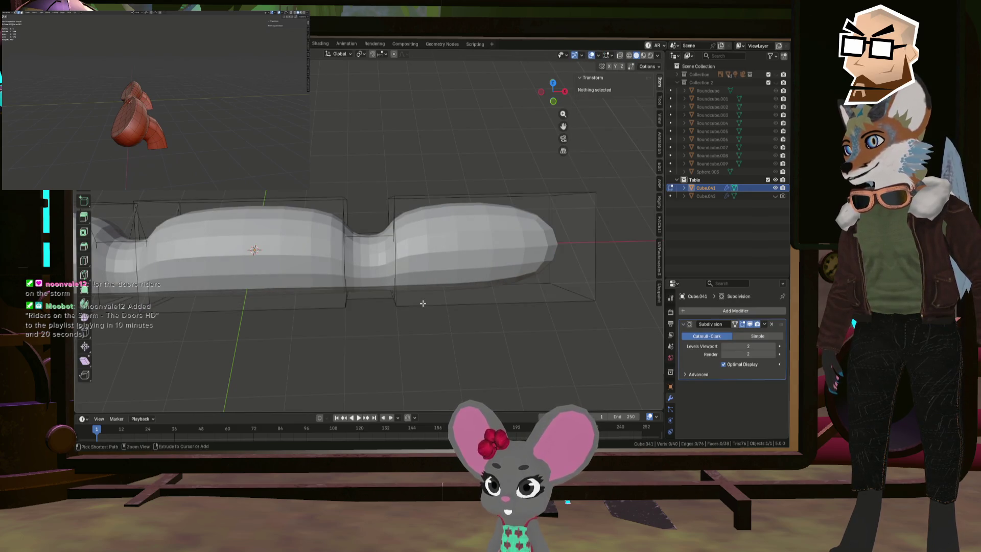
key(ctrl+r)
click(423, 303)
mouse_move(423, 303)
middle_down()
mouse_move(484, 302)
mouse_move(377, 277)
middle_up()
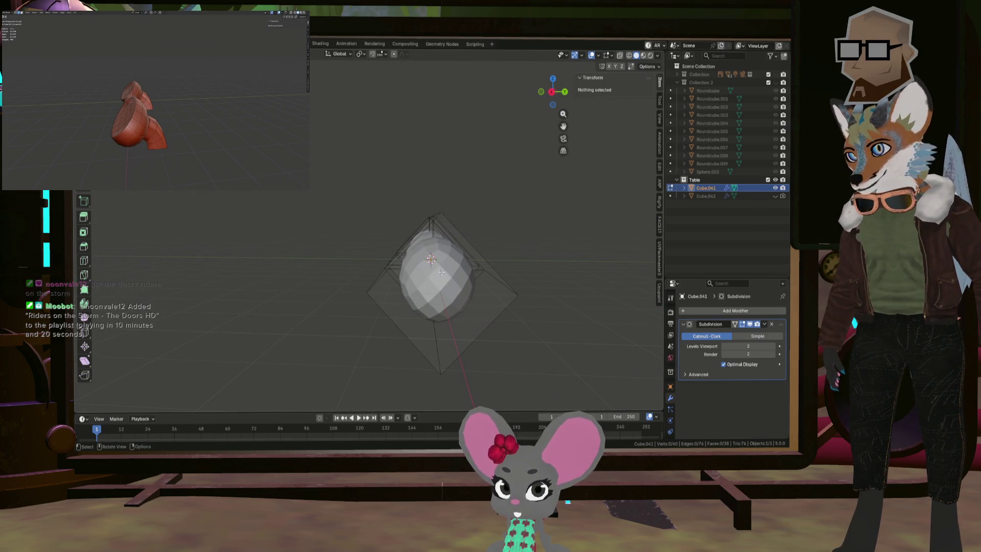
key(KP_1)
key(KP_3)
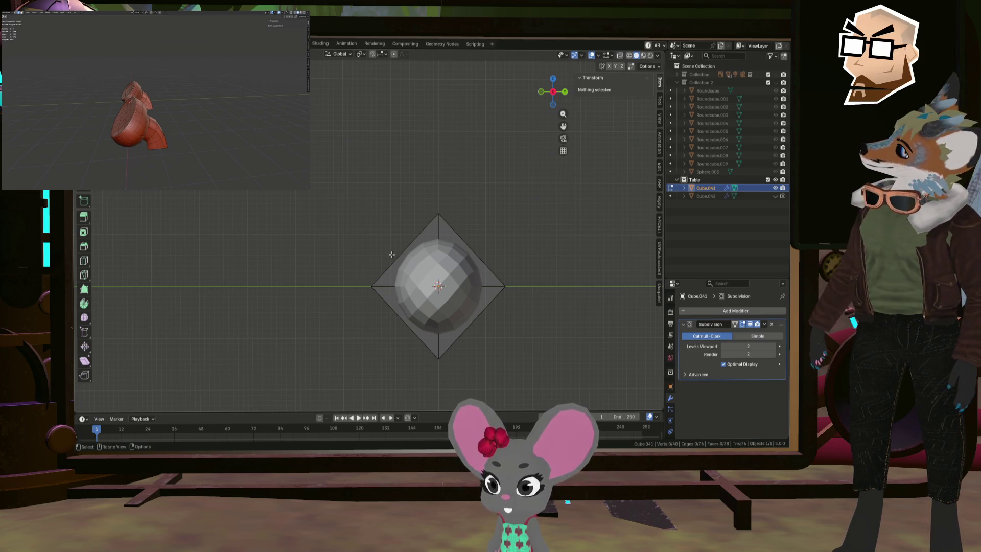
middle_drag(391, 255, 474, 285)
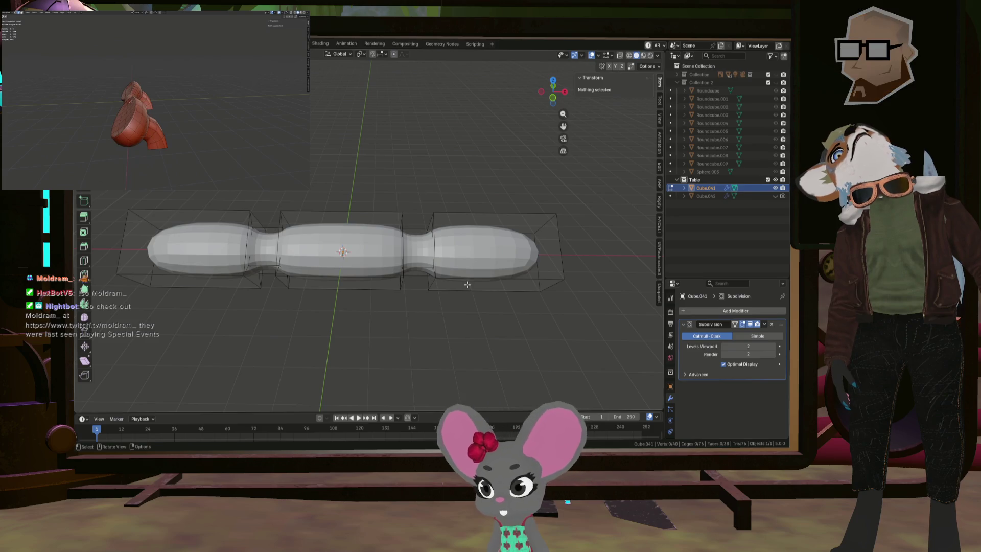
middle_drag(467, 284, 433, 281)
click(547, 96)
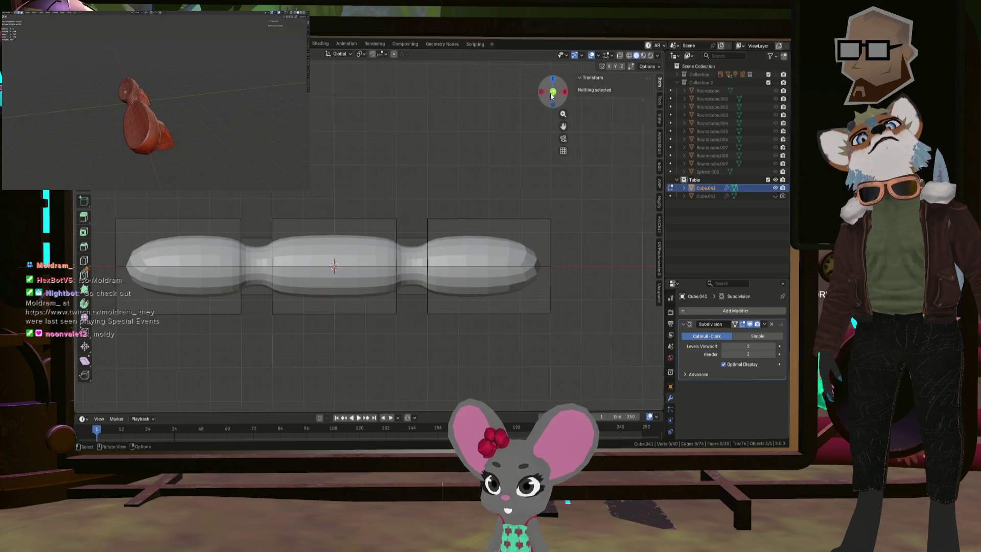
click(553, 93)
click(565, 92)
click(553, 91)
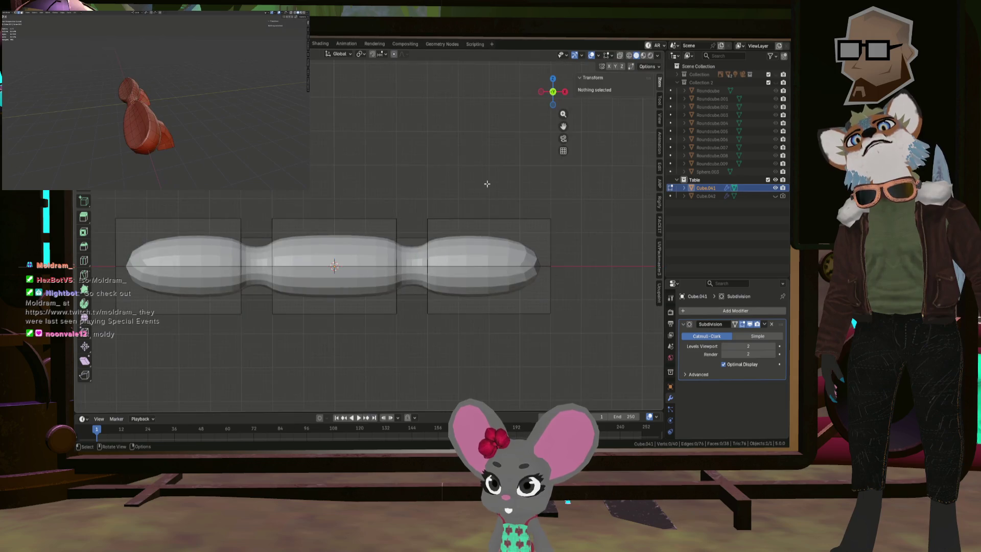
click(541, 92)
key(ctrl+KP_1)
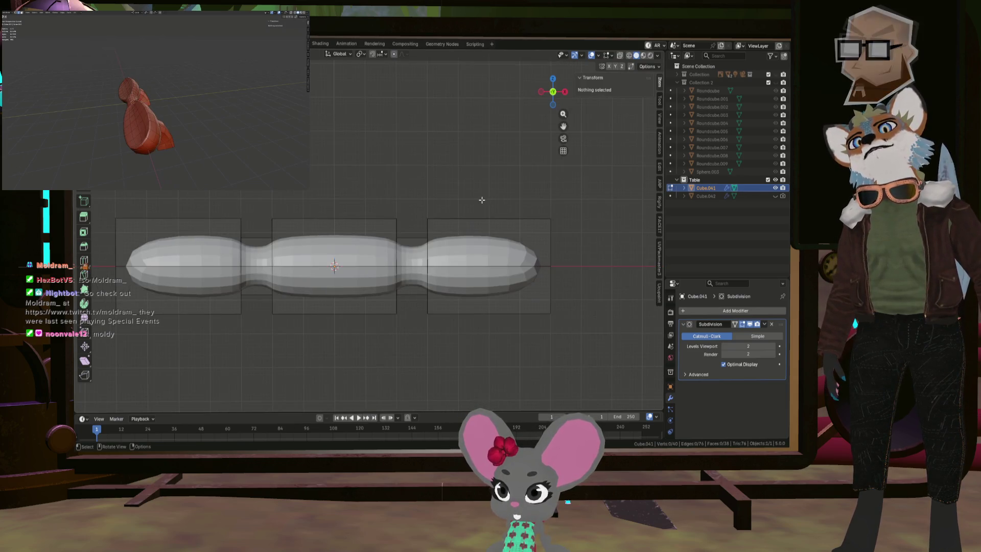
key(KP_1)
key(ctrl+KP_1)
key(KP_1)
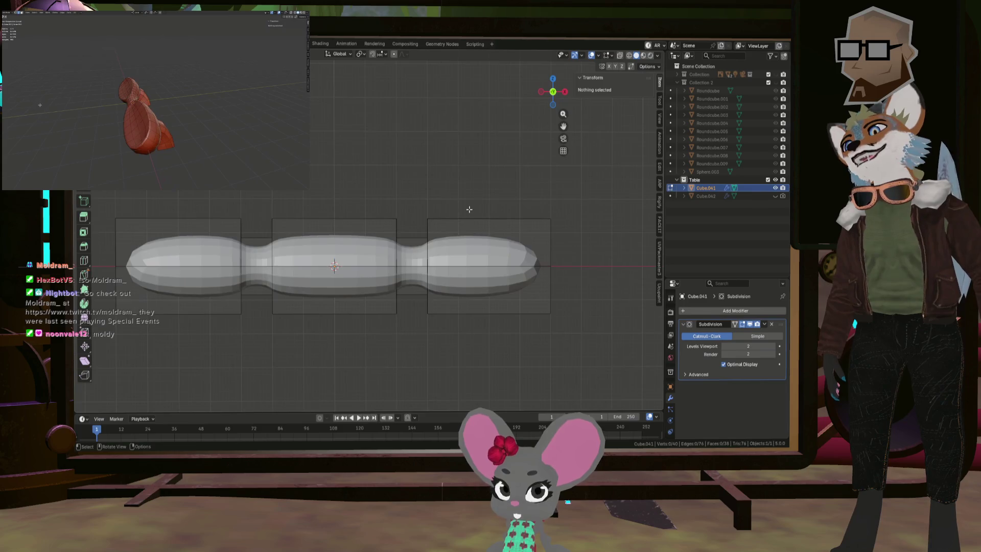
key(ctrl+KP_1)
key(KP_1)
key(ctrl+KP_1)
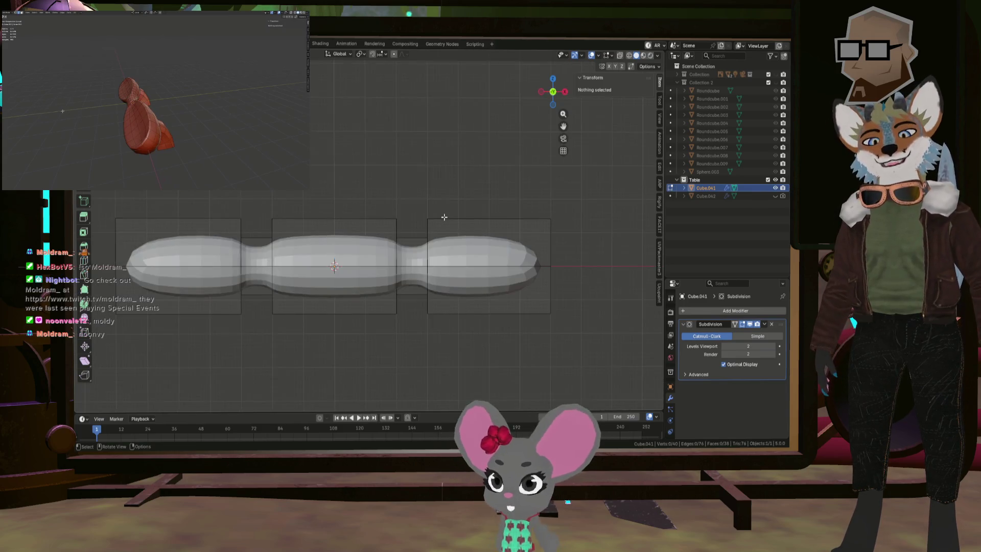
key(KP_1)
key(ctrl+KP_1)
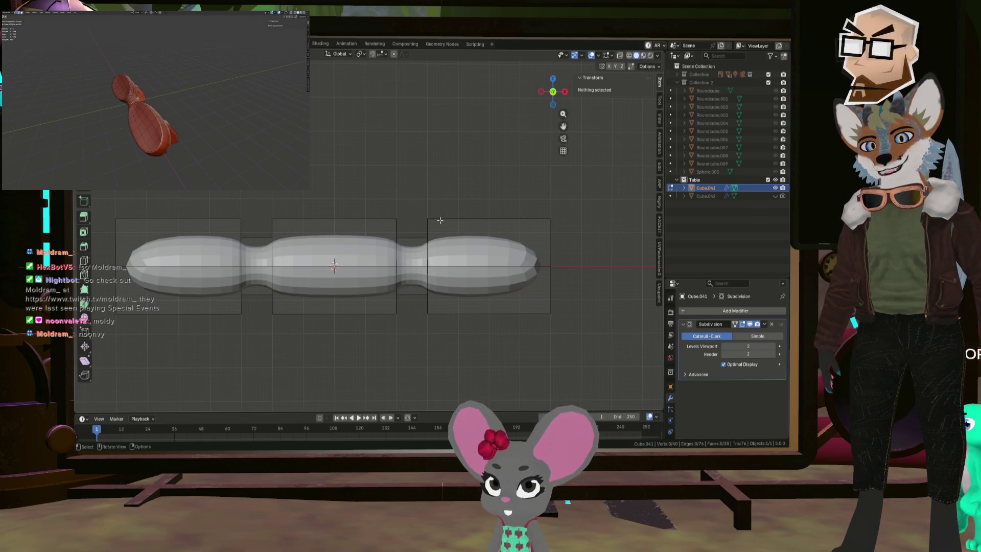
key(KP_1)
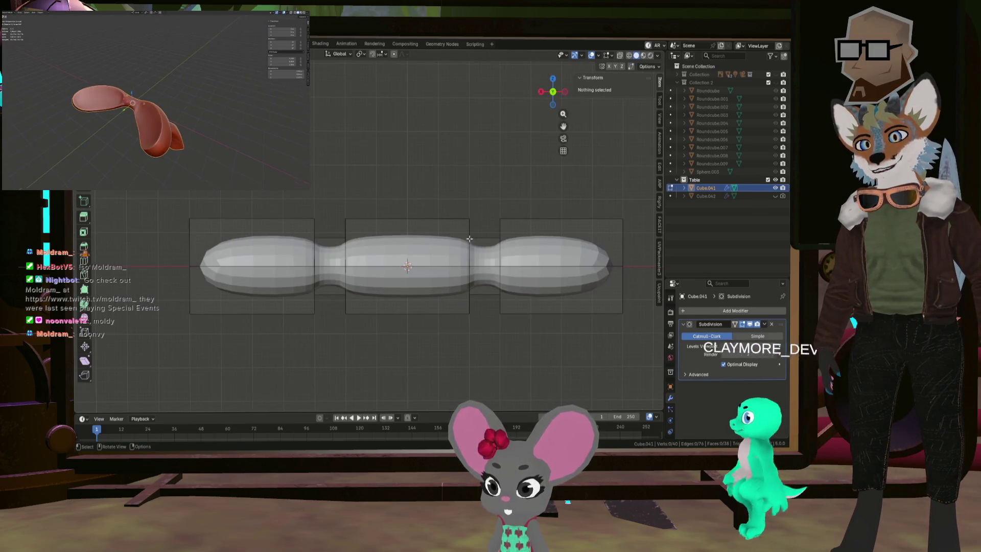
- Select the face loop around the first neck, then add the second neck's loop
middle_drag(449, 247, 514, 287)
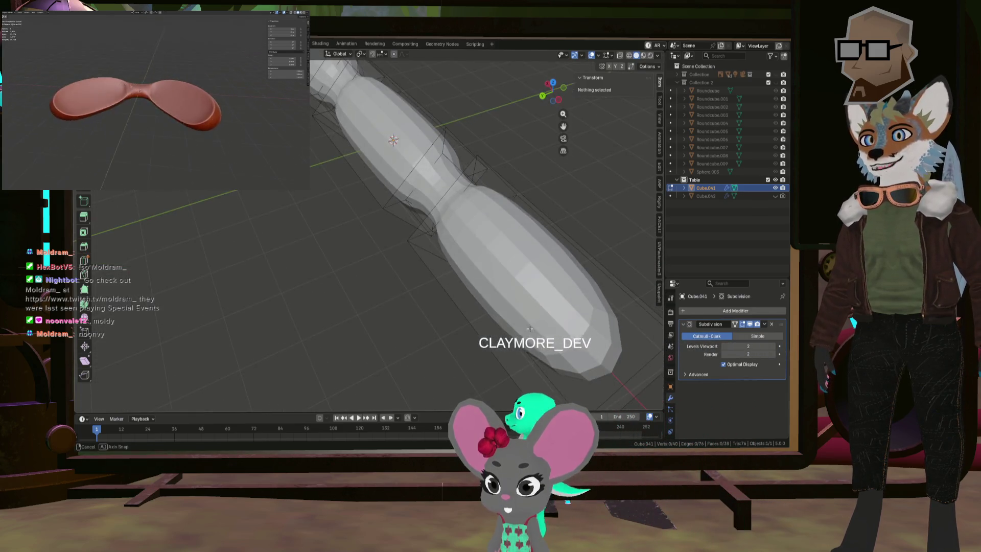
click(515, 286)
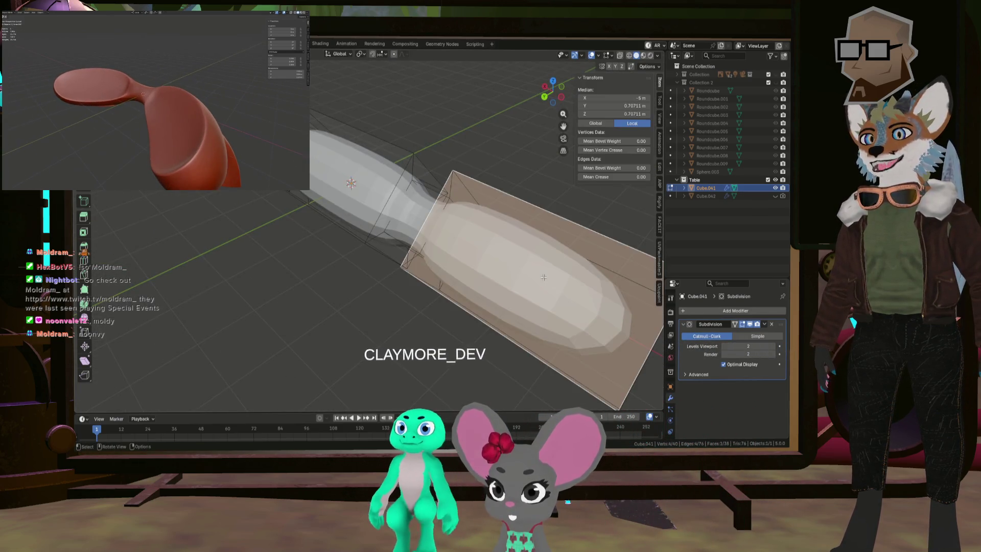
mouse_move(515, 286)
middle_down()
mouse_move(421, 273)
mouse_move(383, 208)
middle_up()
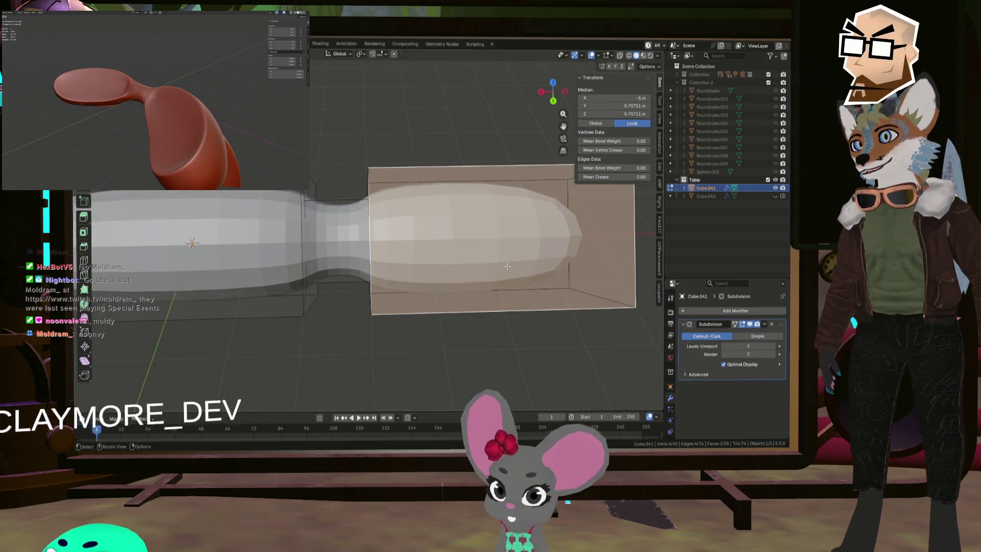
middle_drag(372, 215, 355, 213)
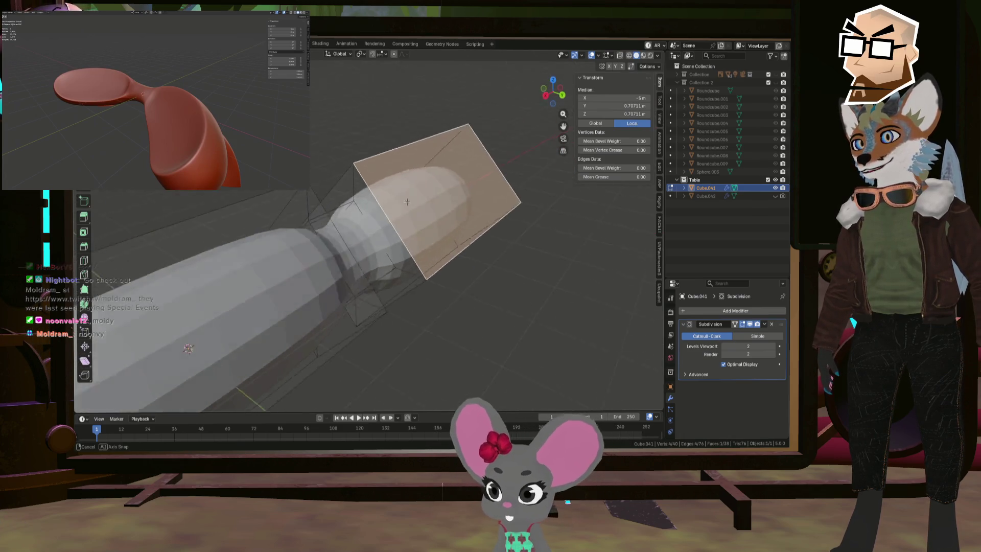
alt+click(356, 213)
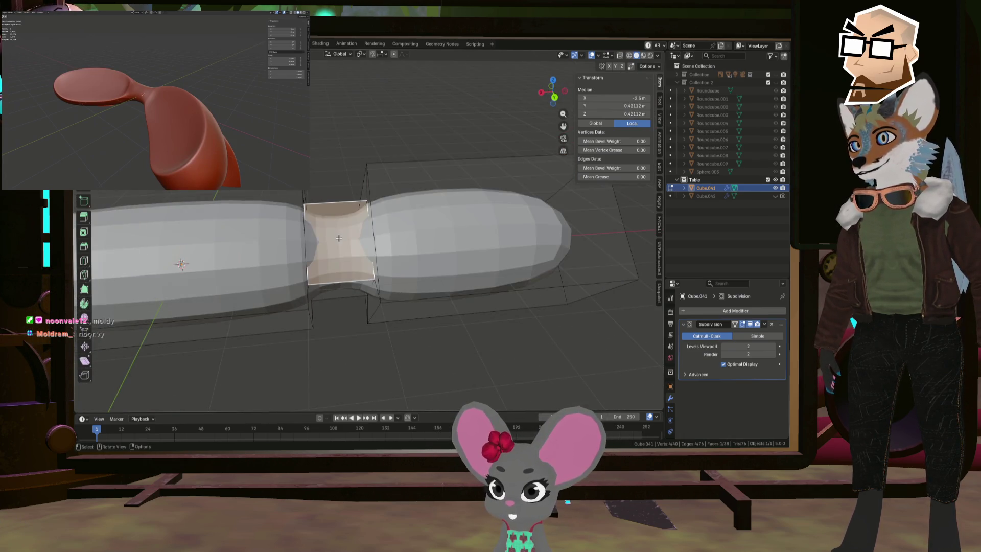
scroll(355, 213, down, 3)
middle_drag(294, 220, 409, 246)
alt+shift+click(341, 239)
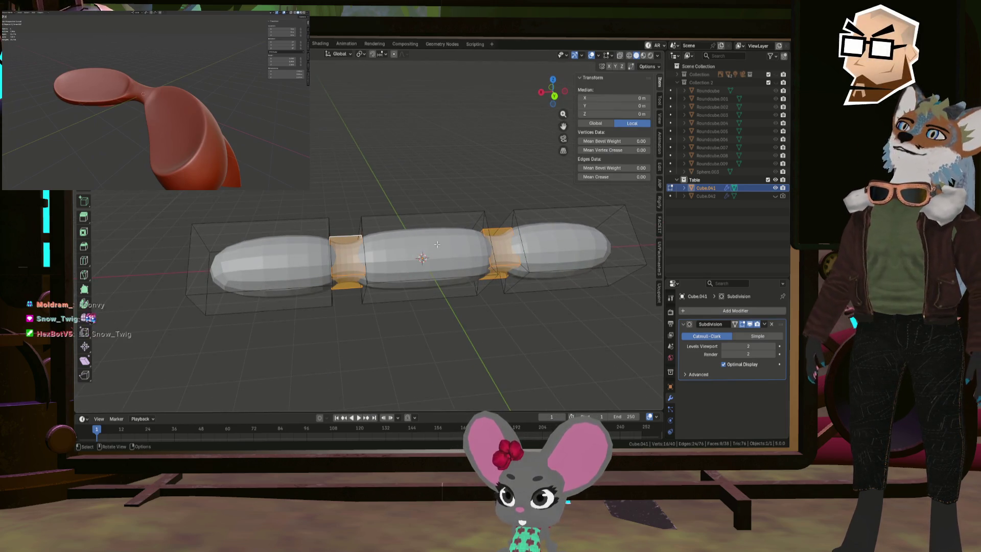
- Shrink both neck loops to 0.617 in Y and Z, then check the narrowed necks
scroll(435, 244, up, 3)
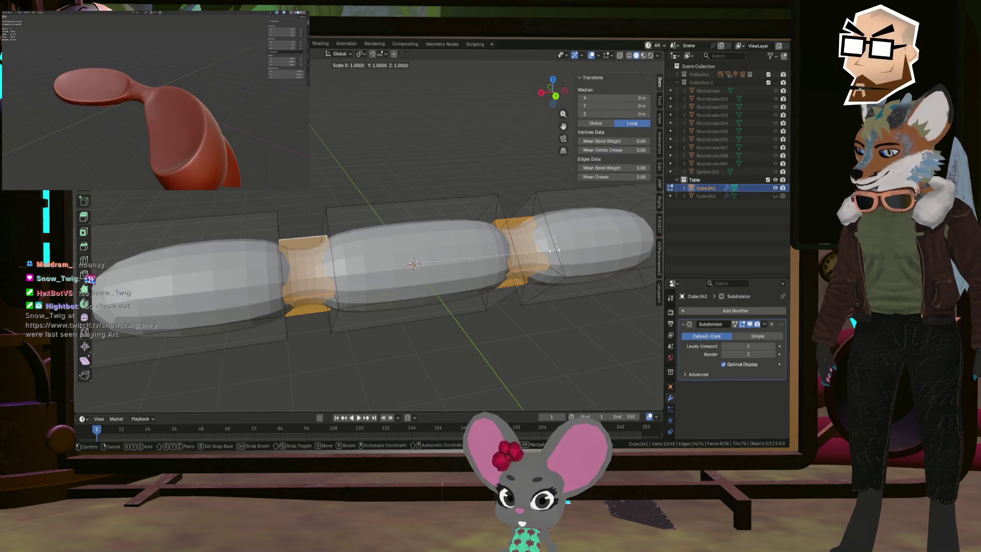
click(500, 258)
mouse_move(500, 258)
middle_down()
mouse_move(422, 262)
mouse_move(522, 248)
mouse_move(497, 269)
middle_up()
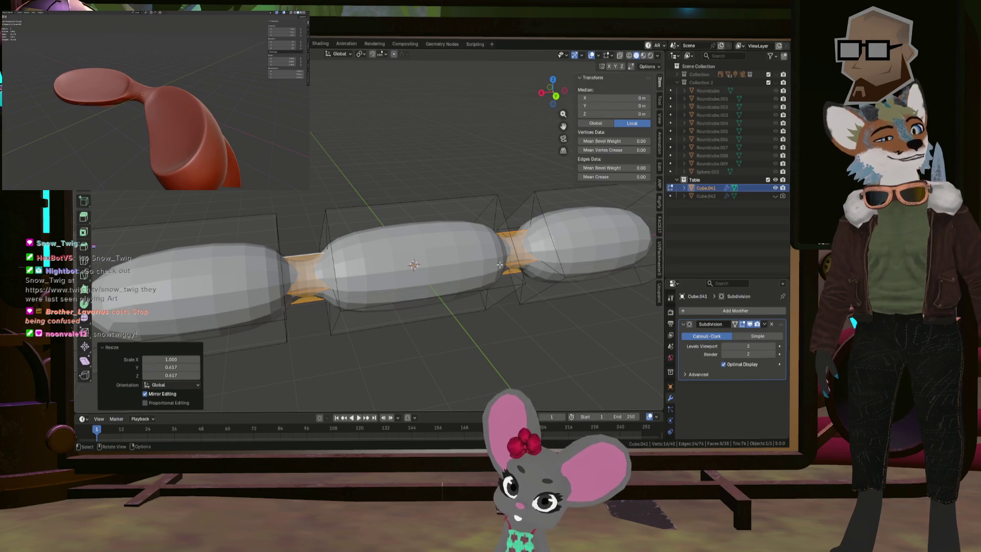
middle_drag(517, 265, 519, 285)
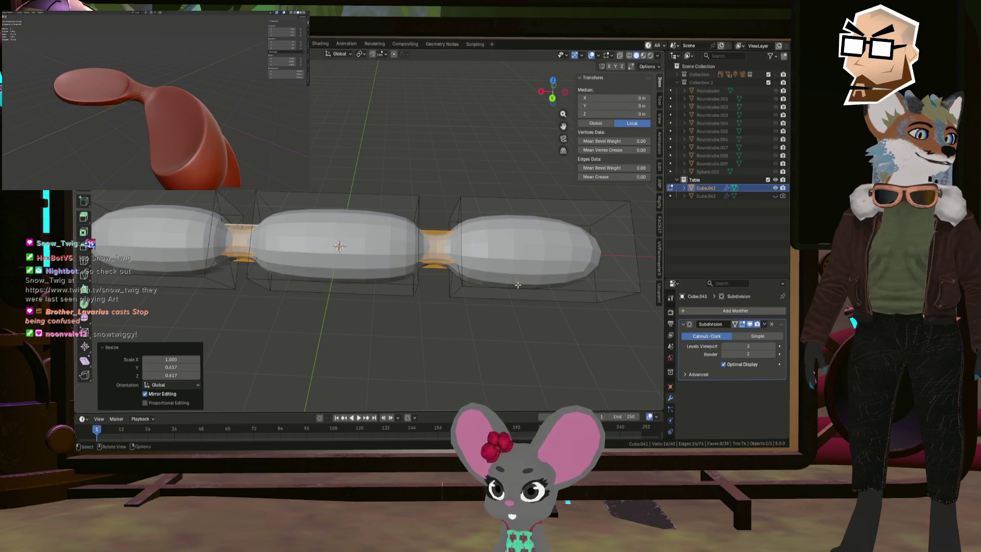
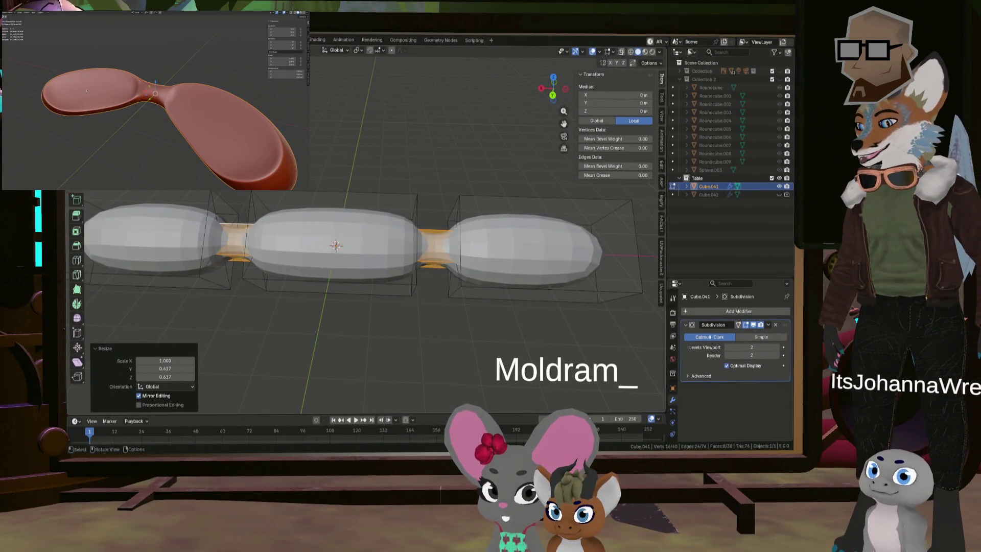
- Clear the selection, compare the lobed mesh with the reference paddle, and return to Object Mode
key(alt+a)
middle_drag(358, 230, 396, 186)
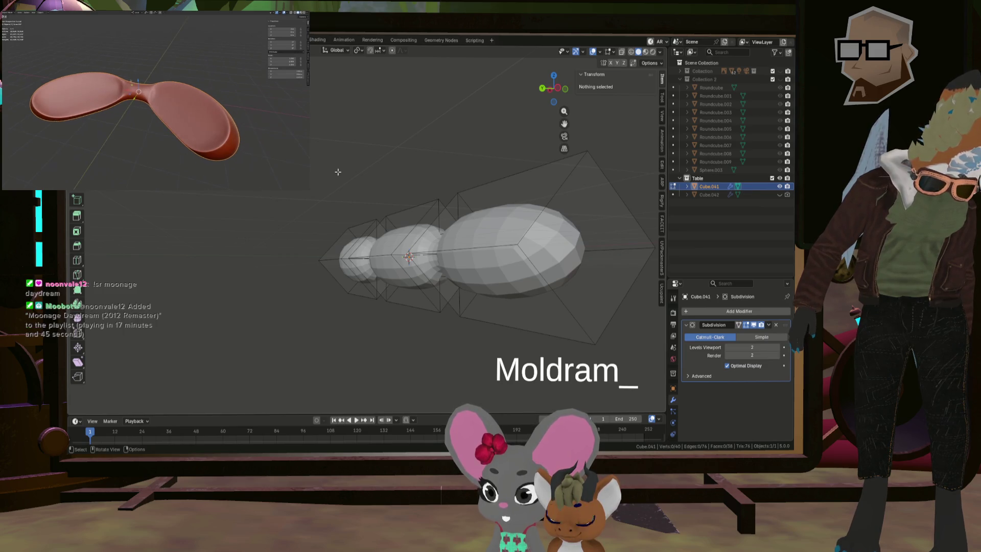
middle_drag(152, 79, 117, 83)
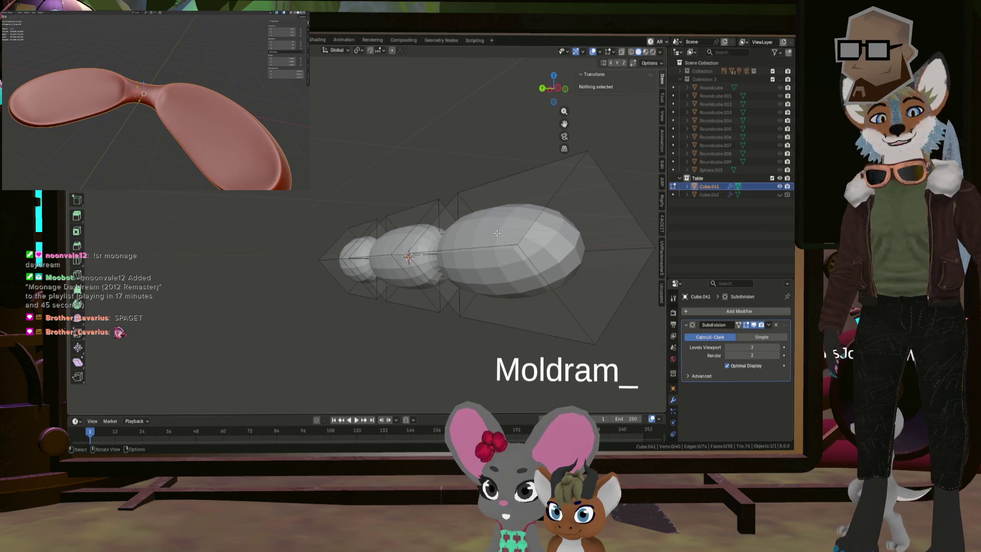
mouse_move(376, 176)
middle_down()
mouse_move(551, 257)
mouse_move(527, 253)
middle_up()
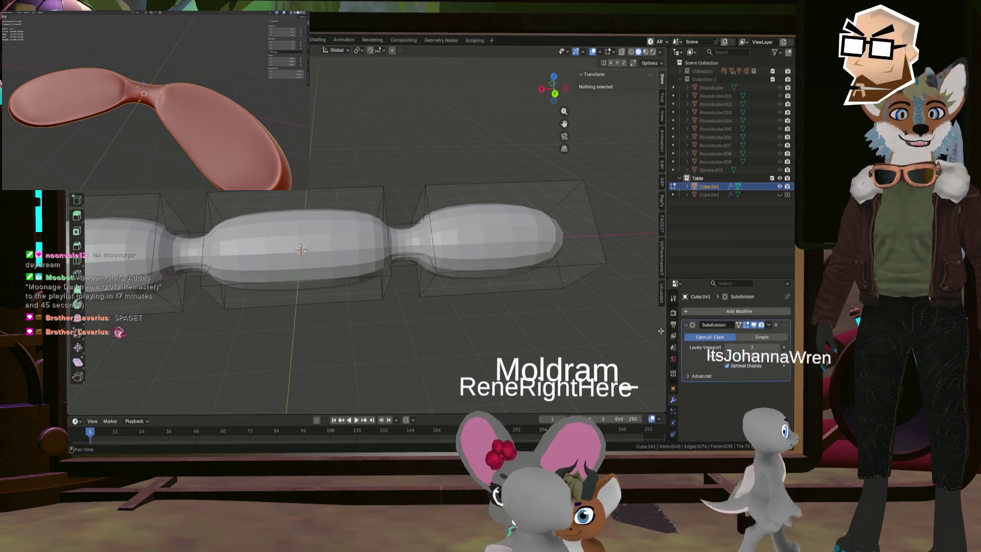
key(Tab)
- Apply the Subdivision modifier and go back into Edit Mode
click(769, 325)
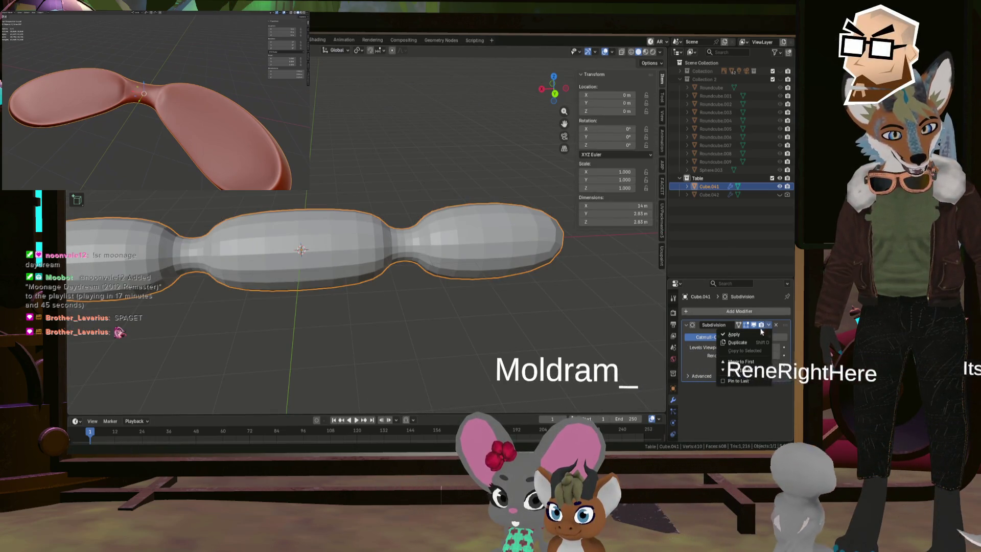
click(757, 331)
key(Tab)
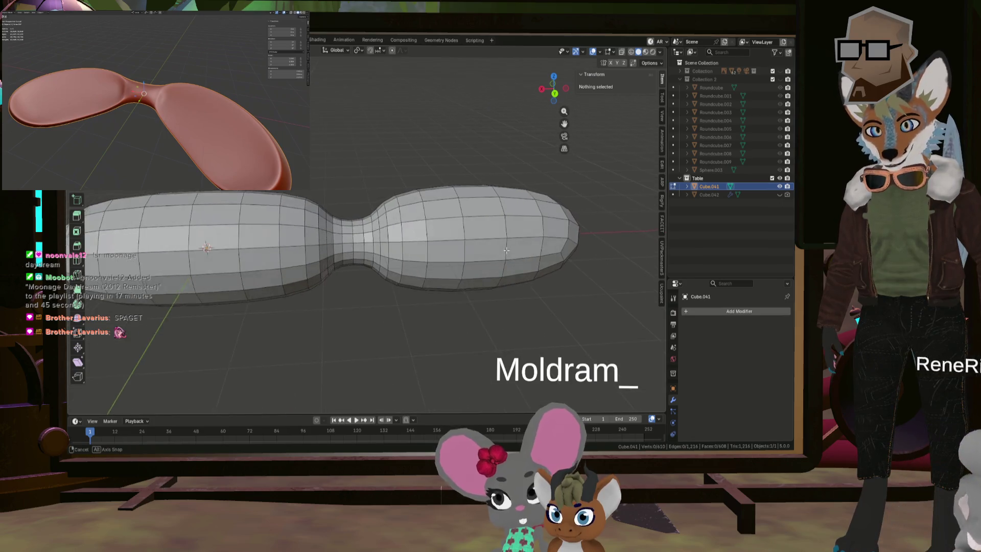
- Select the face loop running around the mesh's side, adding faces near the neck
mouse_move(513, 253)
middle_down()
mouse_move(548, 264)
mouse_move(414, 241)
middle_up()
alt+click(548, 265)
scroll(405, 238, up, 5)
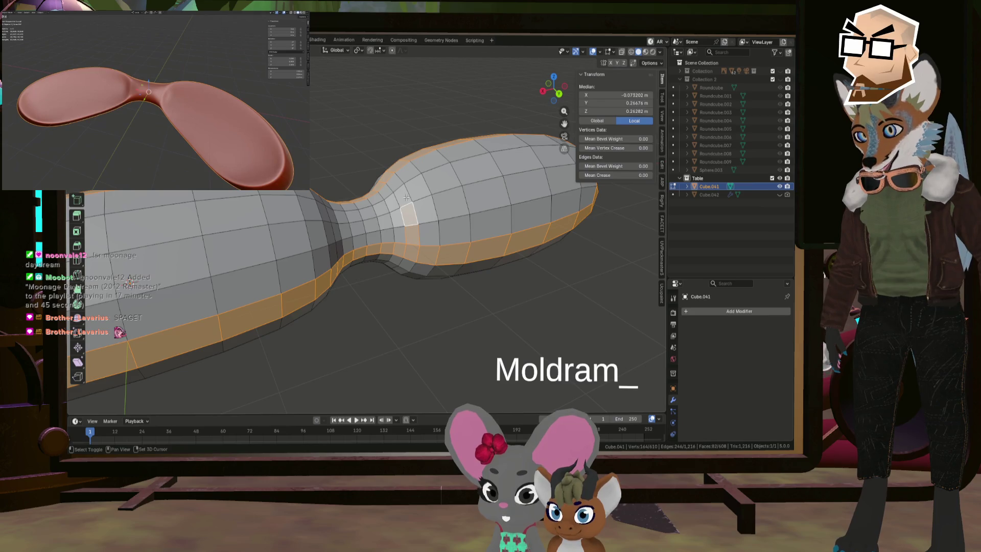
middle_drag(400, 183, 383, 245)
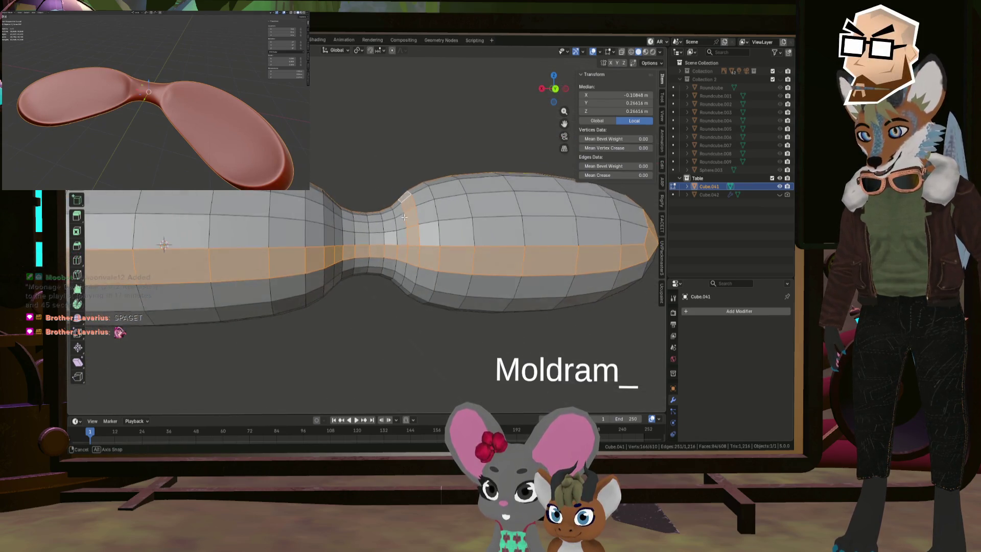
scroll(396, 243, down, 3)
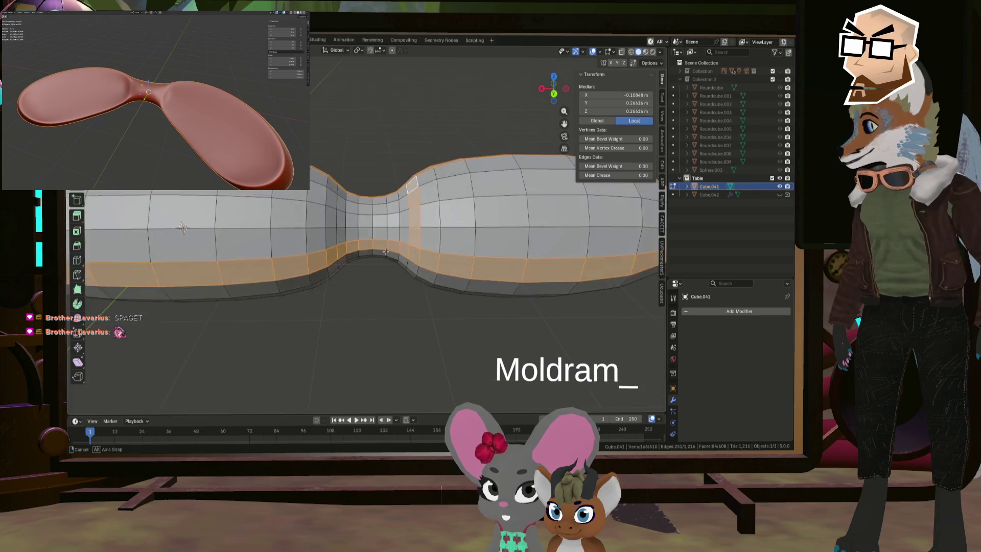
scroll(397, 243, down, 3)
mouse_move(397, 243)
middle_down()
mouse_move(361, 255)
mouse_move(368, 246)
middle_up()
scroll(368, 246, up, 2)
scroll(364, 244, up, 2)
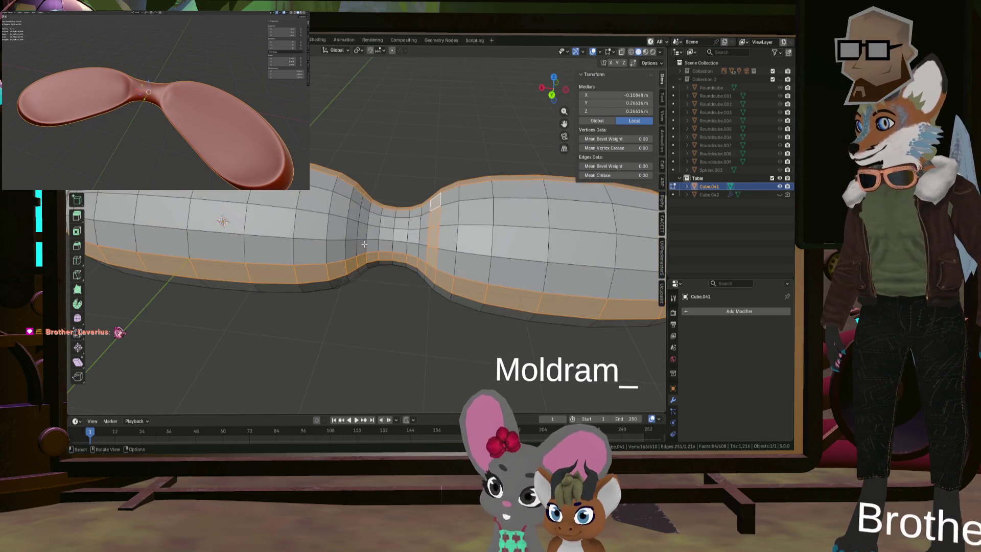
shift+click(356, 210)
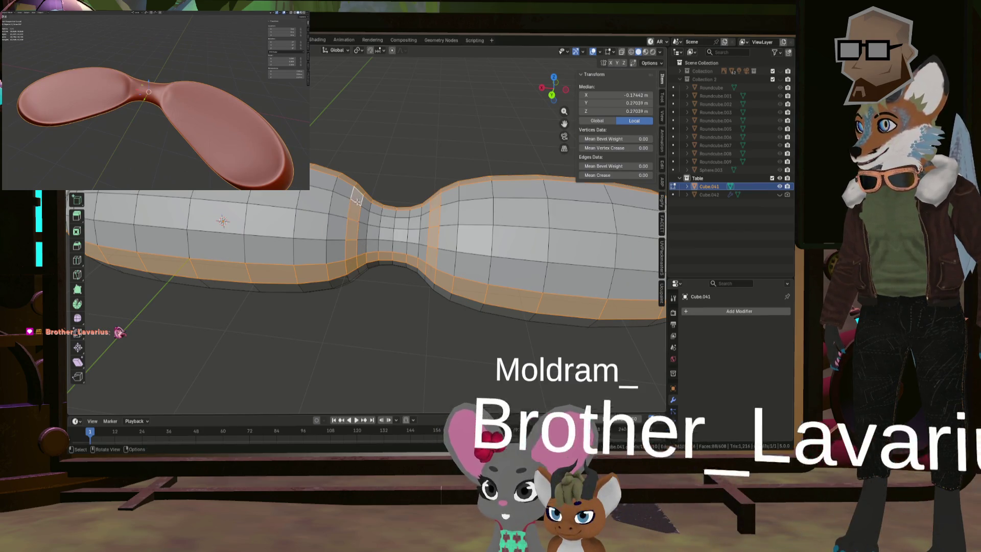
- Refine the rim band by dropping one face and adding another near the neck
mouse_move(356, 210)
middle_down()
mouse_move(414, 229)
mouse_move(356, 234)
middle_up()
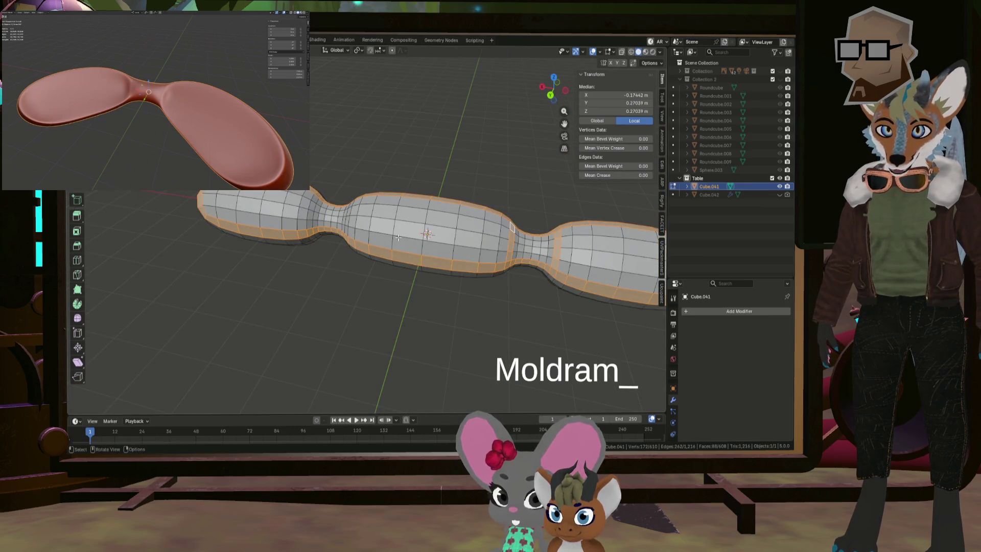
scroll(335, 216, up, 1)
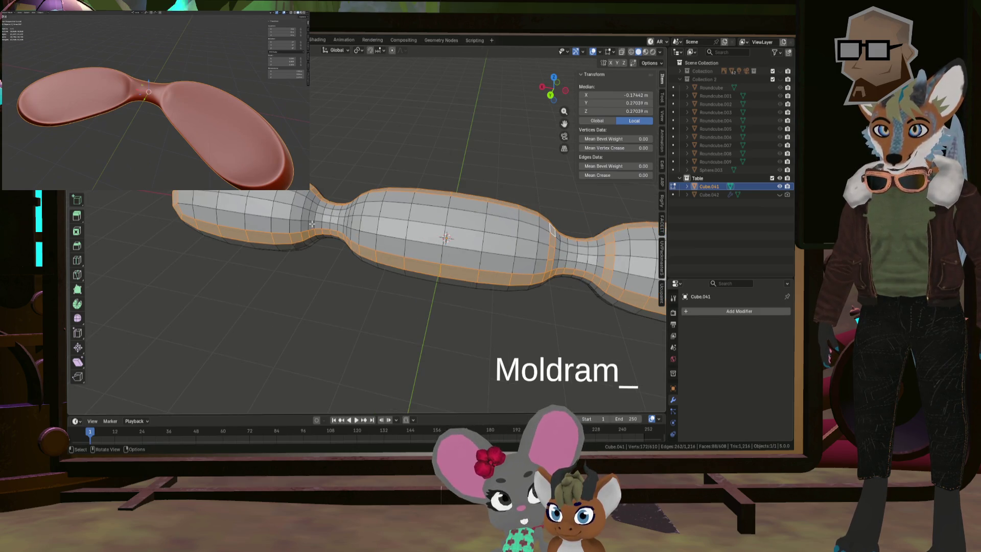
middle_drag(312, 224, 264, 218)
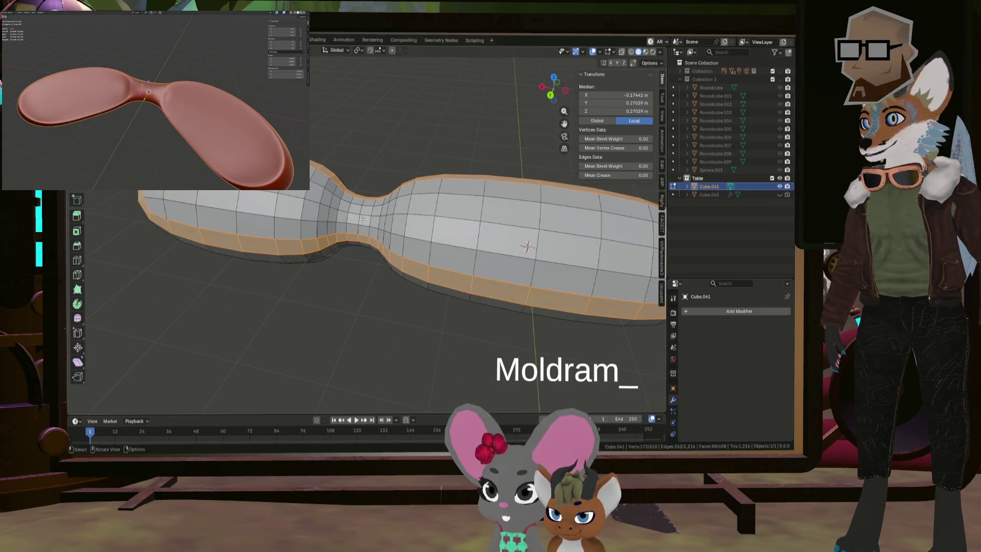
middle_drag(363, 219, 387, 231)
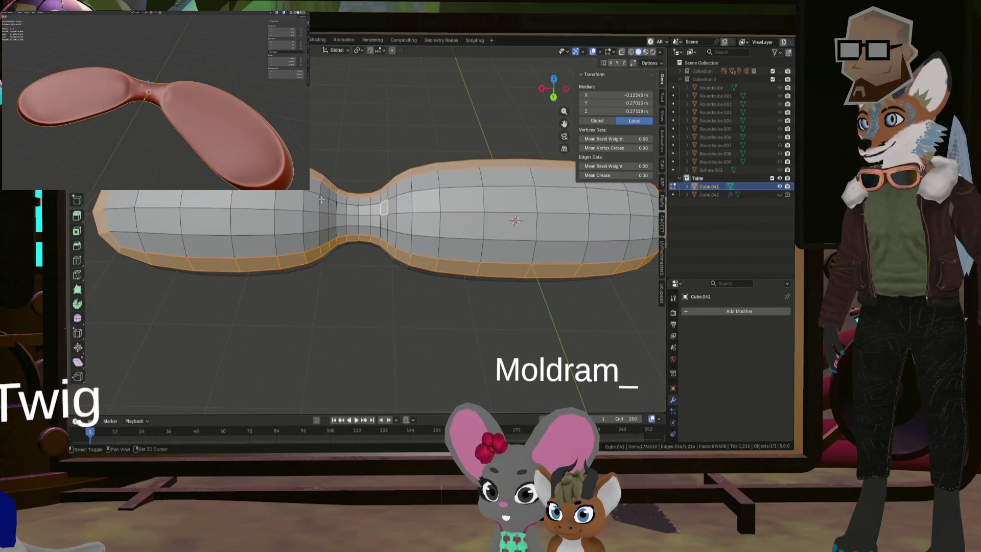
shift+click(394, 195)
shift+click(325, 192)
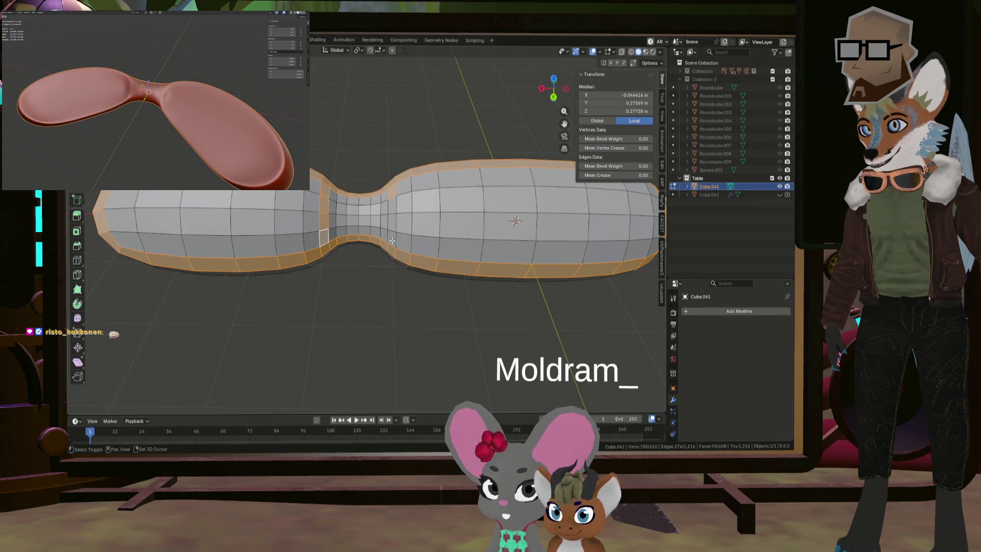
ctrl+middle_drag(397, 209, 404, 229)
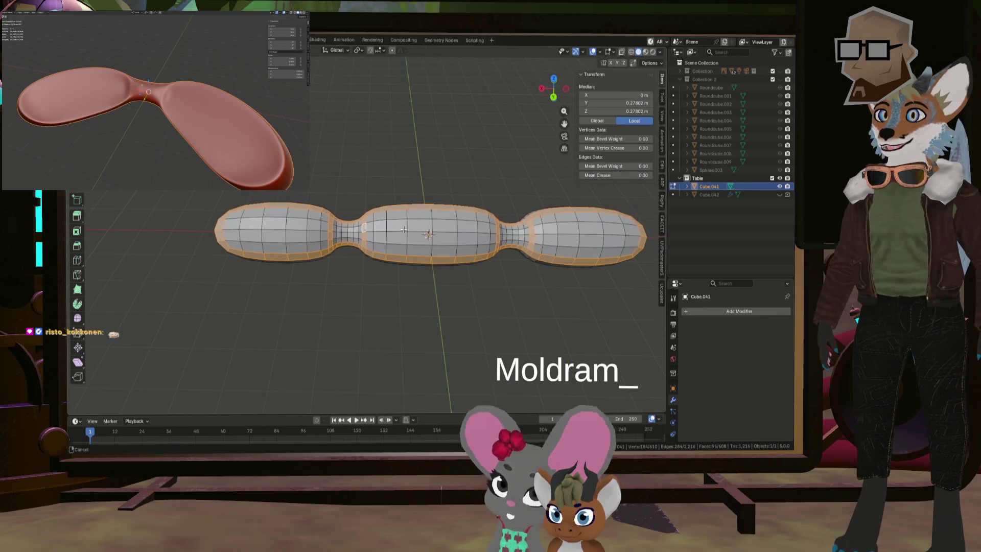
shift+middle_drag(294, 241, 367, 256)
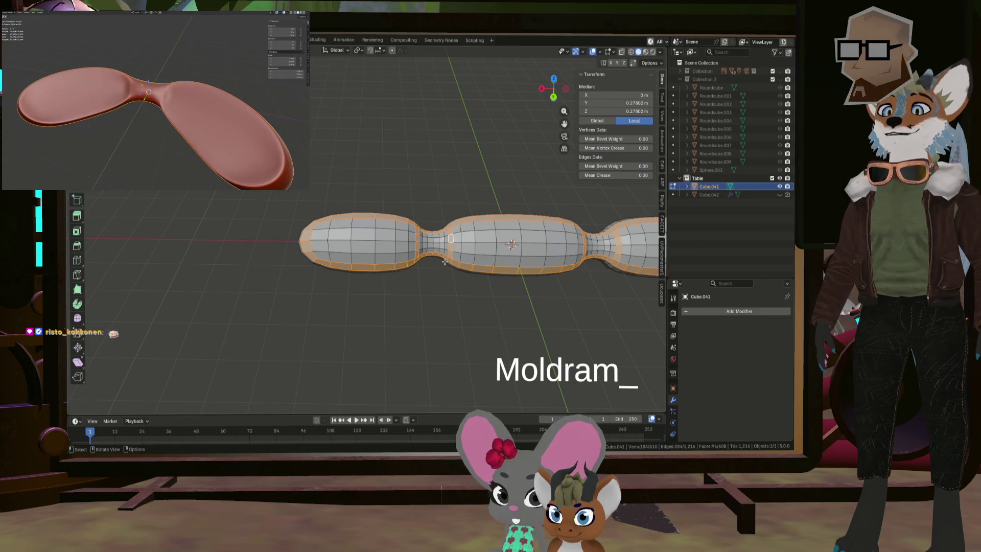
mouse_move(373, 257)
middle_down()
mouse_move(445, 251)
mouse_move(414, 264)
middle_up()
scroll(356, 277, up, 2)
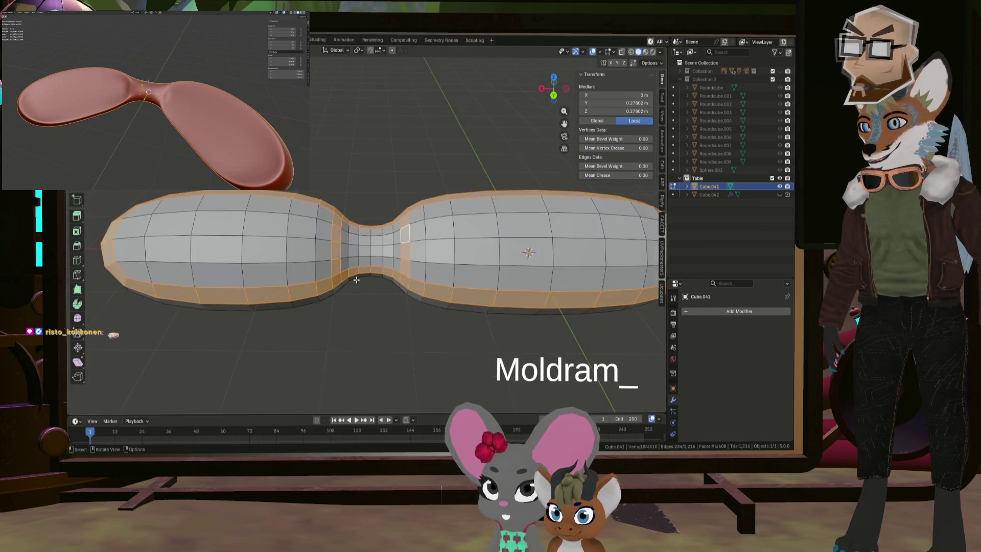
scroll(347, 272, up, 4)
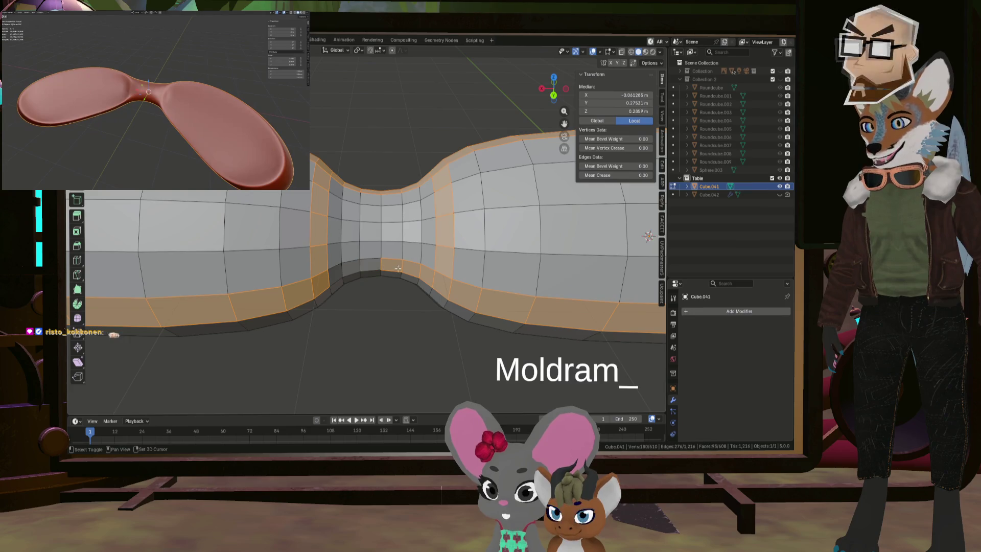
- Deselect stray faces on and under the neck to tidy the rim band
shift+click(418, 263)
middle_drag(418, 263, 426, 181)
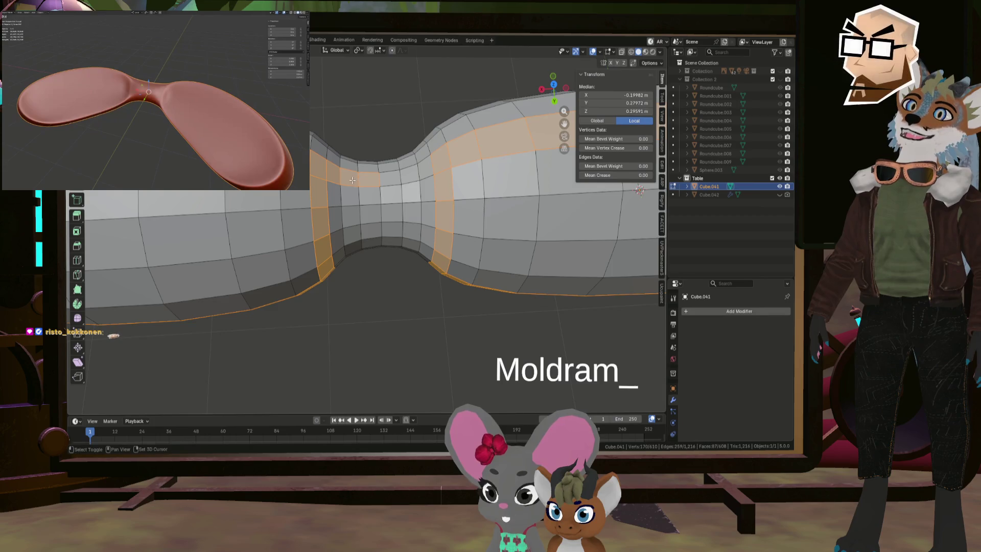
scroll(330, 175, down, 5)
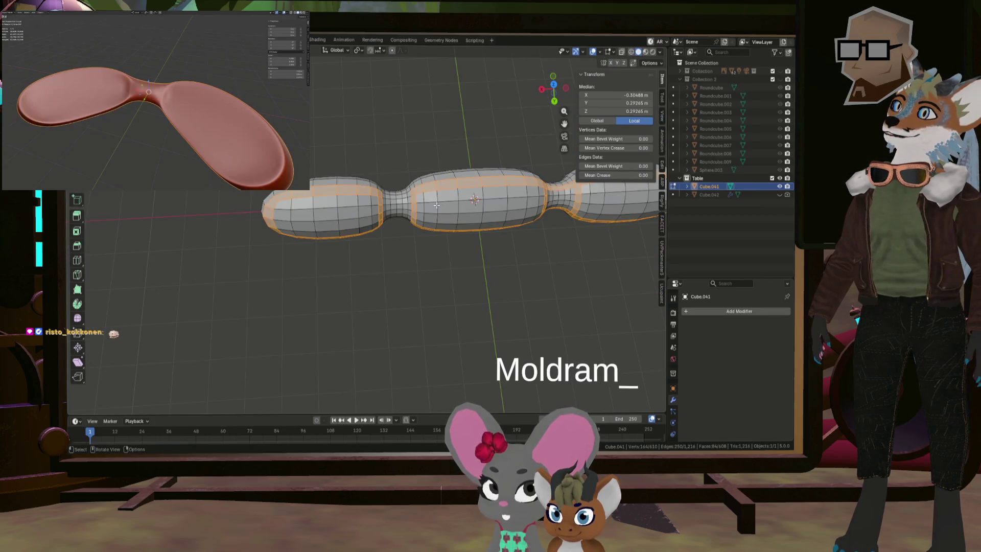
mouse_move(357, 194)
shift+middle_down()
mouse_move(470, 225)
mouse_move(402, 209)
shift+middle_up()
scroll(474, 228, up, 4)
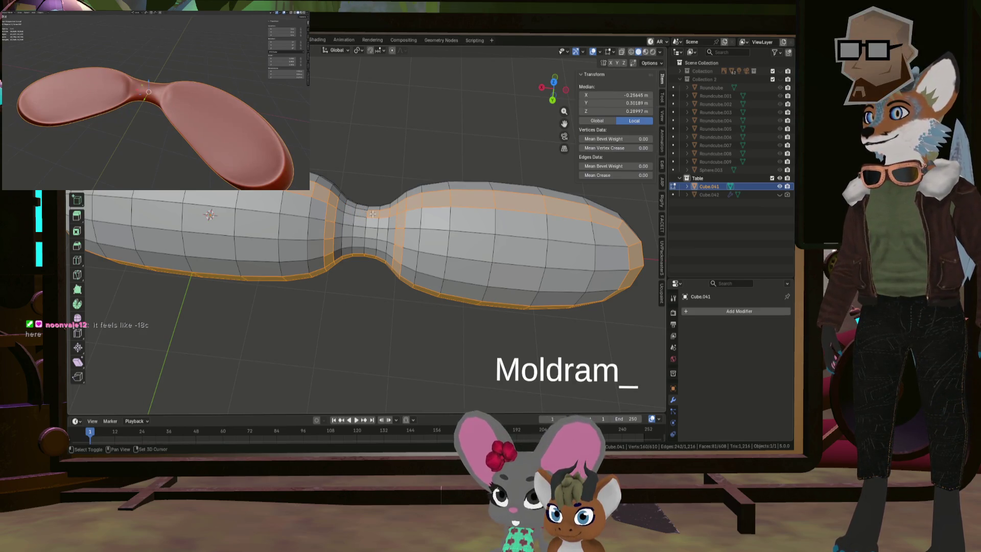
middle_drag(391, 211, 384, 277)
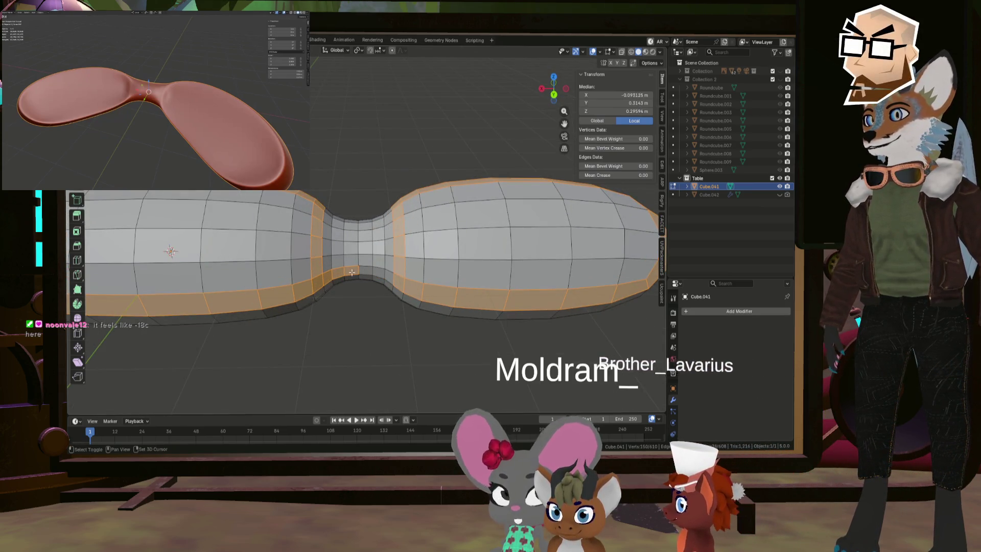
shift+click(338, 275)
scroll(344, 275, down, 4)
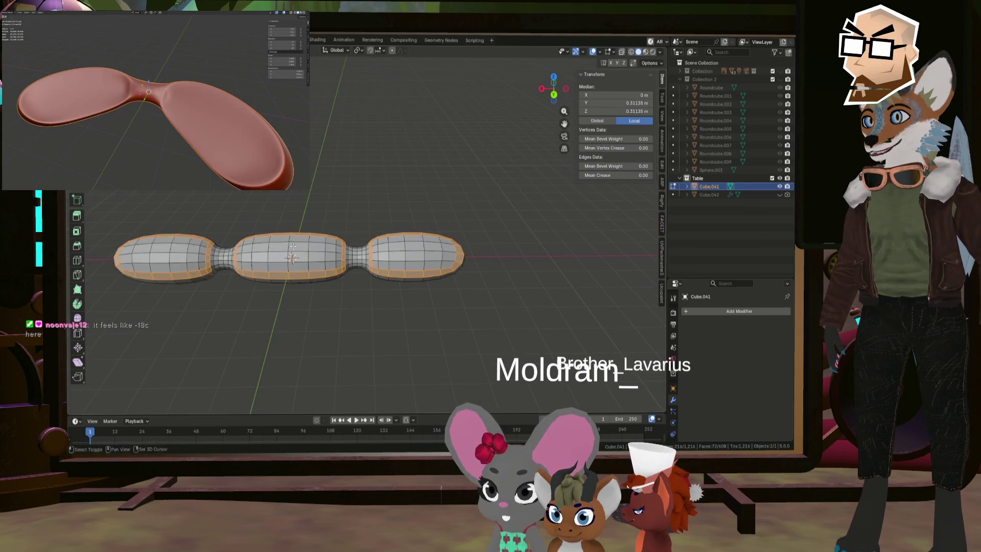
scroll(286, 266, up, 4)
mouse_move(286, 265)
middle_down()
mouse_move(255, 258)
mouse_move(256, 246)
middle_up()
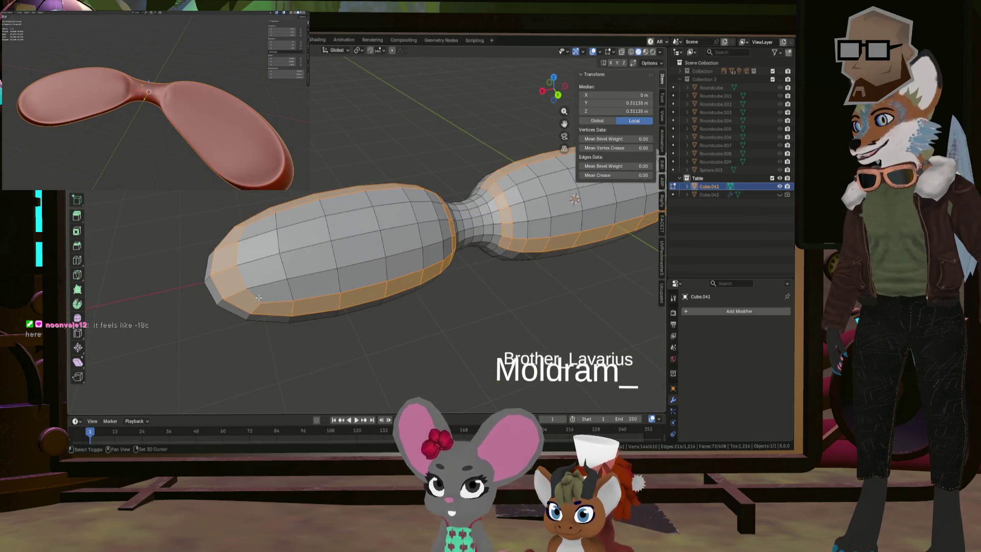
- Select the faces across the first lobe's top and upper side
shift+click(256, 246)
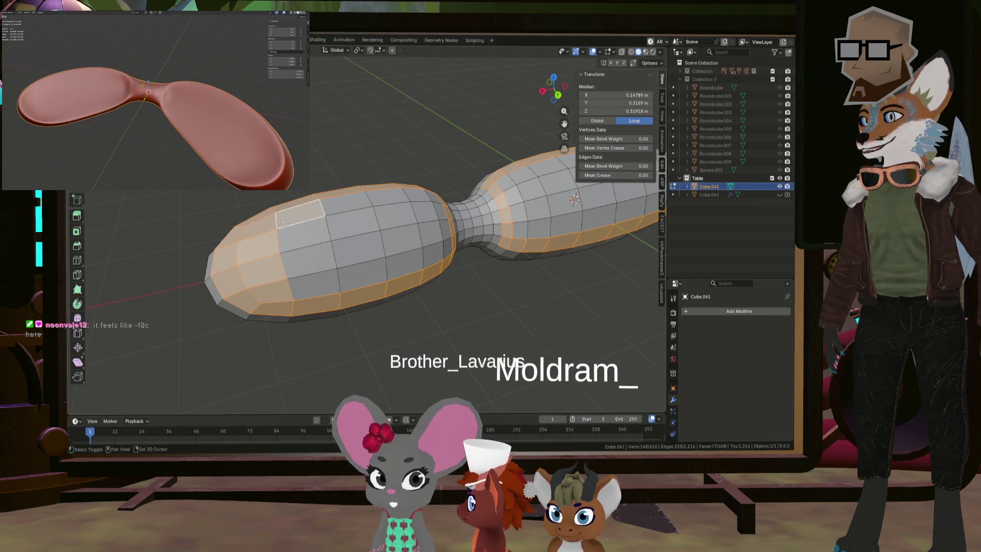
shift+click(302, 228)
shift+click(306, 251)
shift+click(312, 277)
shift+click(360, 278)
shift+click(358, 249)
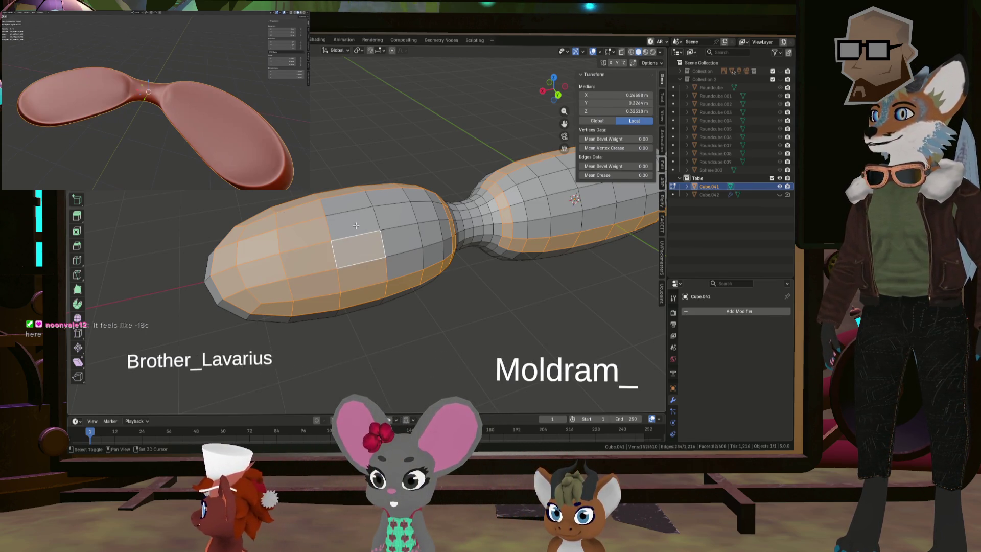
shift+click(355, 225)
shift+click(352, 205)
shift+click(391, 201)
shift+click(396, 223)
shift+click(401, 242)
shift+click(409, 266)
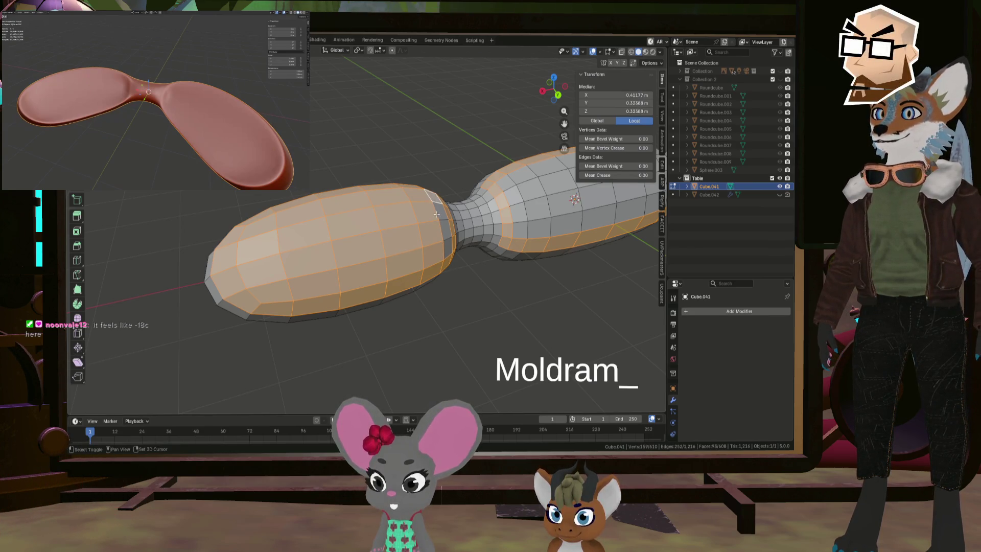
- Add a shortest-path strip of faces across the next lobe's top
shift+middle_drag(473, 231, 340, 274)
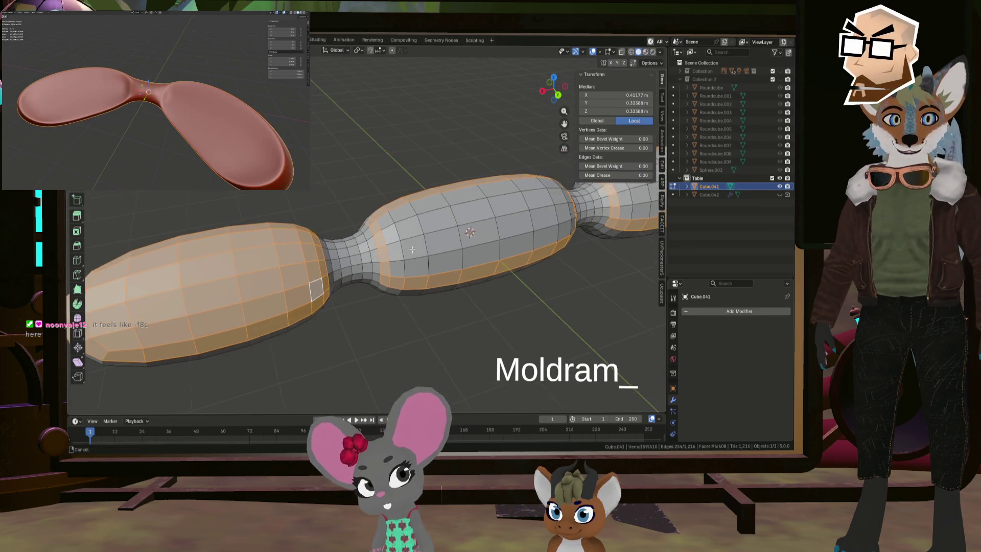
scroll(378, 249, up, 4)
shift+click(378, 297)
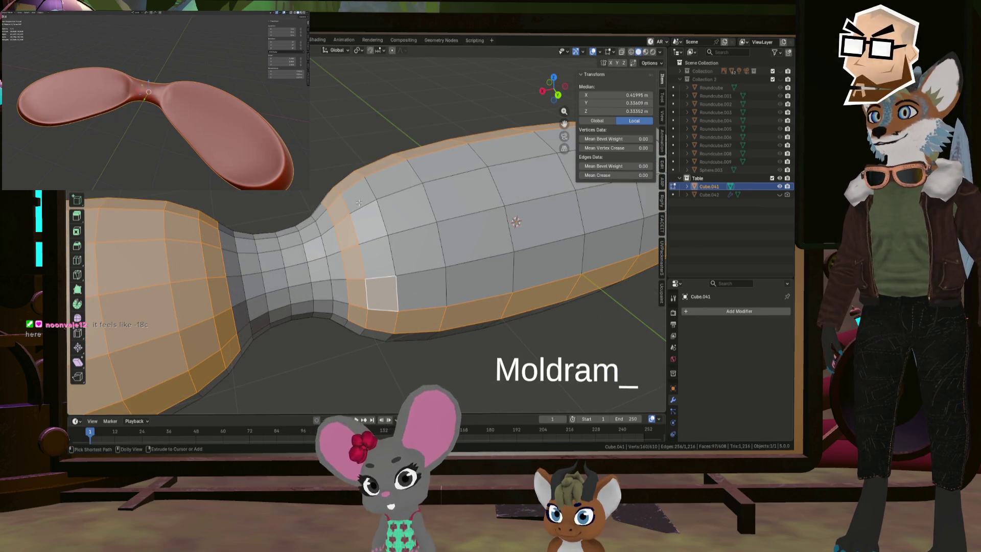
ctrl+click(359, 203)
scroll(384, 241, down, 2)
scroll(384, 241, down, 2)
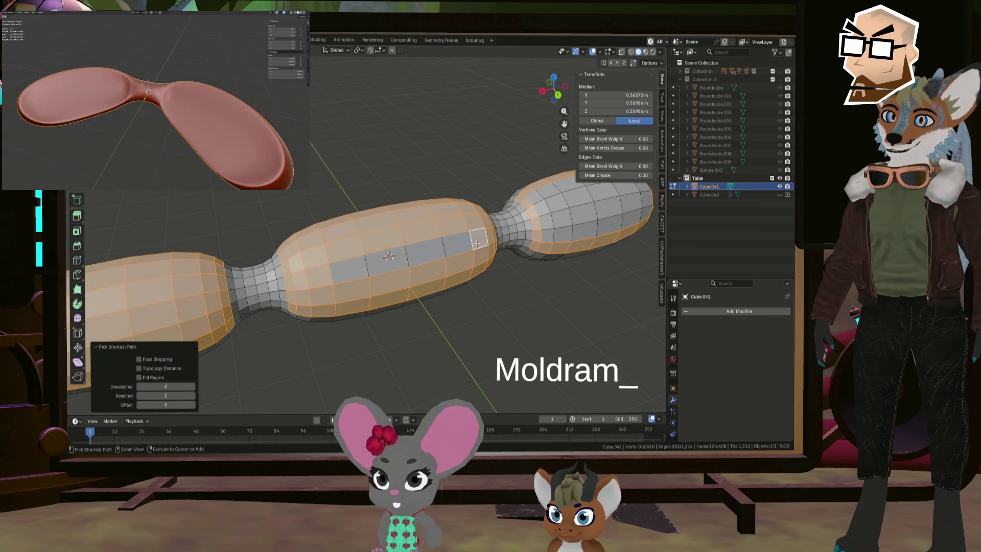
- Add strips of top faces along the neck and right lobe
shift+middle_drag(489, 236, 331, 240)
scroll(332, 241, up, 4)
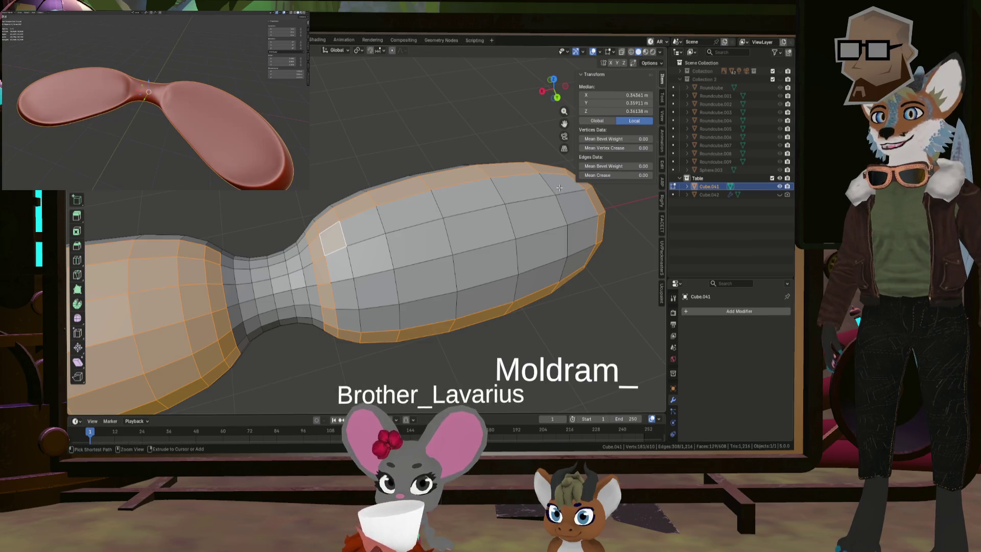
ctrl+click(577, 261)
ctrl+click(339, 264)
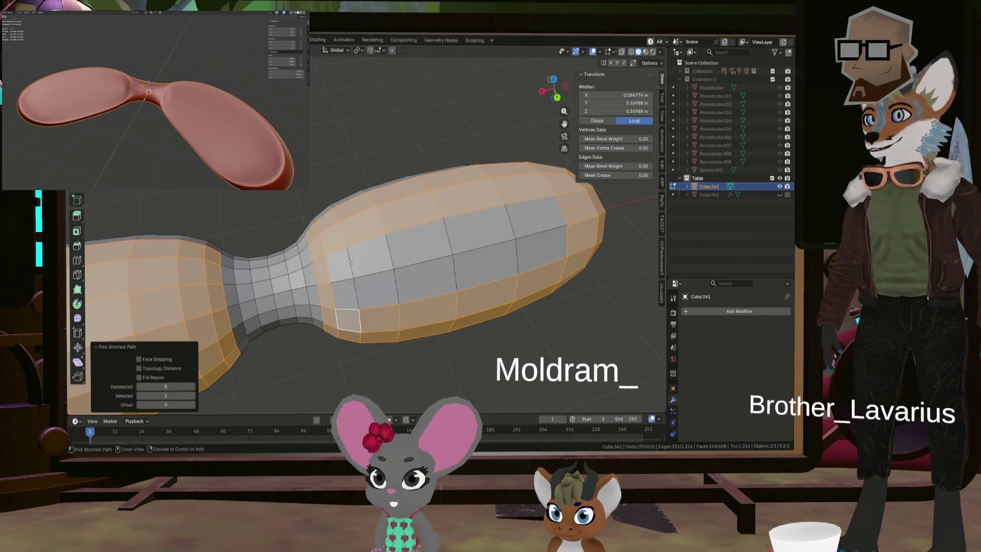
ctrl+click(393, 271)
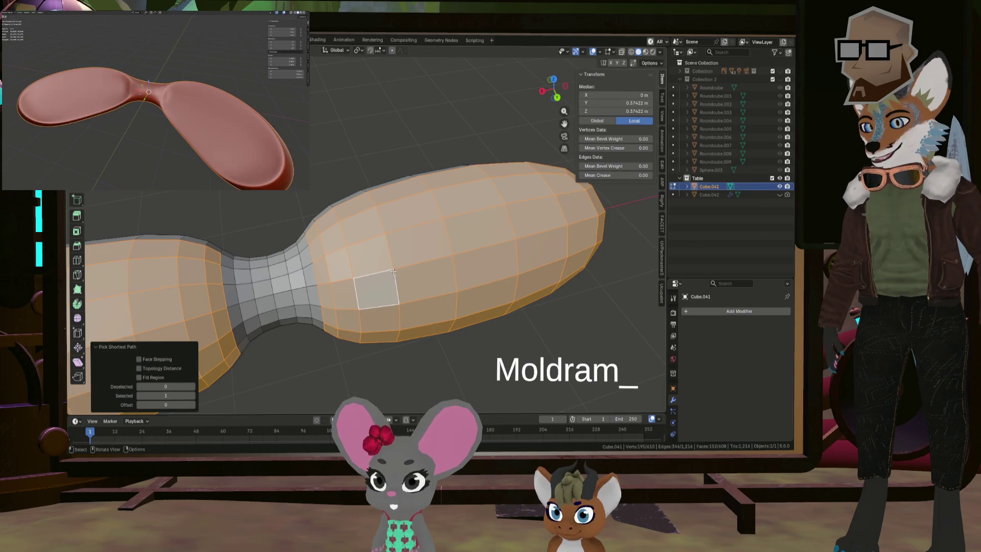
scroll(393, 271, down, 3)
scroll(393, 272, down, 2)
mouse_move(393, 272)
middle_down()
mouse_move(319, 196)
mouse_move(387, 216)
middle_up()
- Delete the selected top faces with X > Faces, leaving open lobe shells
key(x)
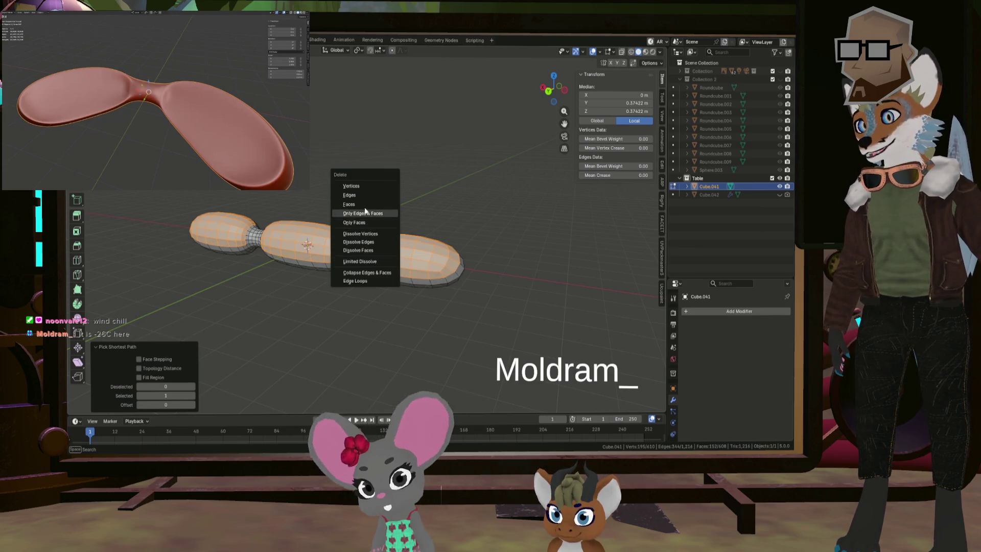
click(357, 204)
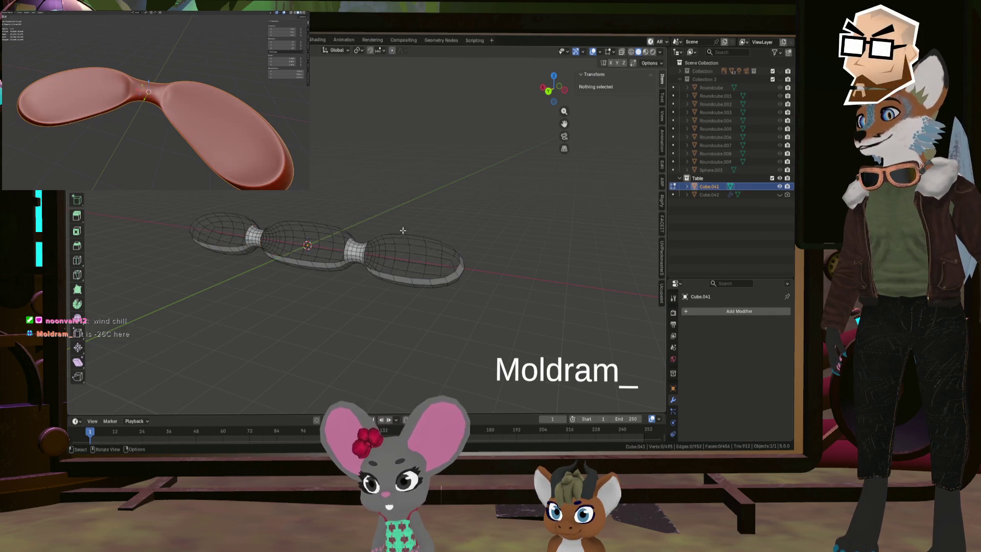
mouse_move(403, 230)
middle_down()
mouse_move(350, 233)
mouse_move(360, 216)
mouse_move(435, 228)
mouse_move(349, 222)
mouse_move(358, 218)
middle_up()
scroll(360, 217, up, 4)
scroll(385, 215, down, 3)
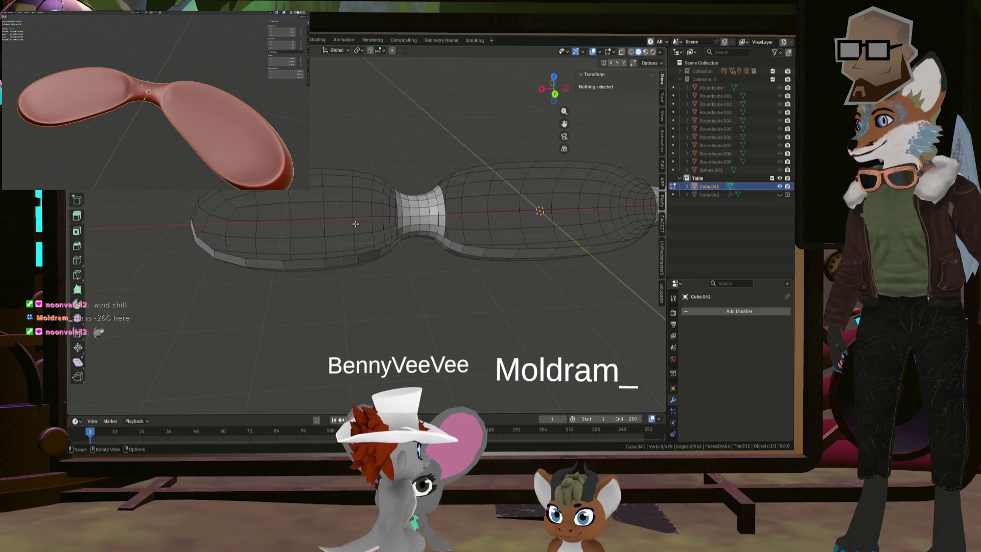
- Fill the small gap beside the neck with a face
scroll(358, 219, up, 5)
click(384, 236)
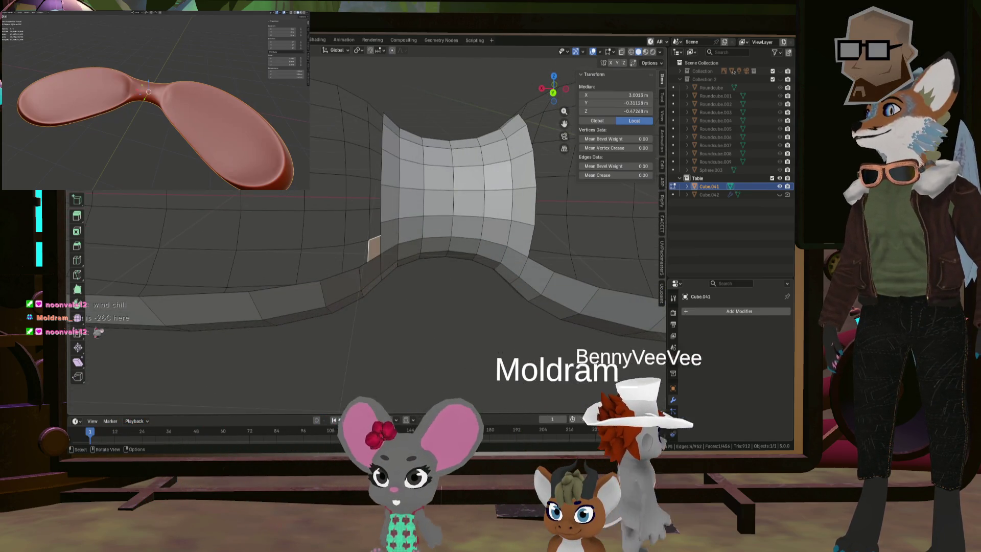
shift+click(361, 268)
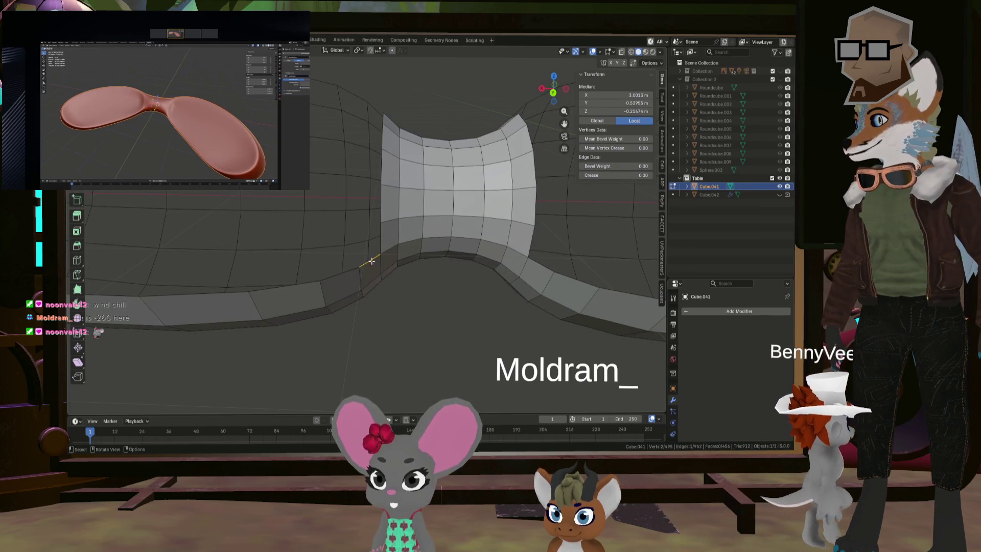
key(f)
- Select the left lobe's rim loop, testing and undoing face fills on it
mouse_move(371, 223)
middle_down()
mouse_move(357, 173)
mouse_move(403, 164)
mouse_move(329, 195)
middle_up()
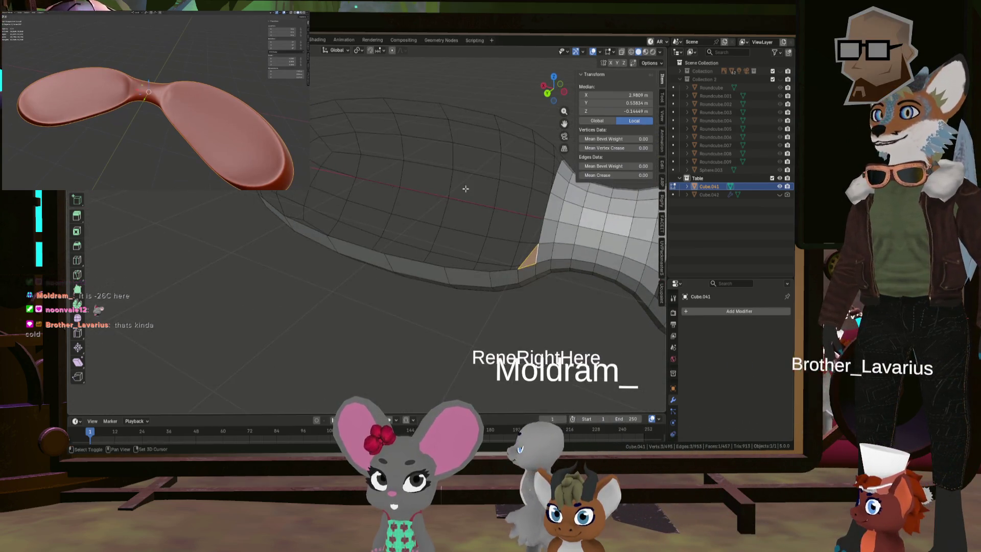
mouse_move(329, 195)
middle_down()
mouse_move(423, 234)
mouse_move(399, 233)
mouse_move(352, 307)
mouse_move(316, 283)
mouse_move(359, 309)
middle_up()
shift+click(352, 307)
key(f)
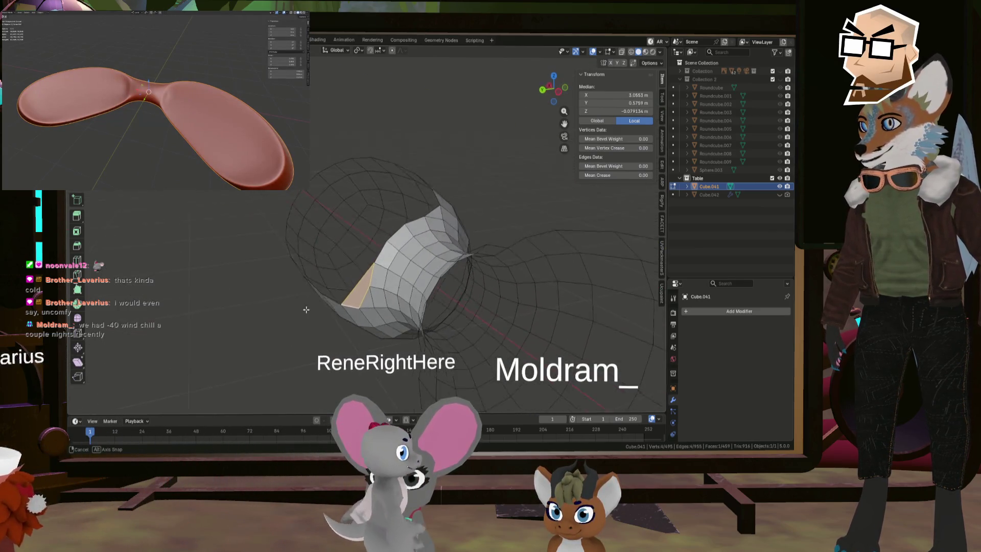
key(ctrl+z)
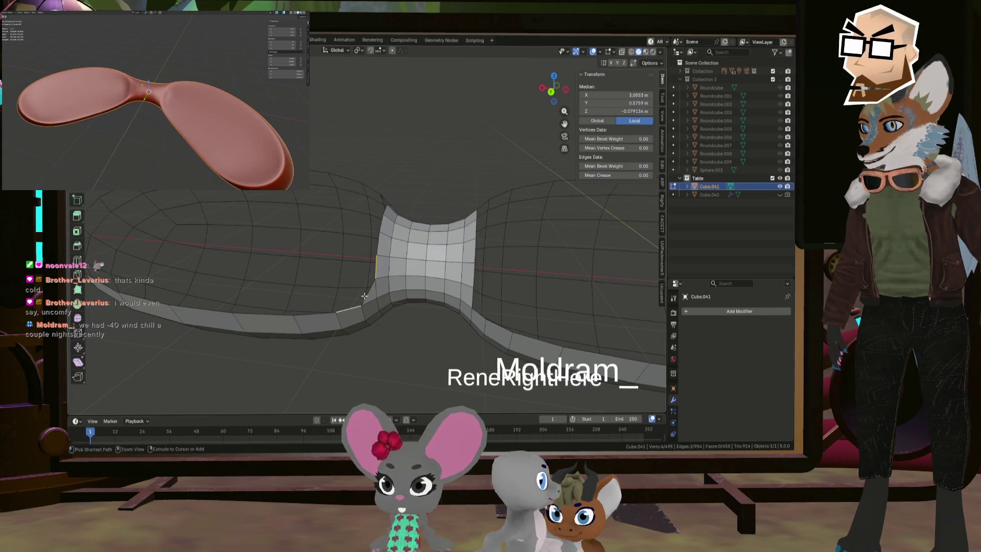
mouse_move(359, 309)
middle_down()
mouse_move(436, 262)
mouse_move(394, 246)
mouse_move(338, 253)
mouse_move(418, 303)
mouse_move(442, 284)
mouse_move(452, 291)
mouse_move(461, 259)
mouse_move(446, 274)
middle_up()
key(f)
key(ctrl+z)
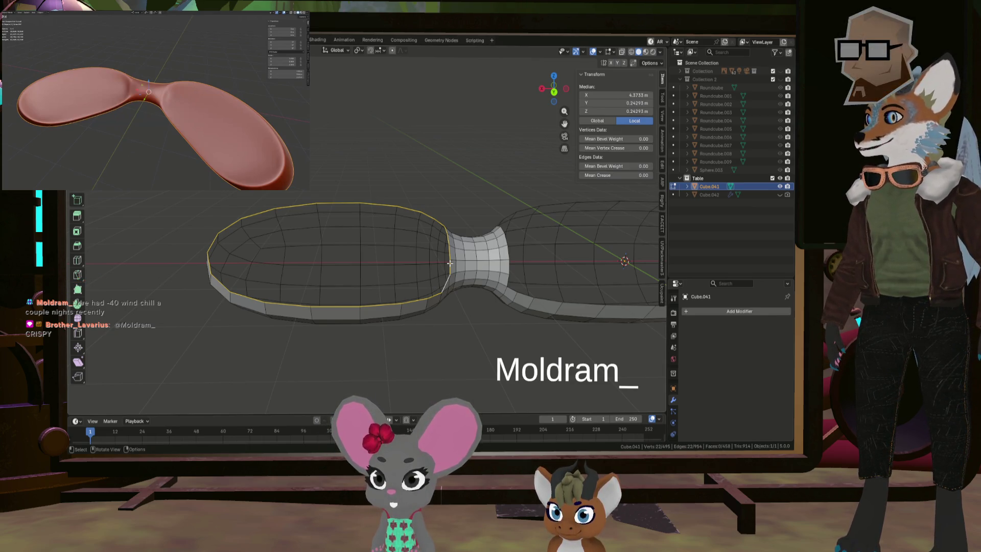
- Grid Fill the left lobe's rim loop and flatten the cap with LoopTools Flatten
key(ctrl+f)
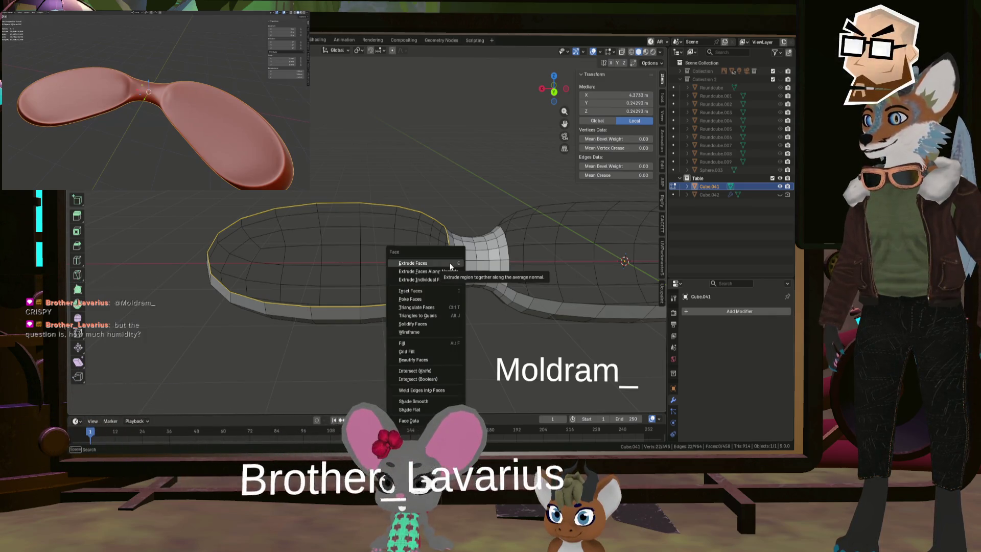
click(443, 351)
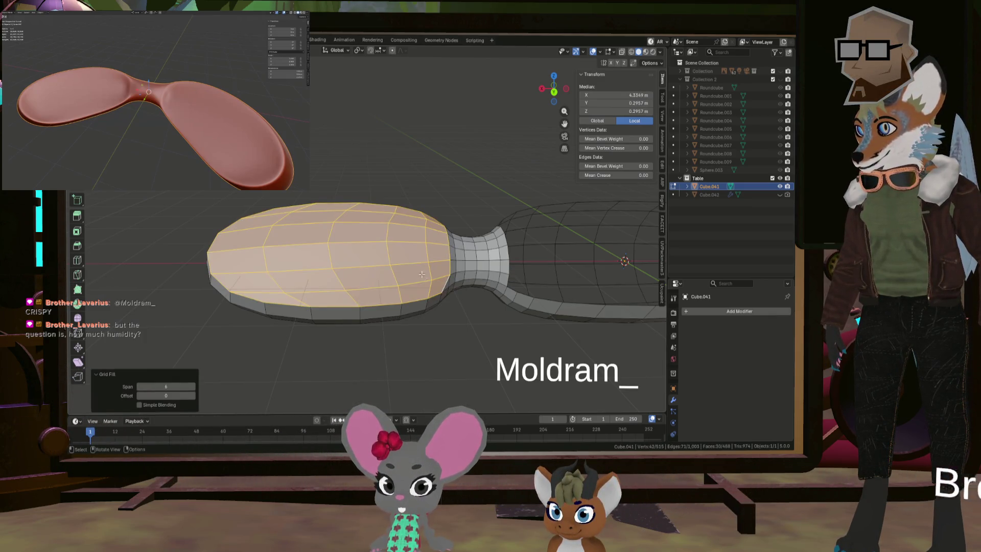
mouse_move(422, 275)
middle_down()
mouse_move(435, 277)
mouse_move(400, 275)
middle_up()
right_click(401, 275)
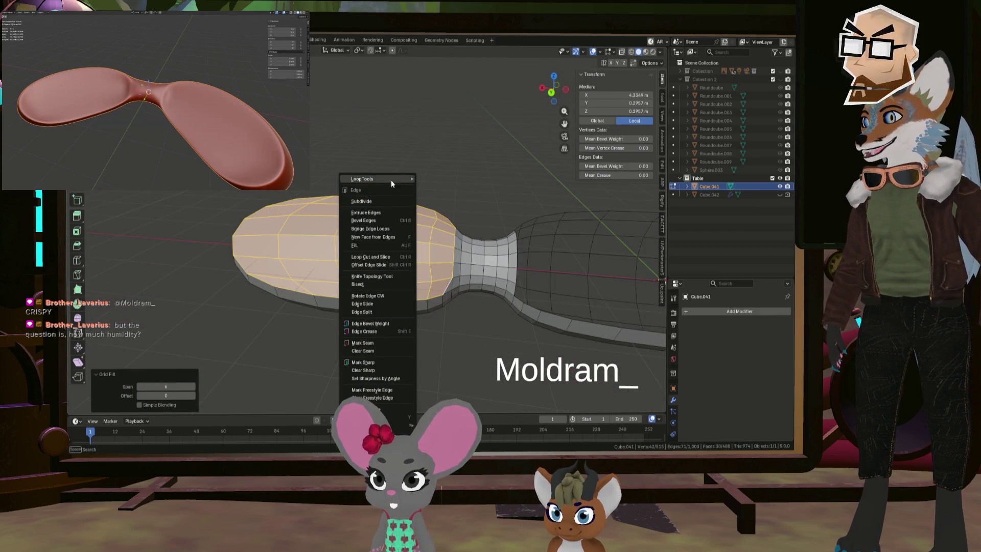
mouse_move(376, 179)
click(435, 204)
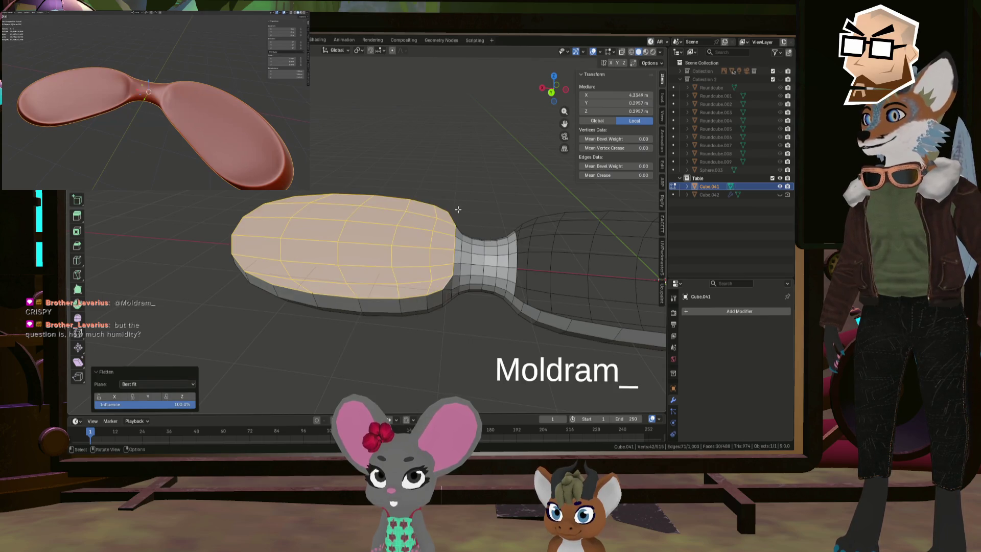
mouse_move(435, 204)
middle_down()
mouse_move(336, 248)
mouse_move(518, 225)
mouse_move(440, 281)
mouse_move(436, 263)
middle_up()
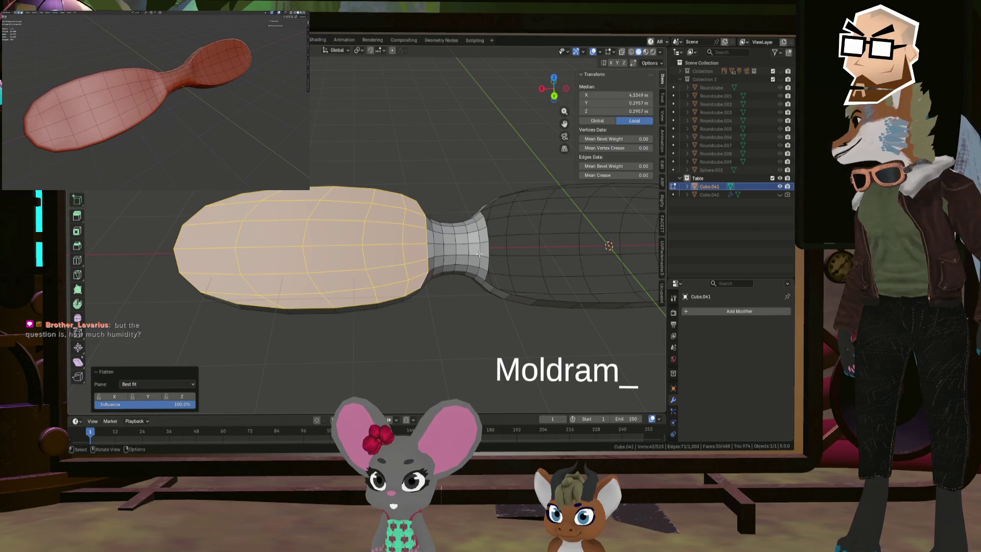
- Even out the cap's vertices with LoopTools Relax
right_click(324, 238)
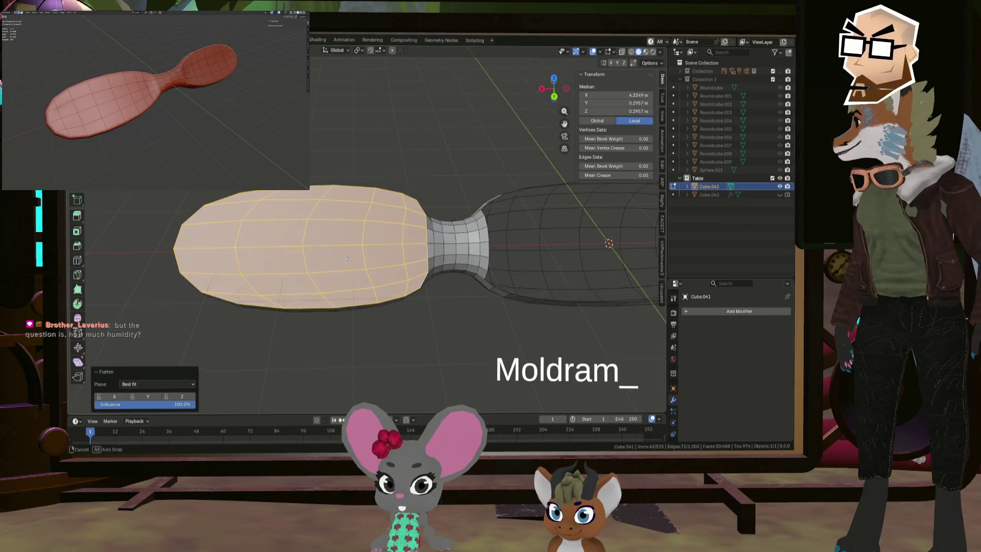
right_click(342, 246)
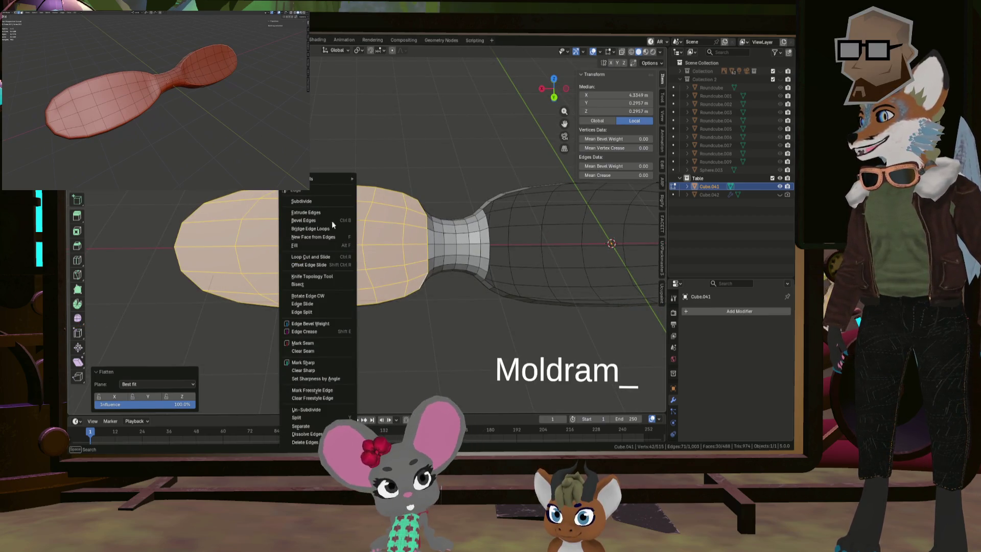
mouse_move(322, 179)
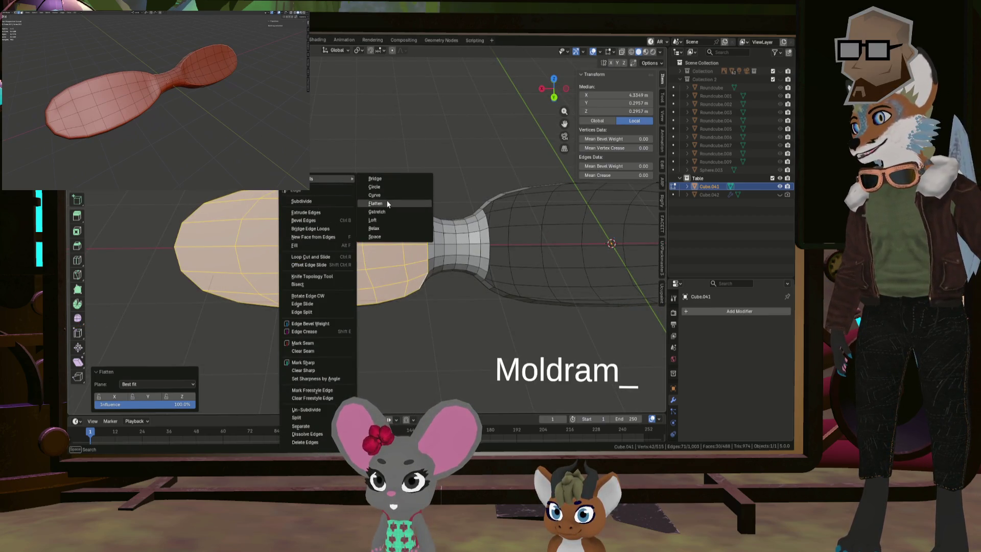
click(392, 228)
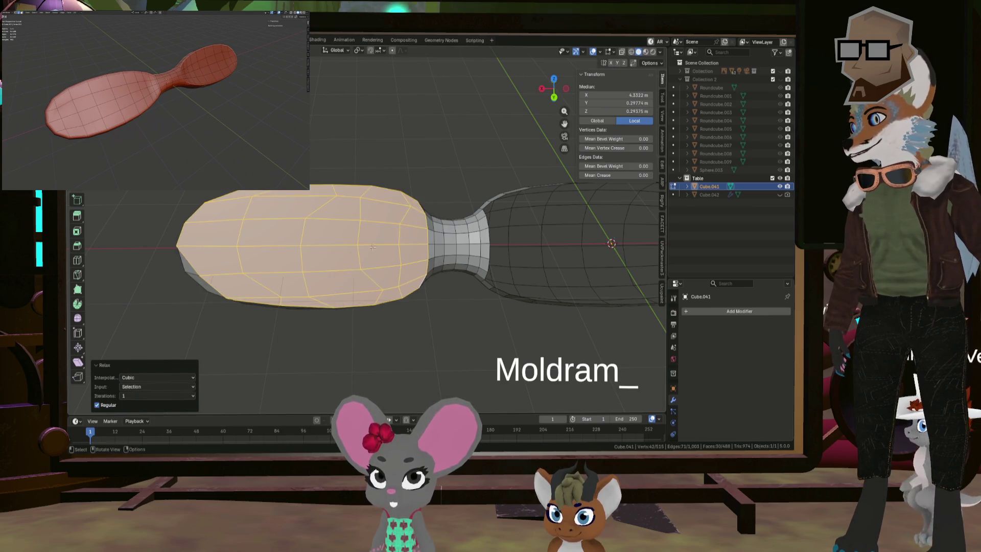
mouse_move(391, 228)
middle_down()
mouse_move(326, 246)
mouse_move(441, 235)
mouse_move(357, 242)
mouse_move(340, 230)
middle_up()
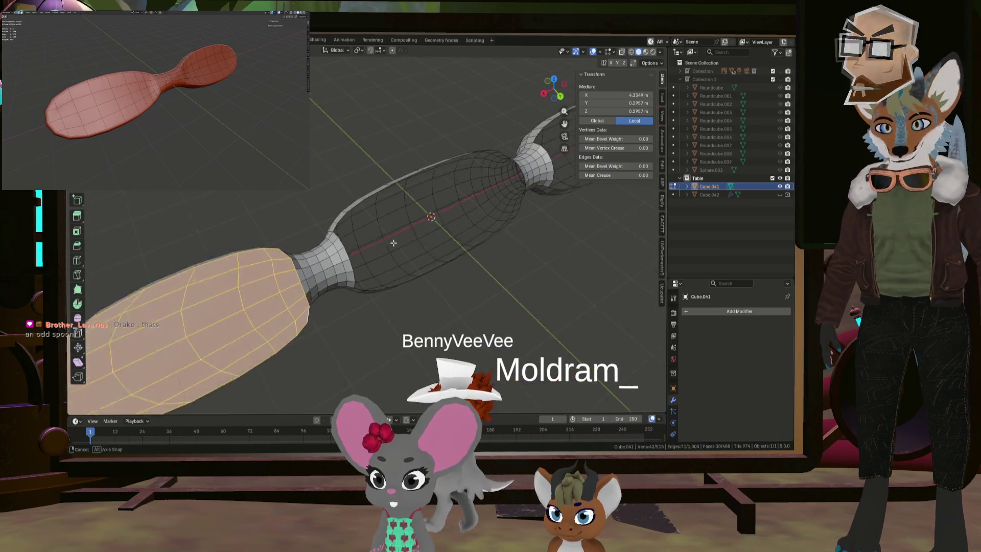
- Fill the open gap at the selected edges with a new face
click(340, 229)
scroll(340, 230, up, 5)
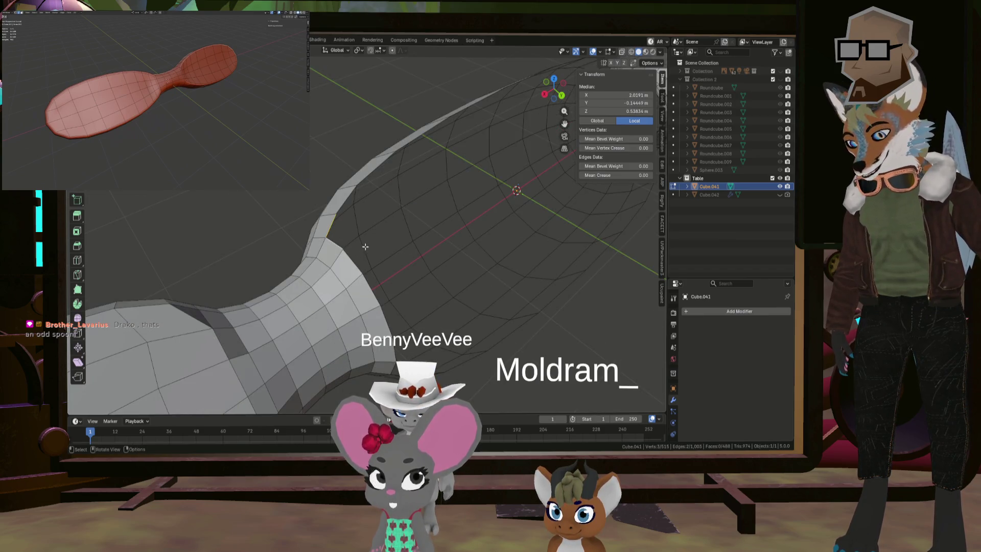
middle_drag(420, 260, 333, 308)
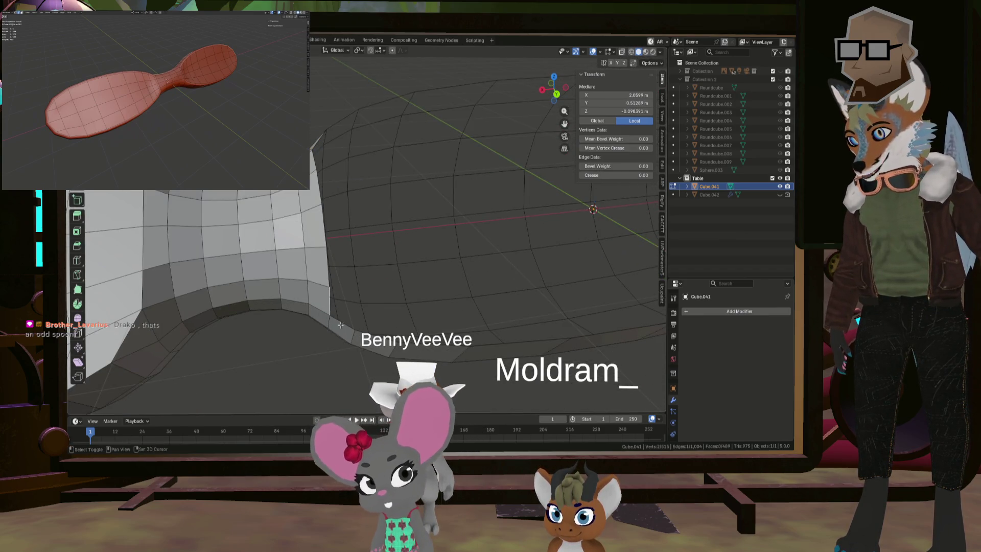
middle_drag(435, 282, 522, 328)
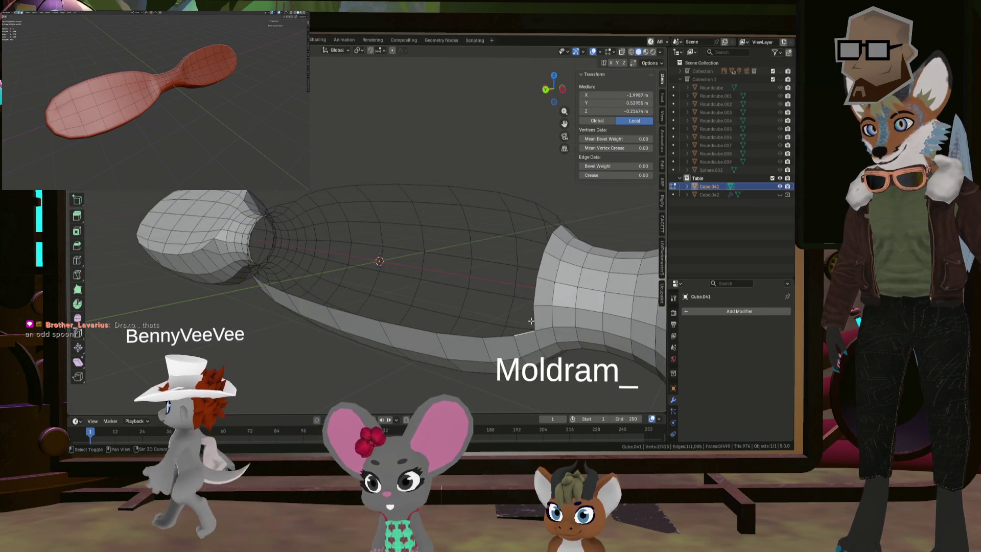
mouse_move(522, 328)
middle_down()
mouse_move(518, 268)
mouse_move(467, 284)
mouse_move(414, 266)
middle_up()
key(f)
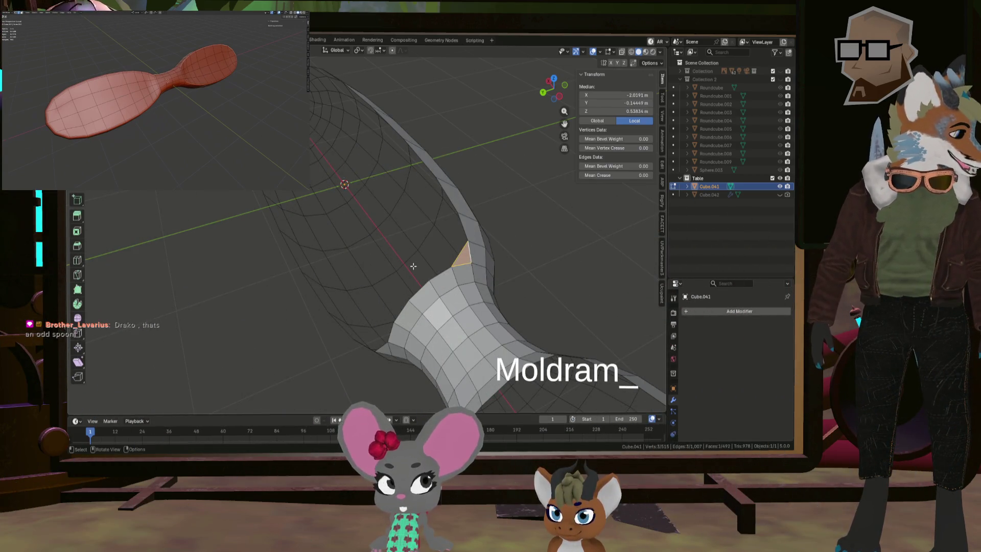
- Fill the neck gap beside the capped lobe with a triangle, then view the mesh side-on
middle_drag(413, 266, 426, 288)
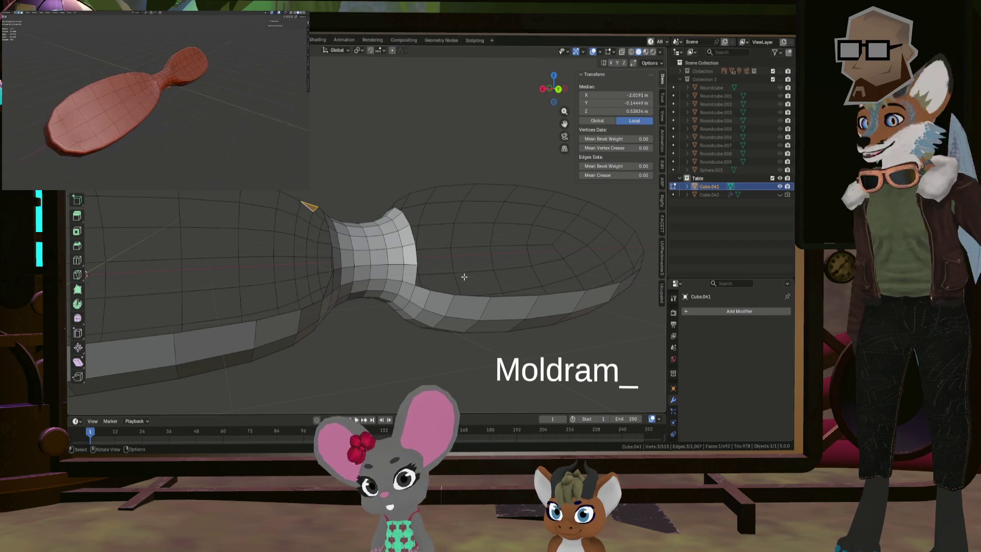
shift+click(420, 292)
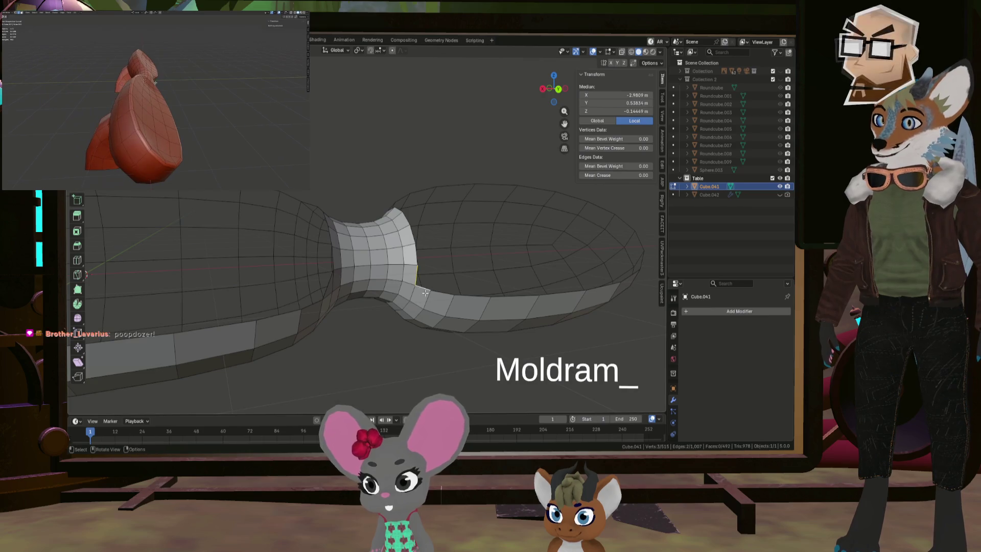
key(f)
mouse_move(420, 292)
middle_down()
mouse_move(442, 255)
mouse_move(404, 213)
middle_up()
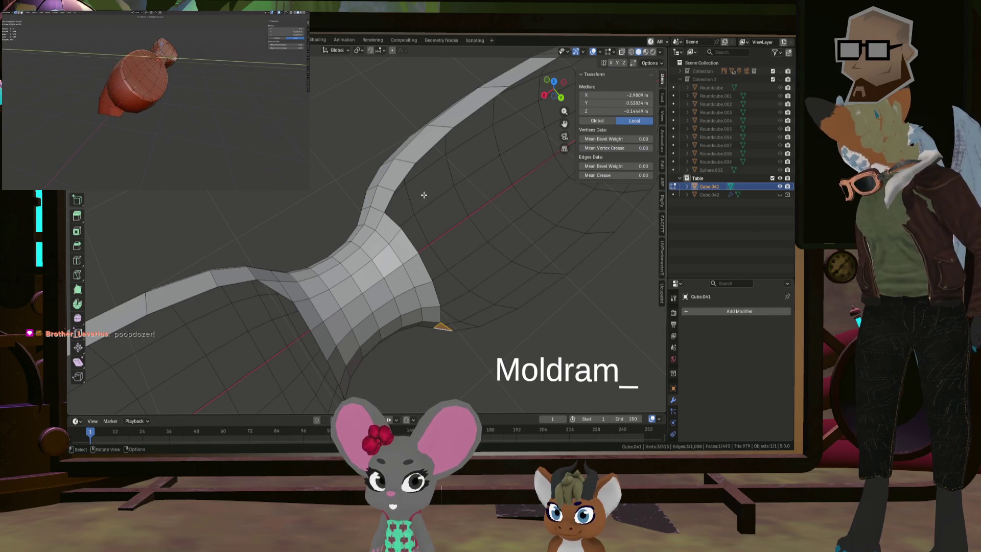
scroll(444, 201, up, 2)
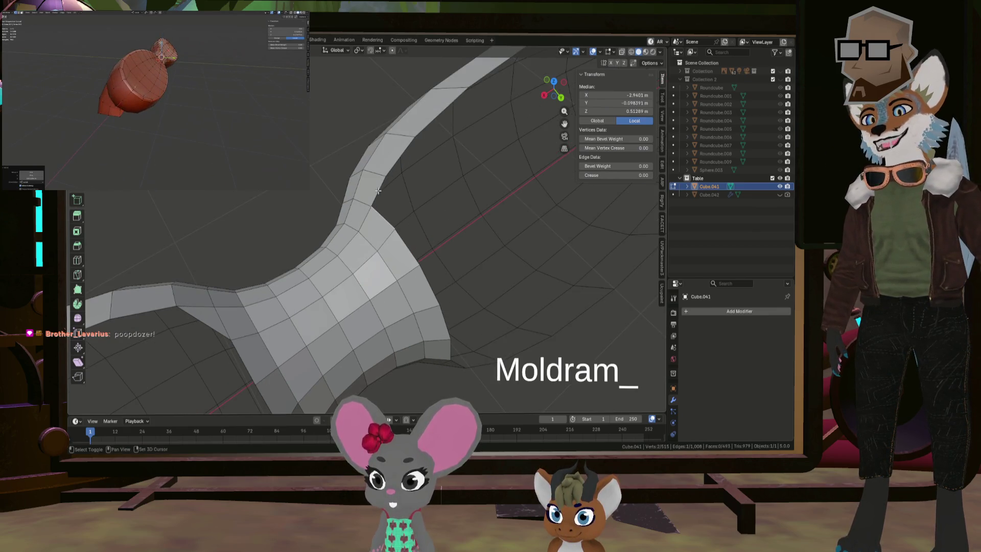
mouse_move(412, 203)
middle_down()
mouse_move(490, 239)
mouse_move(344, 221)
mouse_move(390, 250)
middle_up()
scroll(490, 239, down, 3)
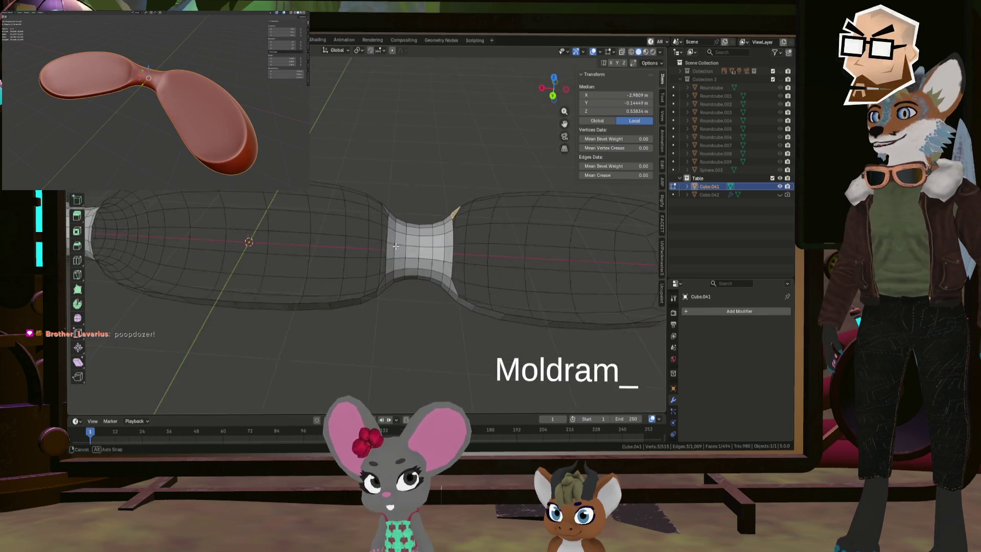
- Select the middle lobe's open edge loop and cap it with Grid Fill
key(alt+a)
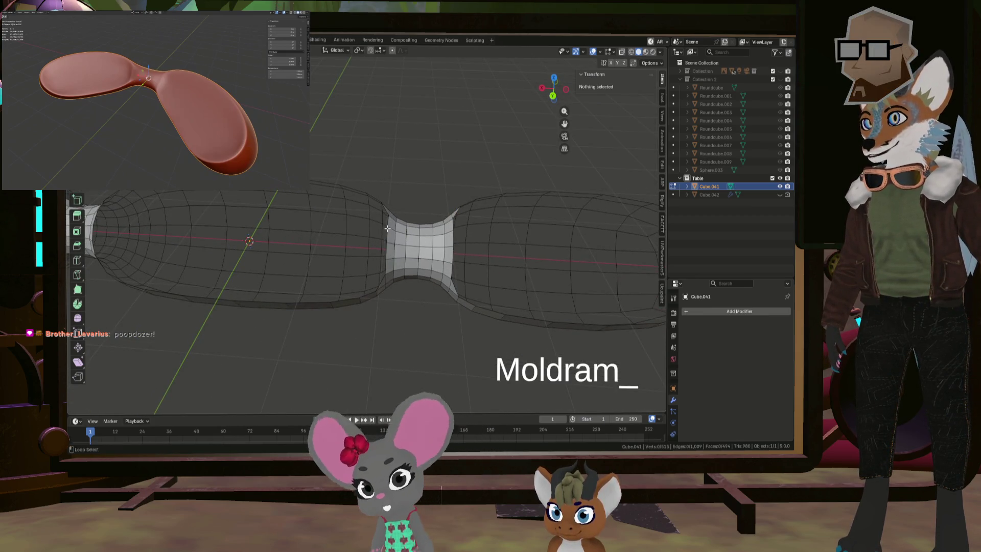
alt+click(388, 229)
mouse_move(387, 229)
middle_down()
mouse_move(390, 248)
mouse_move(377, 205)
middle_up()
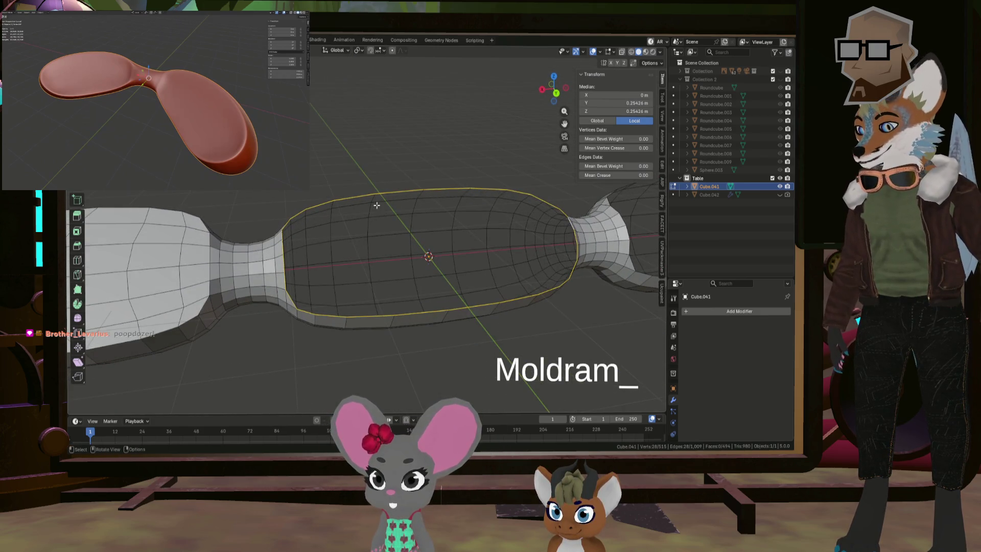
key(f)
key(ctrl+z)
key(ctrl+f)
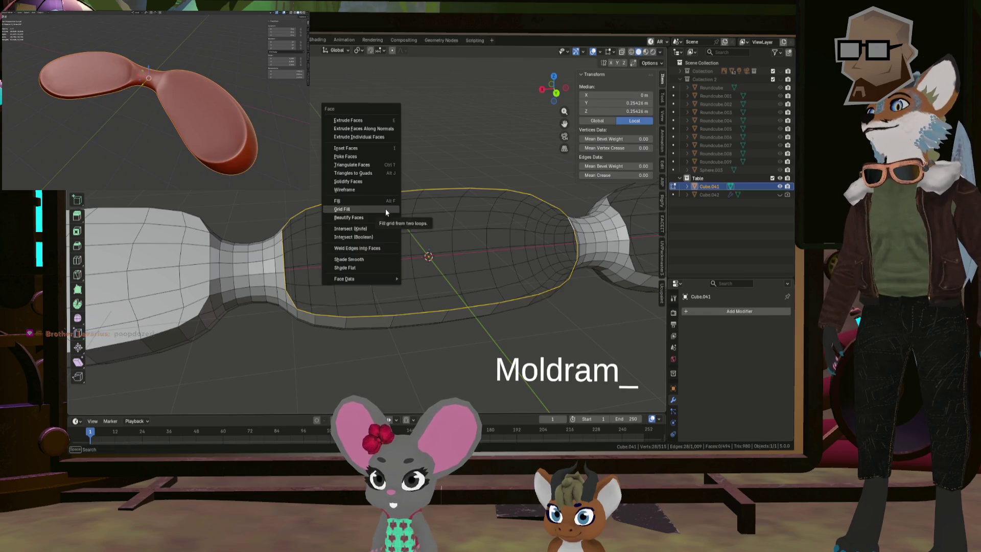
click(386, 209)
- Flatten the middle cap with LoopTools and move it slightly down, excluding X
middle_drag(385, 208, 441, 228)
key(ctrl+e)
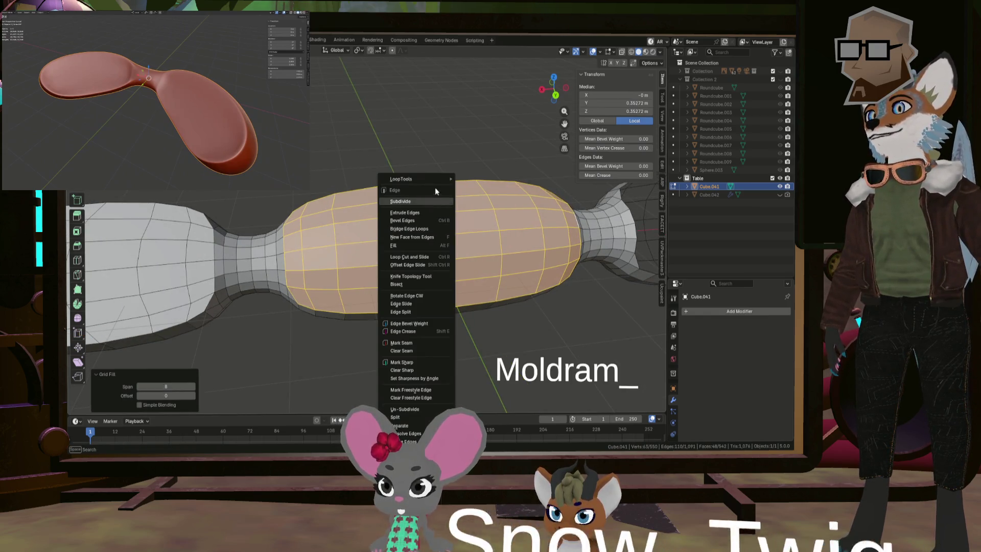
mouse_move(414, 179)
click(480, 203)
mouse_move(480, 204)
middle_down()
mouse_move(477, 220)
mouse_move(499, 207)
mouse_move(467, 211)
middle_up()
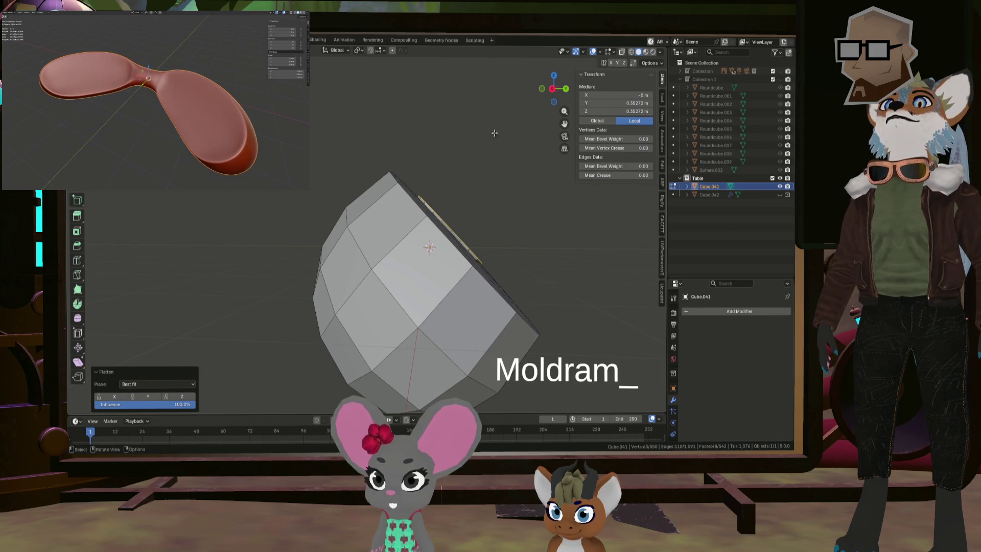
click(552, 89)
shift+middle_drag(497, 210, 487, 218)
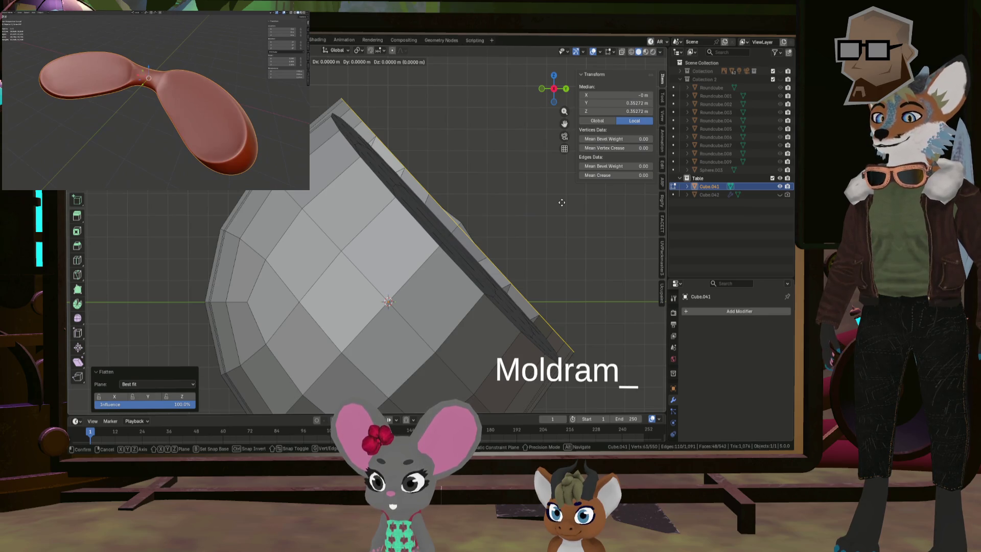
key(shift+x)
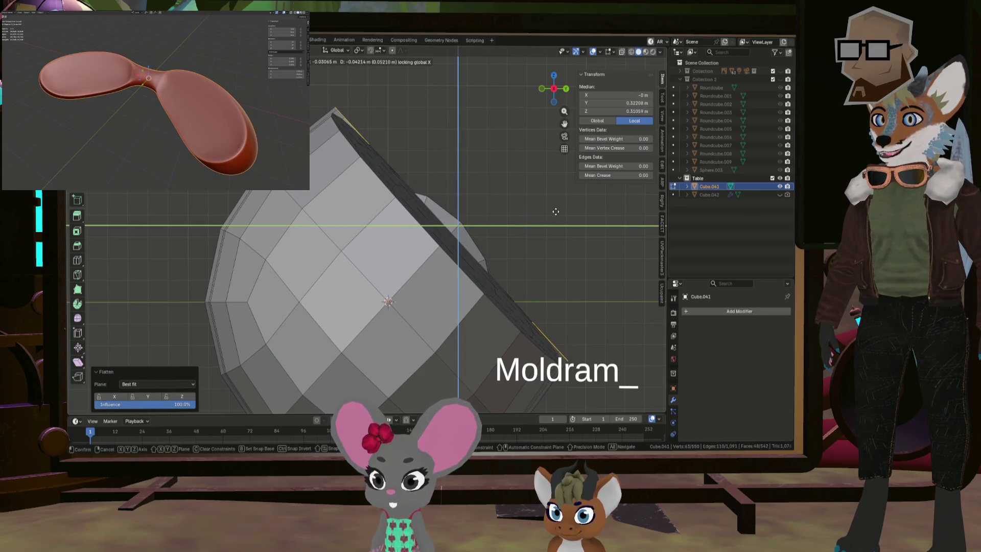
click(556, 211)
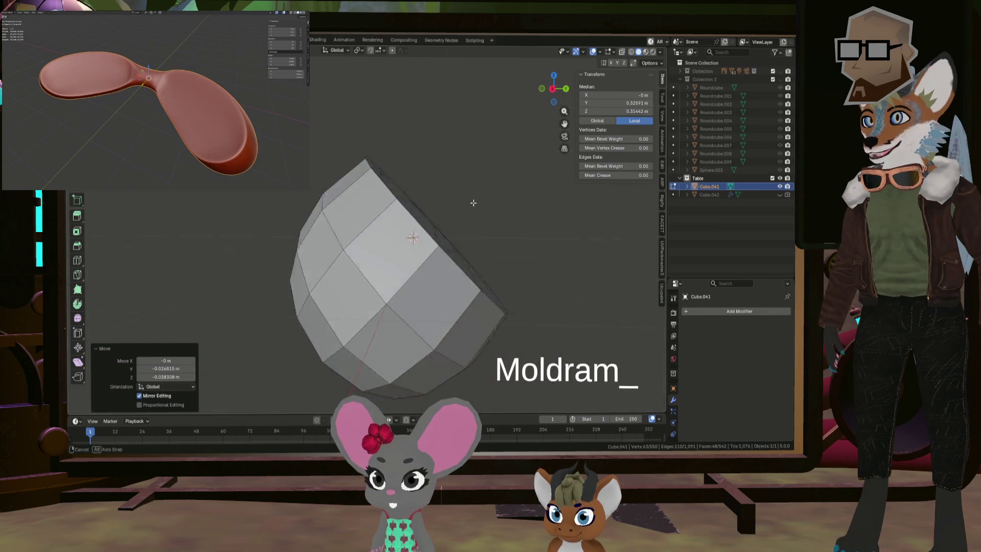
- Orbit out to review the whole three-lobed mesh and select an edge
middle_drag(556, 211, 389, 282)
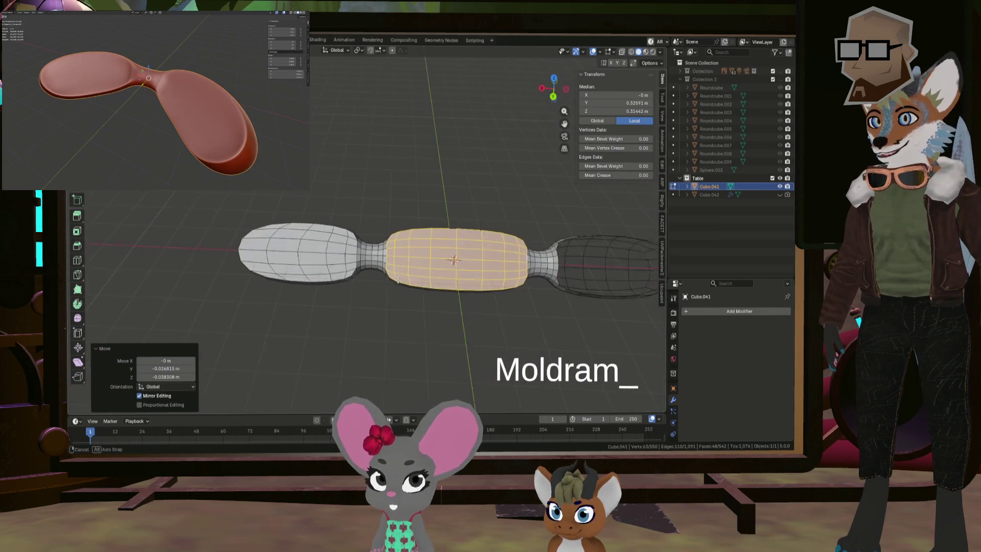
scroll(409, 261, up, 3)
scroll(409, 260, up, 3)
mouse_move(409, 260)
middle_down()
mouse_move(437, 228)
mouse_move(342, 223)
middle_up()
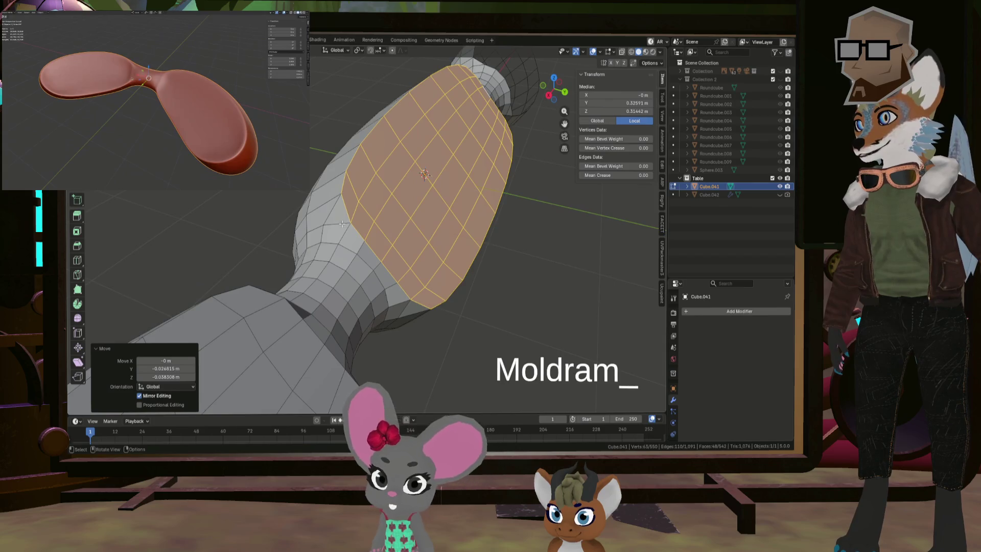
middle_drag(350, 166, 415, 225)
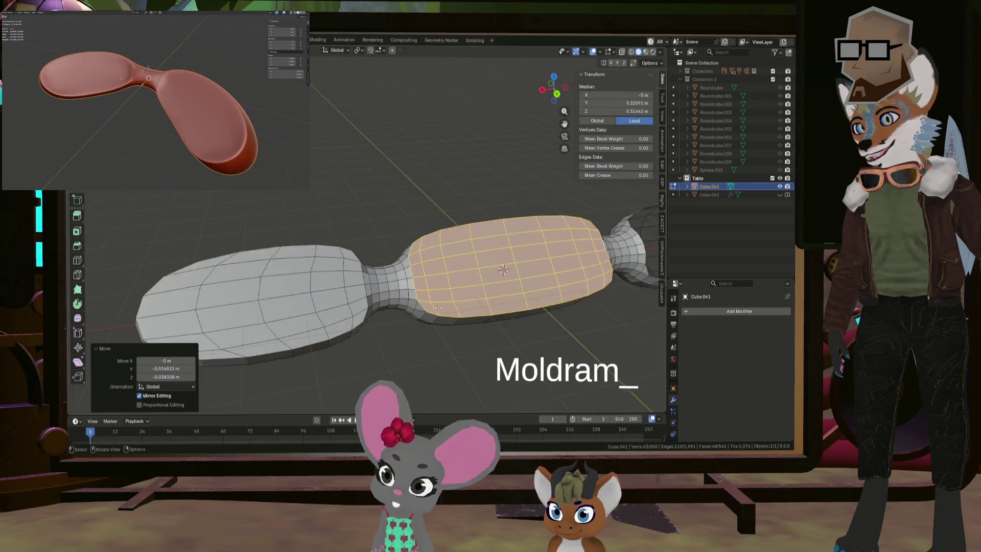
click(414, 225)
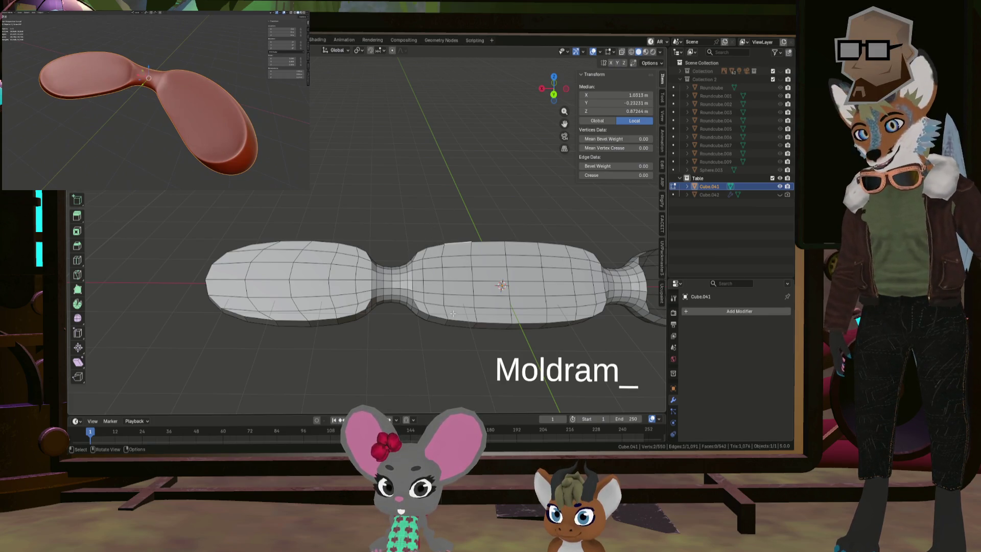
shift+middle_drag(552, 273, 538, 278)
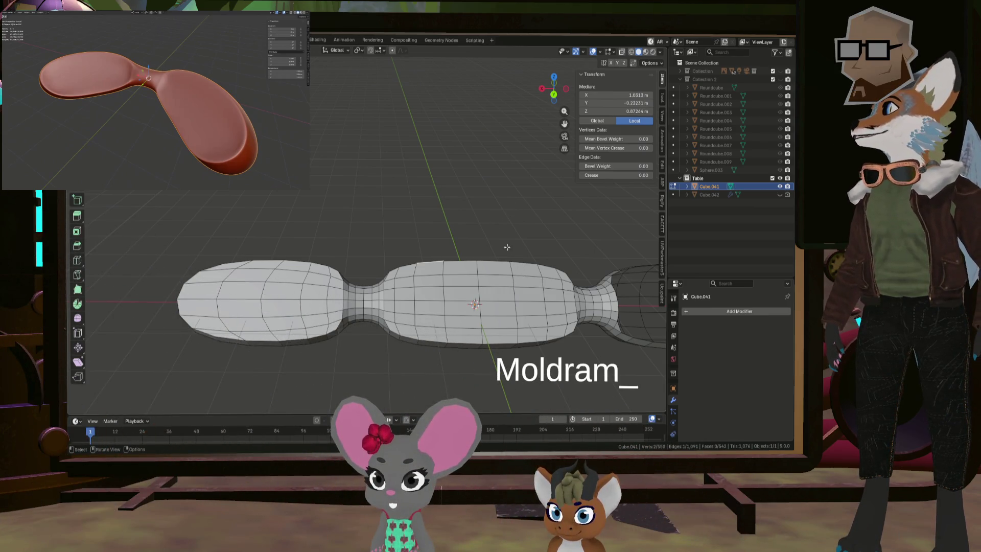
middle_drag(507, 247, 223, 288)
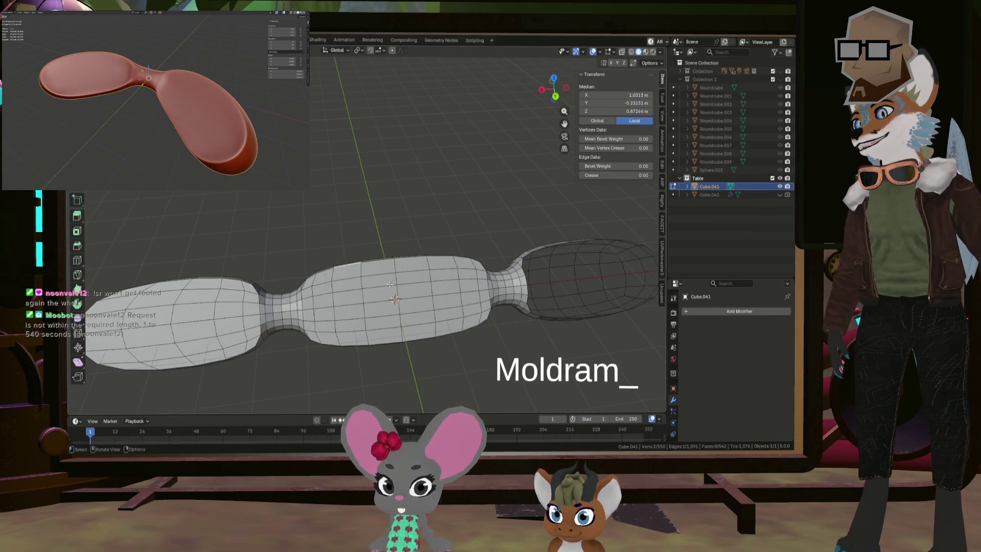
mouse_move(390, 284)
middle_down()
mouse_move(293, 247)
mouse_move(385, 272)
mouse_move(375, 269)
middle_up()
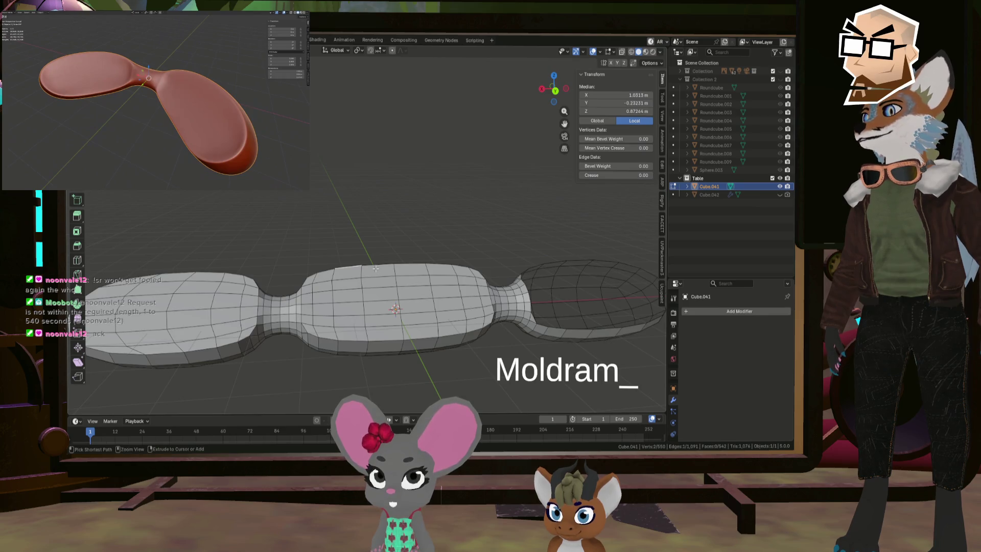
- Select the lobe faces, toggle their visibility and flatten them with LoopTools Flatten
key(l)
key(h)
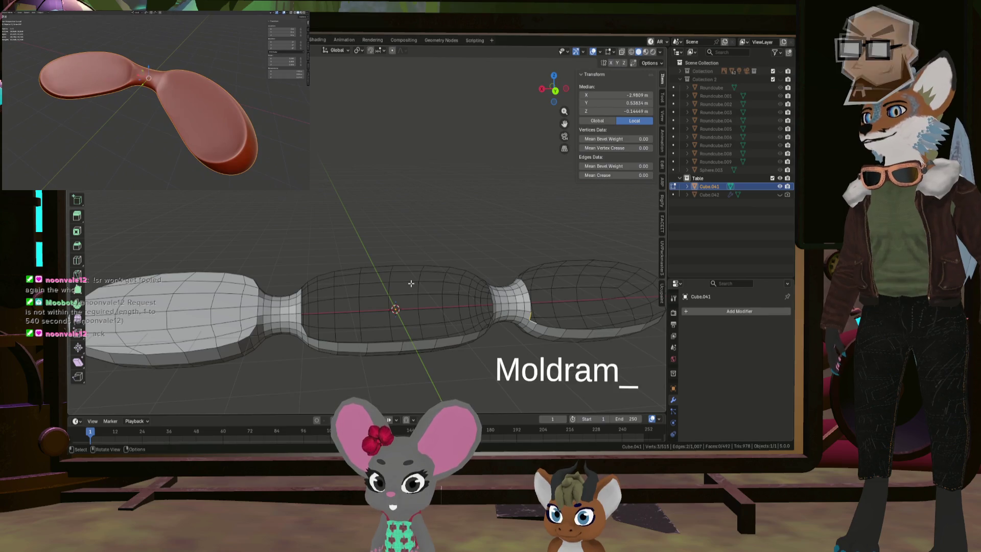
key(ctrl+z)
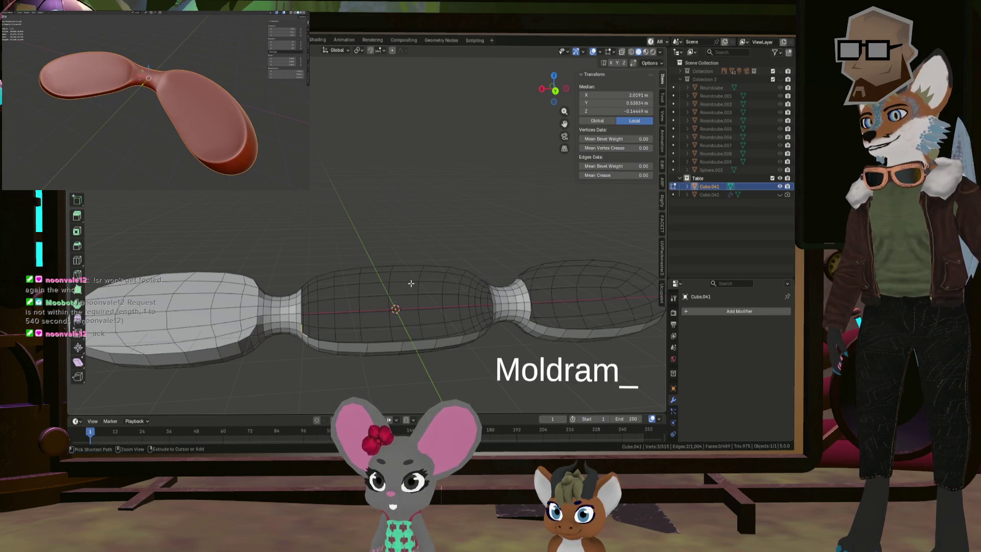
key(h)
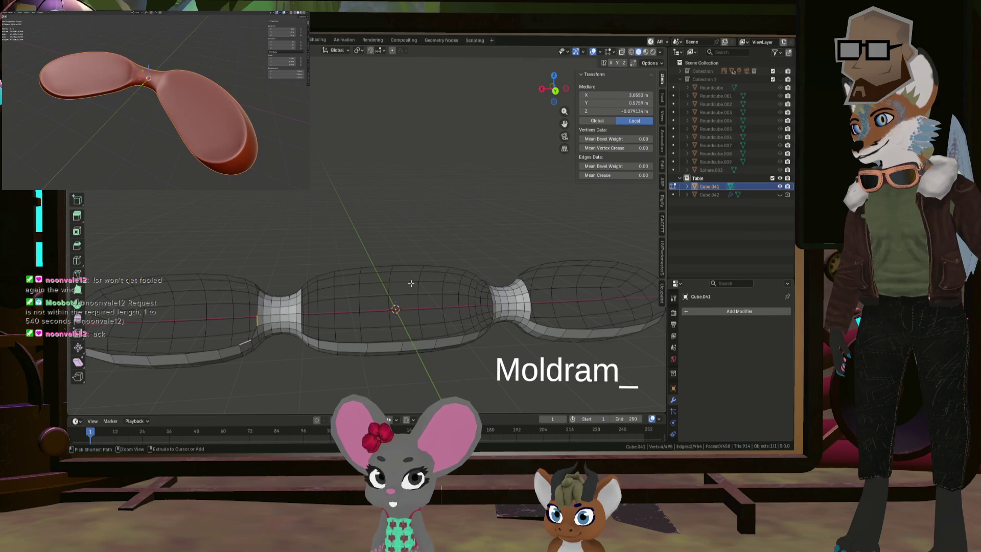
key(ctrl+z)
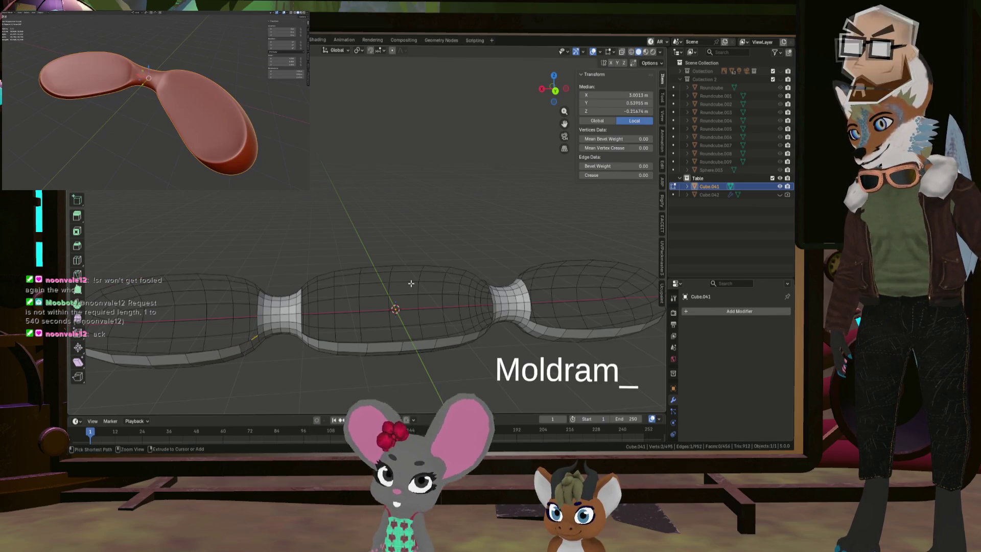
key(alt+h)
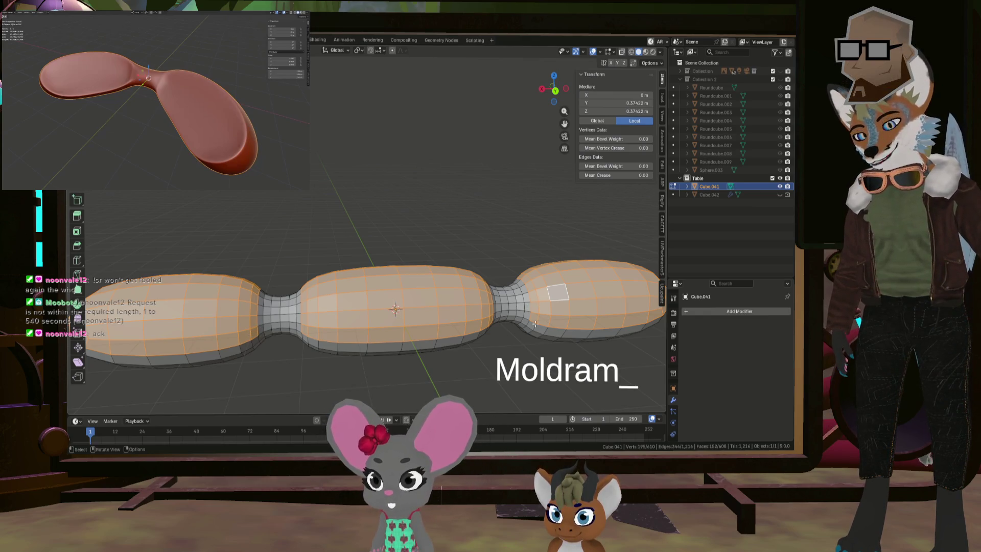
key(ctrl+f)
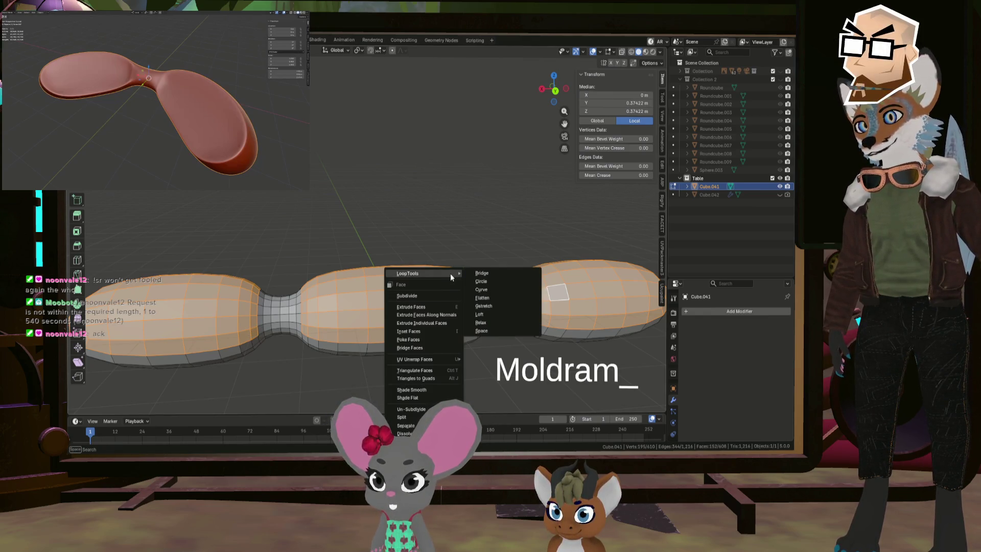
click(498, 297)
mouse_move(396, 303)
middle_down()
mouse_move(405, 279)
mouse_move(400, 286)
mouse_move(462, 302)
mouse_move(481, 295)
middle_up()
- Nudge the flattened right-lobe cap slightly down, excluding the X axis, then deselect
key(h)
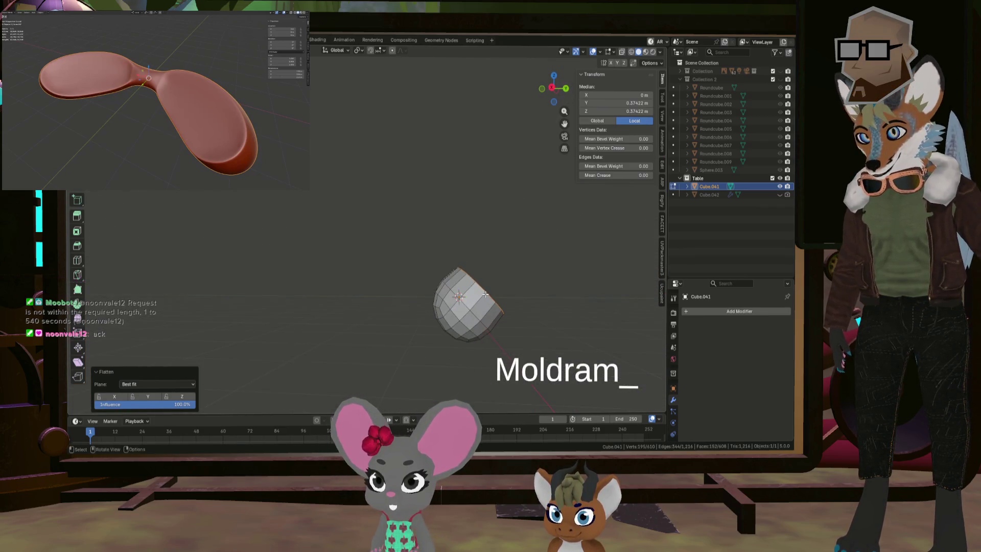
key(KP_3)
scroll(460, 293, up, 1)
scroll(459, 293, up, 2)
scroll(456, 293, up, 1)
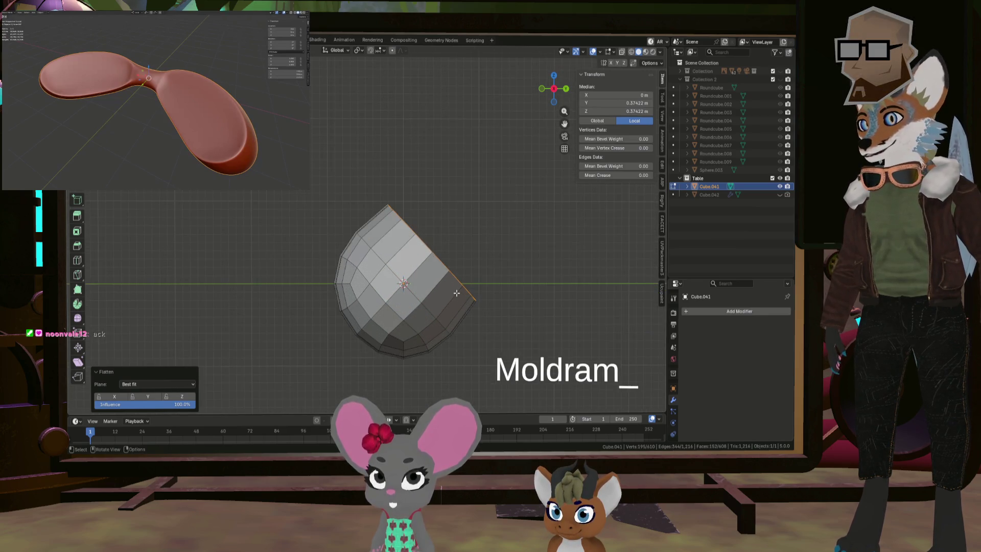
key(shift+x)
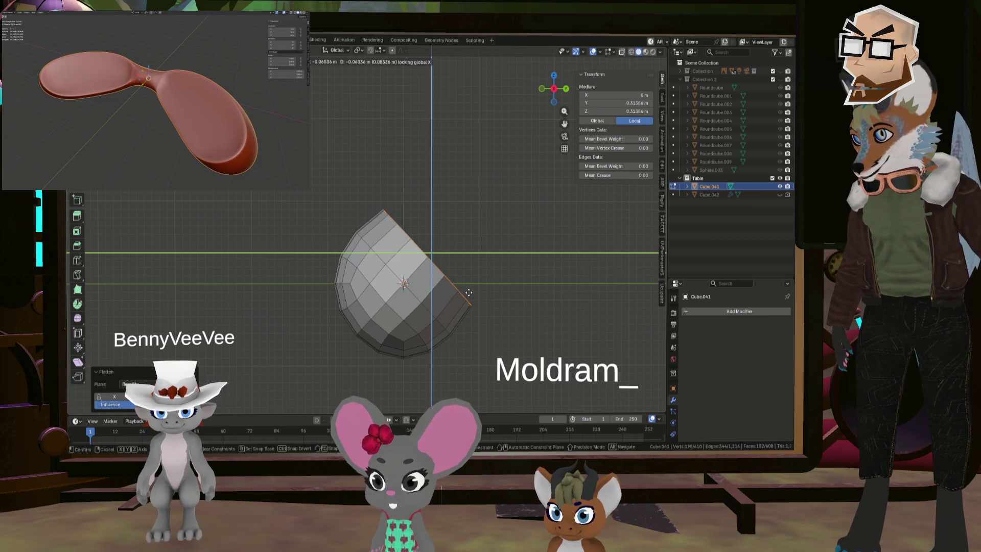
click(469, 293)
mouse_move(469, 292)
middle_down()
mouse_move(395, 176)
mouse_move(517, 274)
mouse_move(679, 310)
middle_up()
key(alt+a)
- Add a Subdivision Surface modifier with viewport level 2 to the paddle
scroll(517, 274, down, 3)
scroll(517, 274, up, 2)
scroll(517, 274, up, 1)
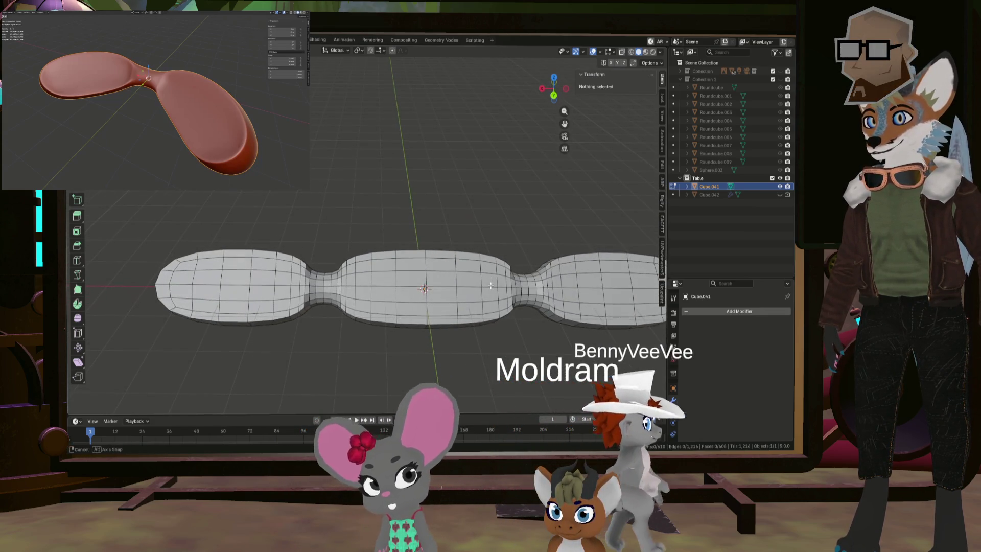
click(690, 311)
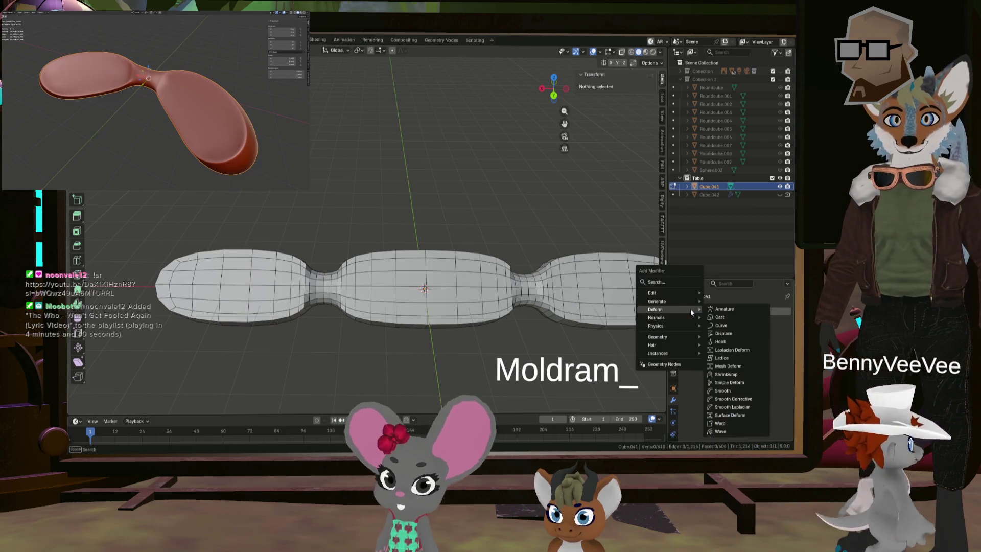
mouse_move(657, 301)
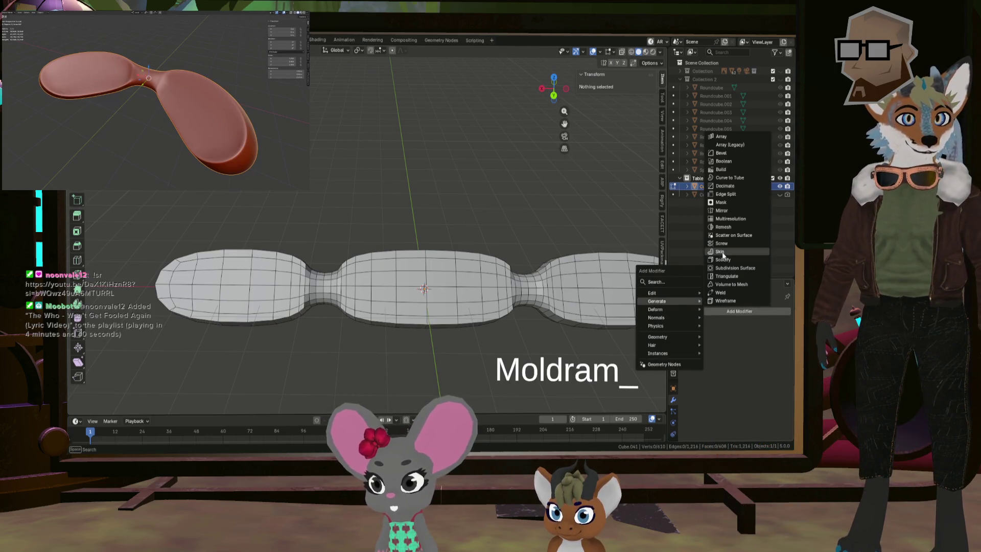
click(729, 268)
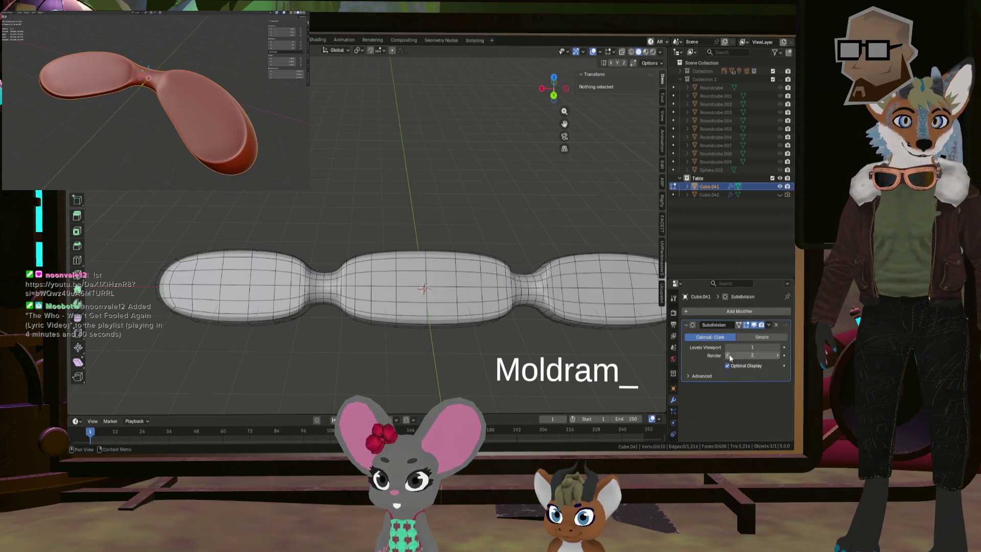
click(777, 347)
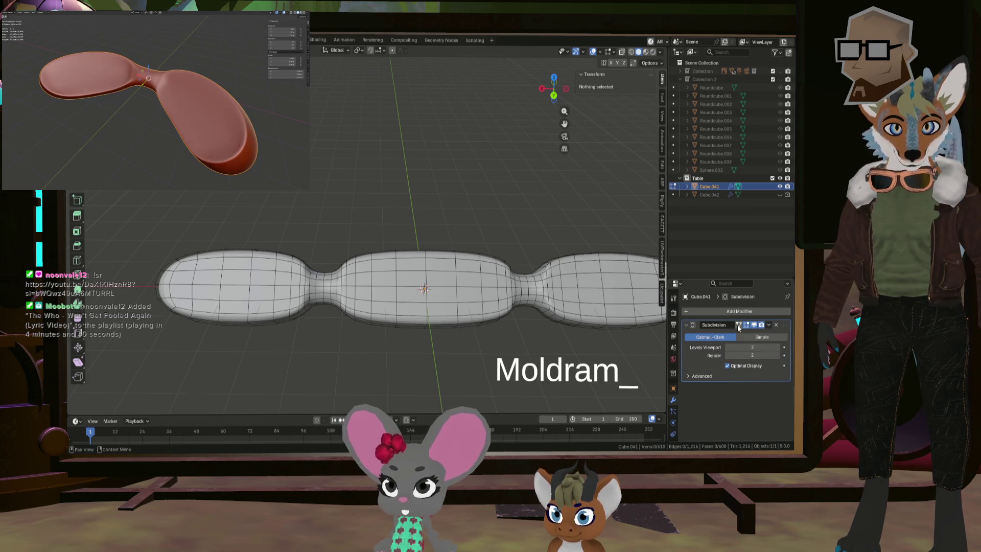
middle_drag(546, 305, 403, 268)
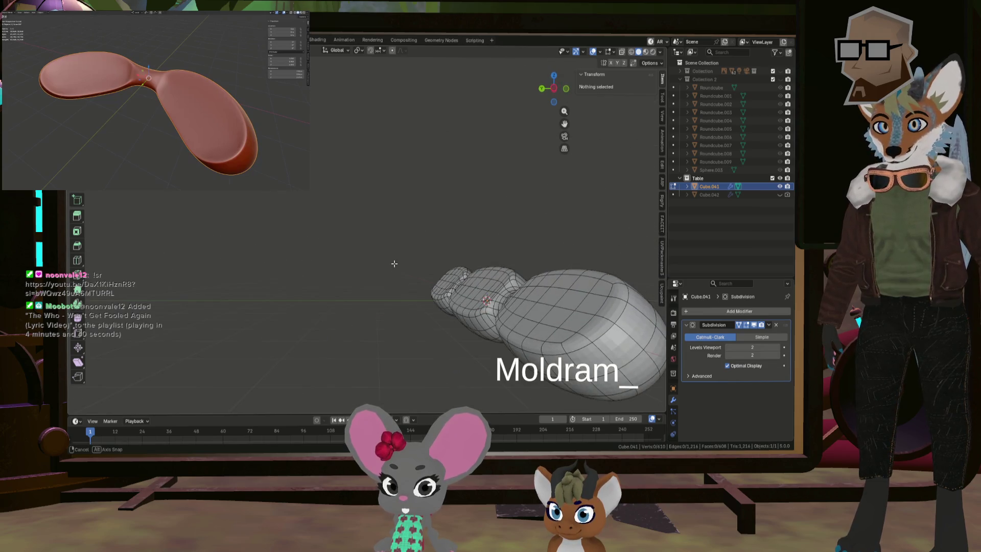
- Return to Object Mode and apply Shade Smooth to the whole paddle
key(Tab)
middle_drag(391, 165, 453, 183)
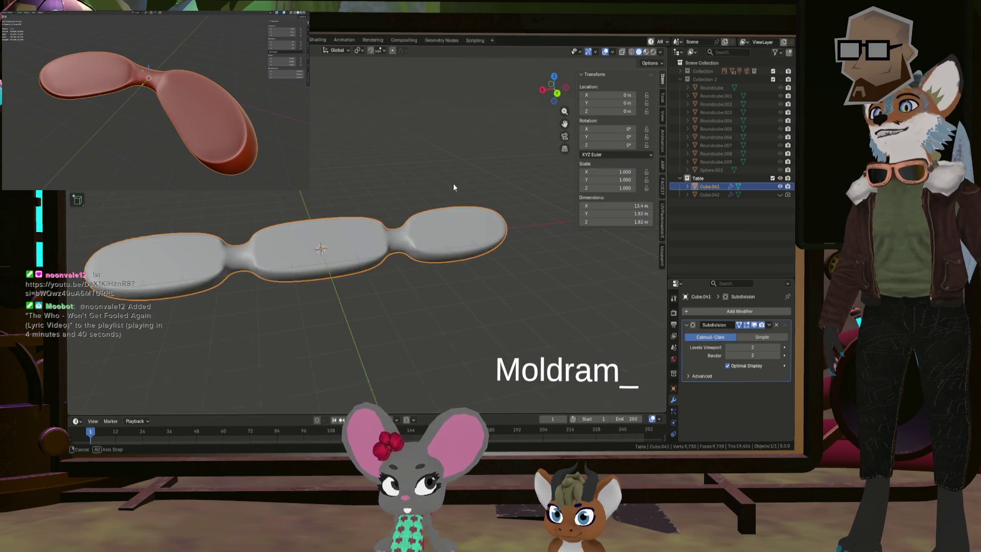
right_click(215, 195)
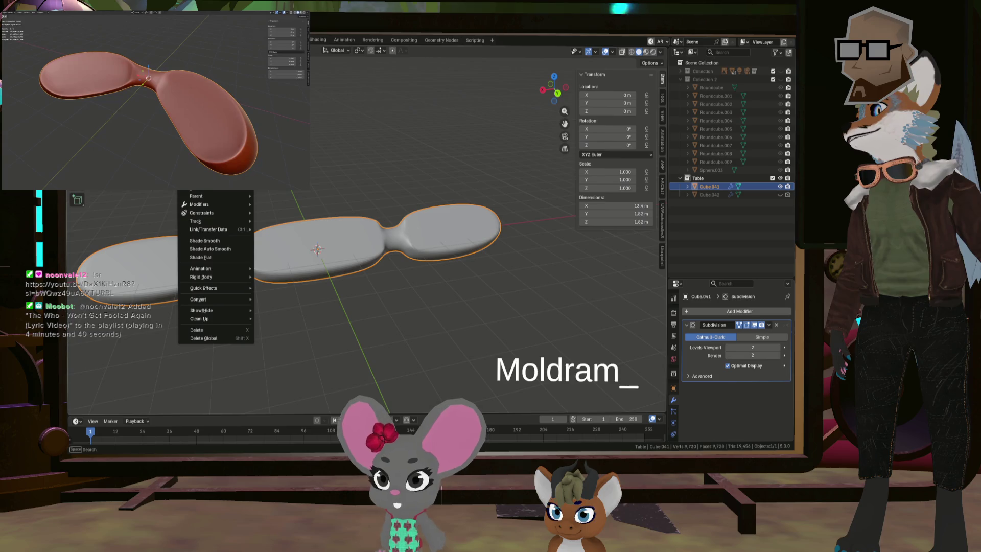
click(225, 240)
mouse_move(225, 240)
middle_down()
mouse_move(255, 210)
mouse_move(213, 204)
mouse_move(227, 222)
mouse_move(300, 241)
middle_up()
mouse_move(394, 258)
middle_down()
mouse_move(488, 275)
mouse_move(663, 333)
middle_up()
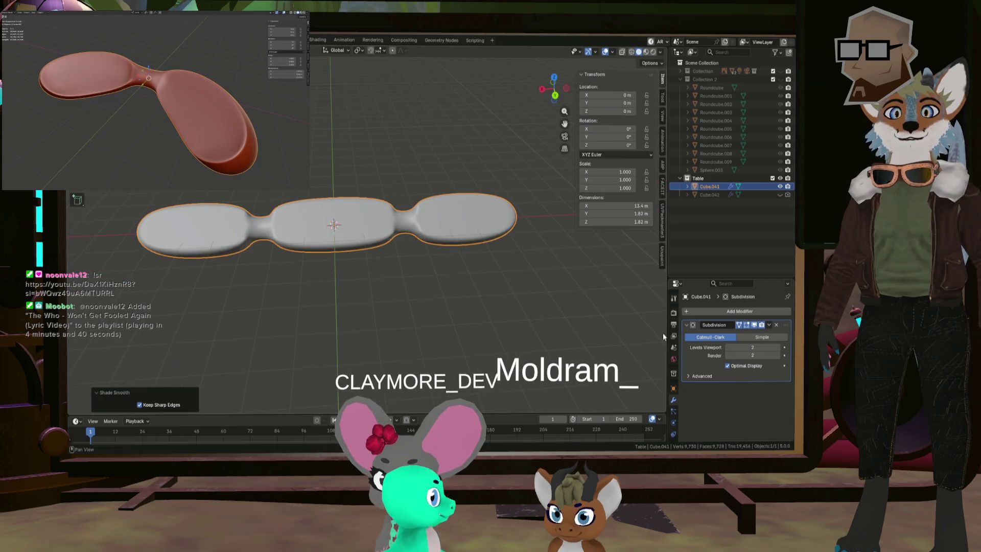
- Add a Simple Deform modifier set to Bend around the Z axis
click(730, 311)
mouse_move(695, 316)
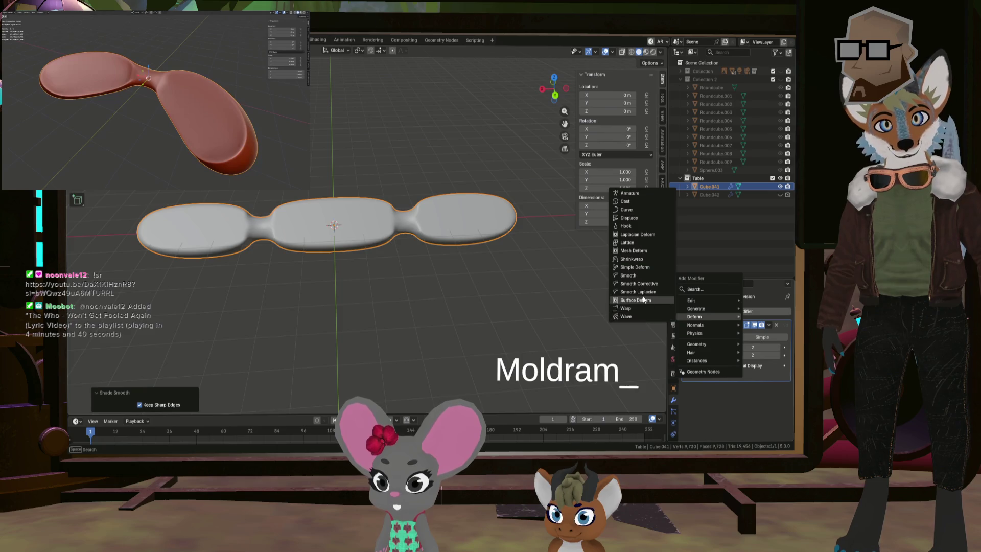
click(635, 267)
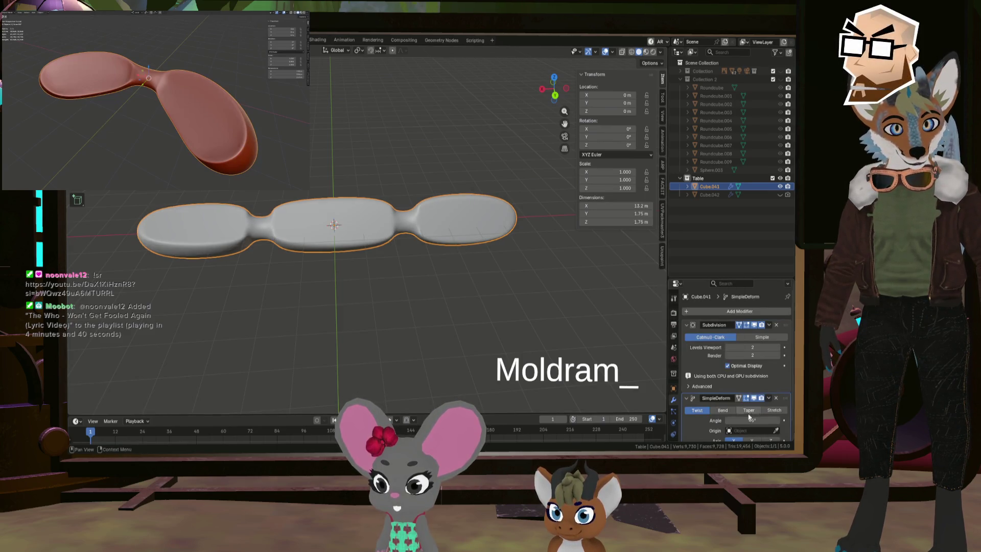
scroll(750, 417, down, 1)
click(771, 420)
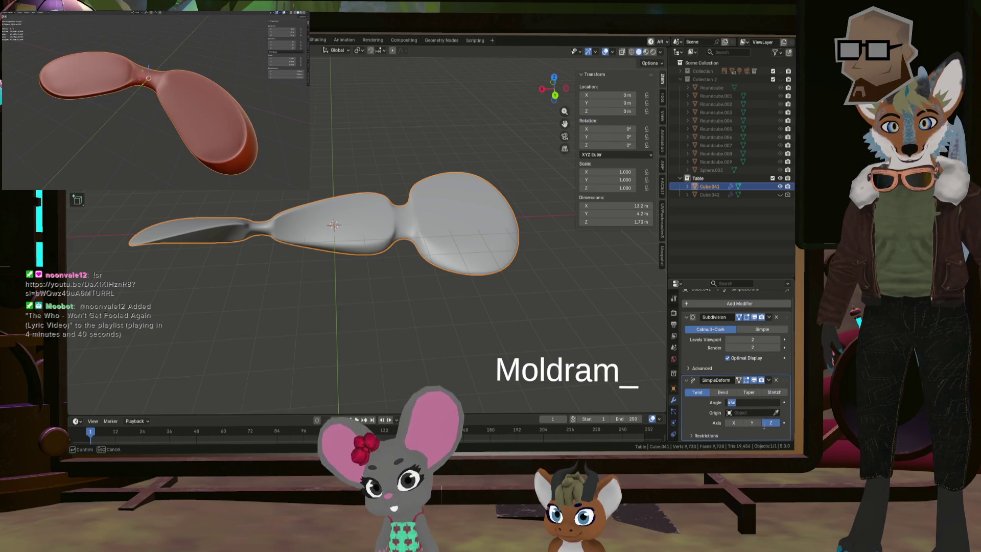
click(722, 392)
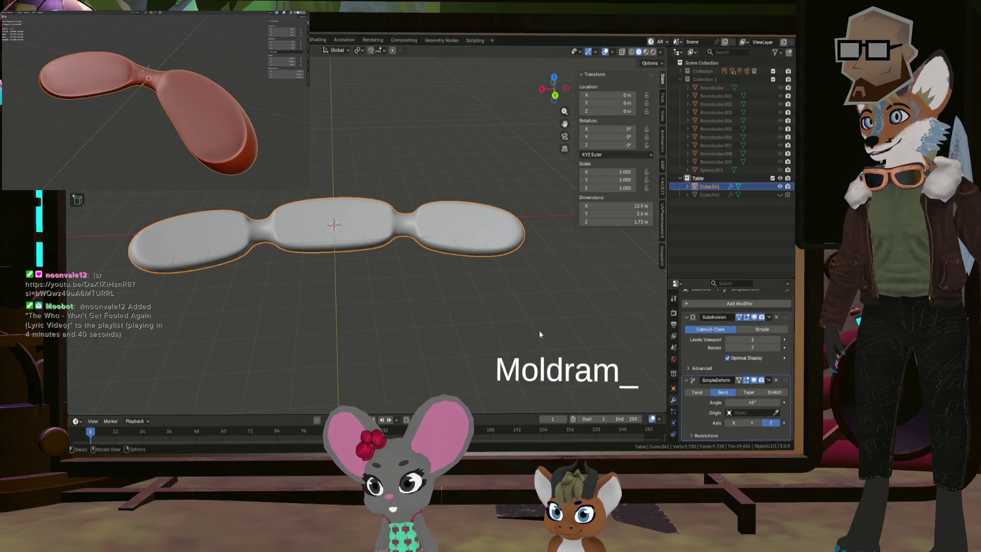
middle_drag(539, 330, 459, 343)
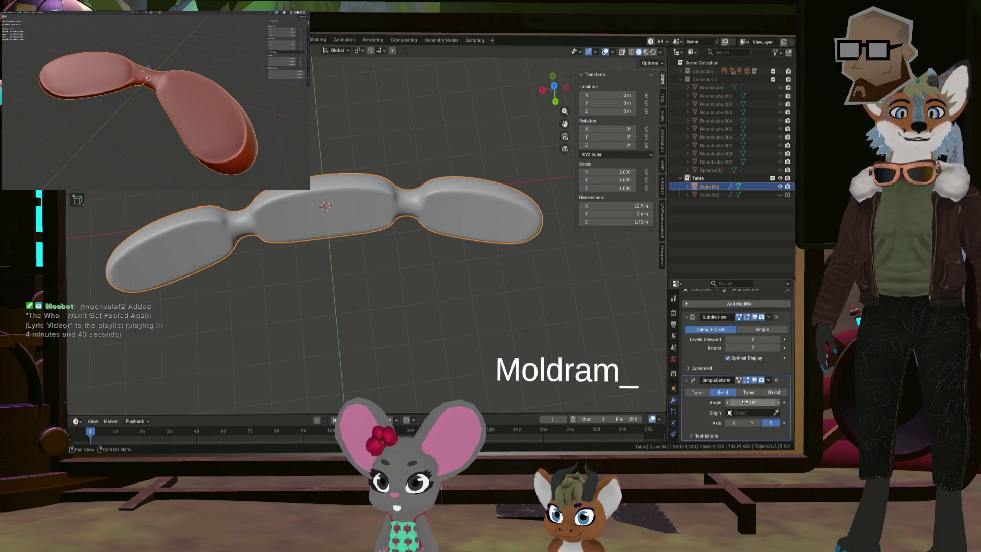
- Adjust the bend angle, trying about 125° and 131°, then settle at about 120°
drag(752, 402, 775, 402)
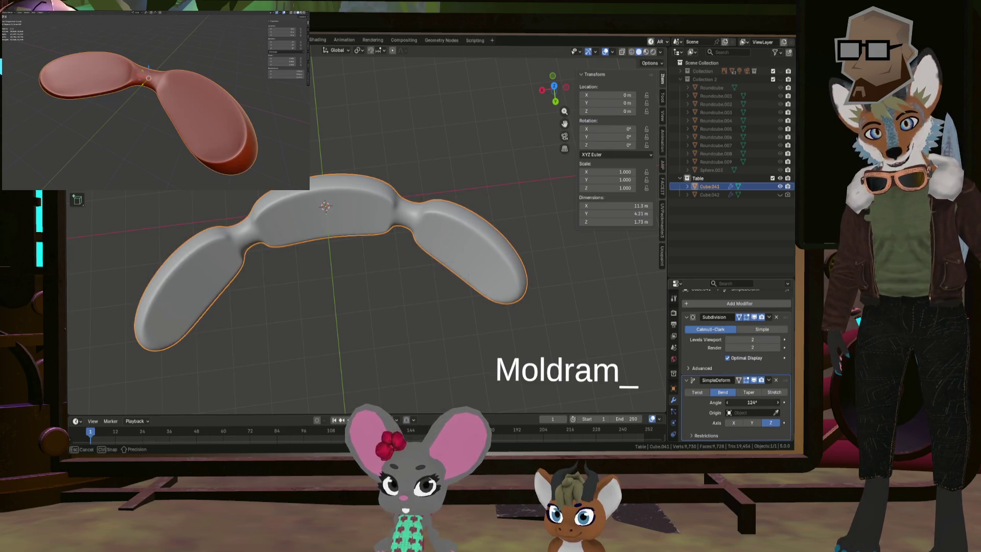
drag(775, 402, 745, 402)
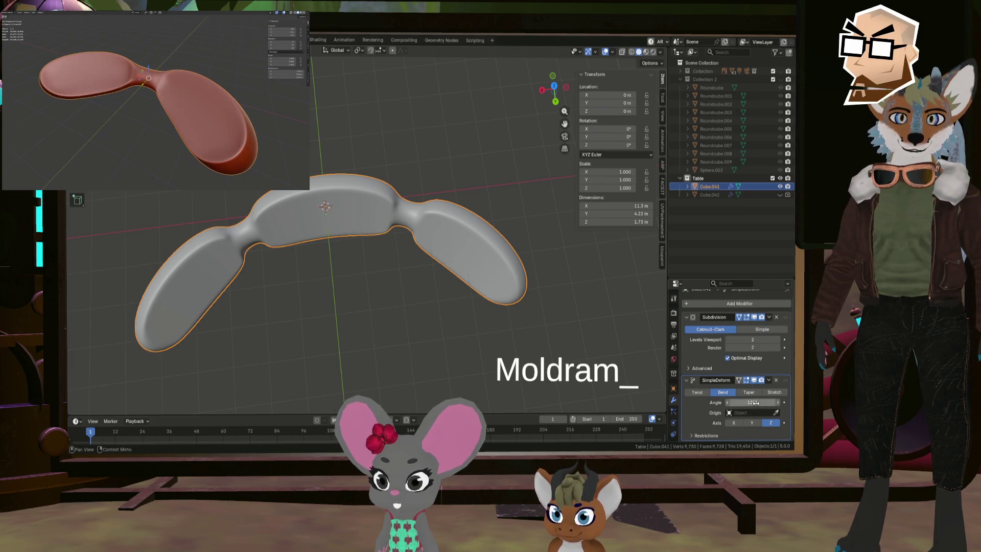
mouse_move(476, 299)
middle_down()
mouse_move(342, 225)
mouse_move(551, 217)
mouse_move(557, 226)
mouse_move(357, 247)
mouse_move(374, 250)
mouse_move(280, 241)
mouse_move(331, 265)
mouse_move(389, 263)
middle_up()
scroll(364, 248, down, 4)
drag(752, 402, 766, 402)
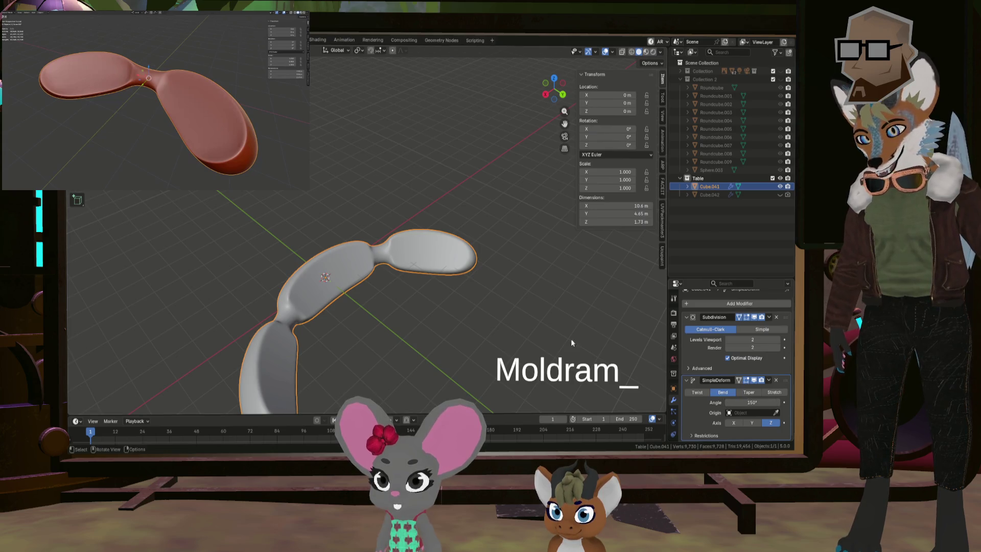
mouse_move(571, 338)
middle_down()
mouse_move(394, 331)
mouse_move(390, 319)
middle_up()
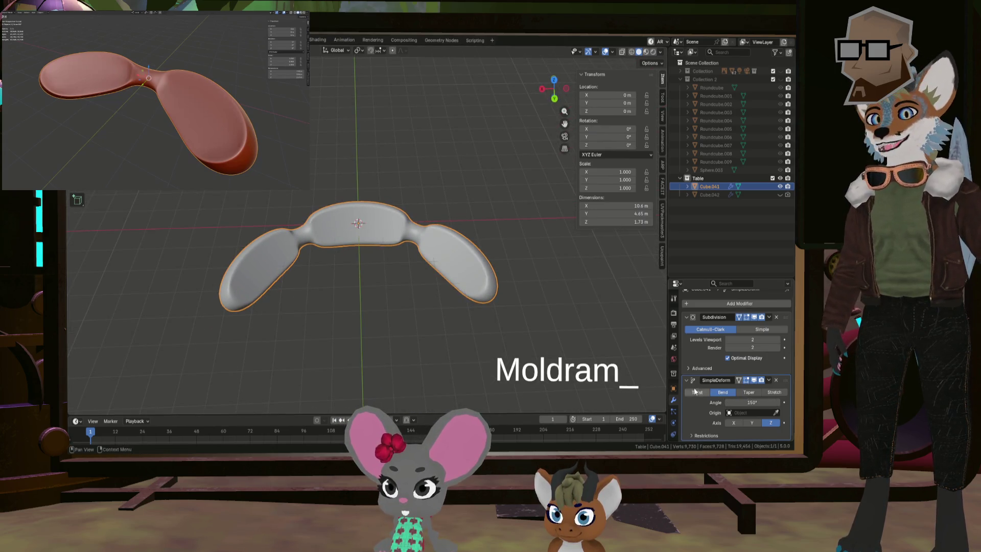
scroll(452, 281, down, 3)
middle_drag(451, 281, 493, 270)
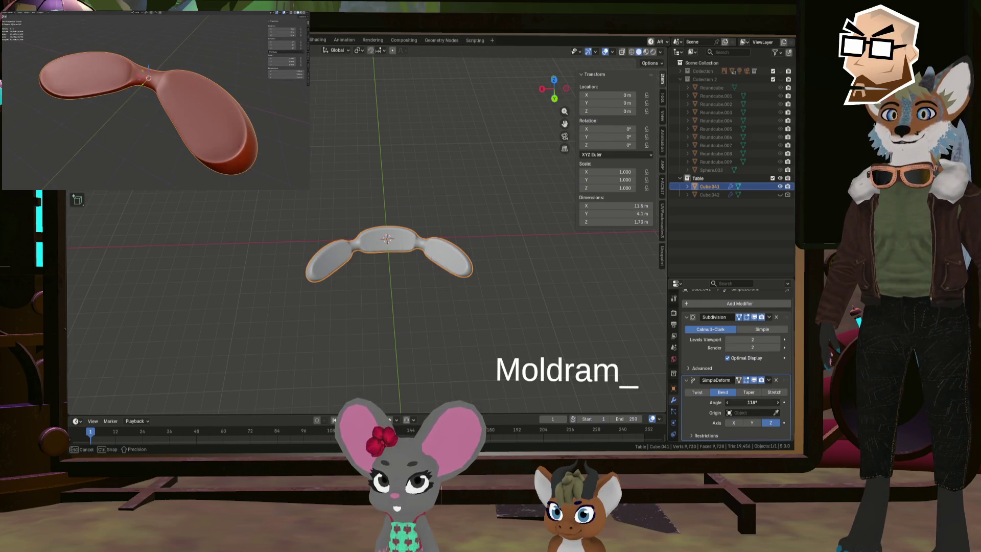
drag(752, 402, 754, 402)
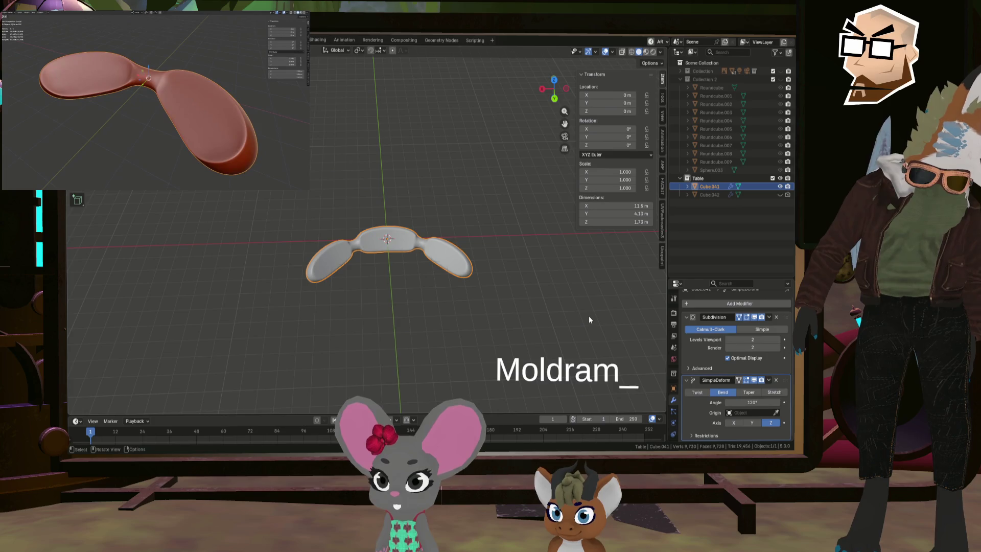
- Deselect the bent paddle and orbit closely around it from high, side and low angles
click(526, 323)
mouse_move(511, 316)
middle_down()
mouse_move(400, 248)
mouse_move(339, 224)
mouse_move(342, 239)
mouse_move(301, 210)
mouse_move(400, 251)
mouse_move(436, 252)
mouse_move(464, 230)
mouse_move(396, 246)
mouse_move(427, 225)
mouse_move(317, 254)
mouse_move(327, 244)
middle_up()
scroll(299, 207, up, 3)
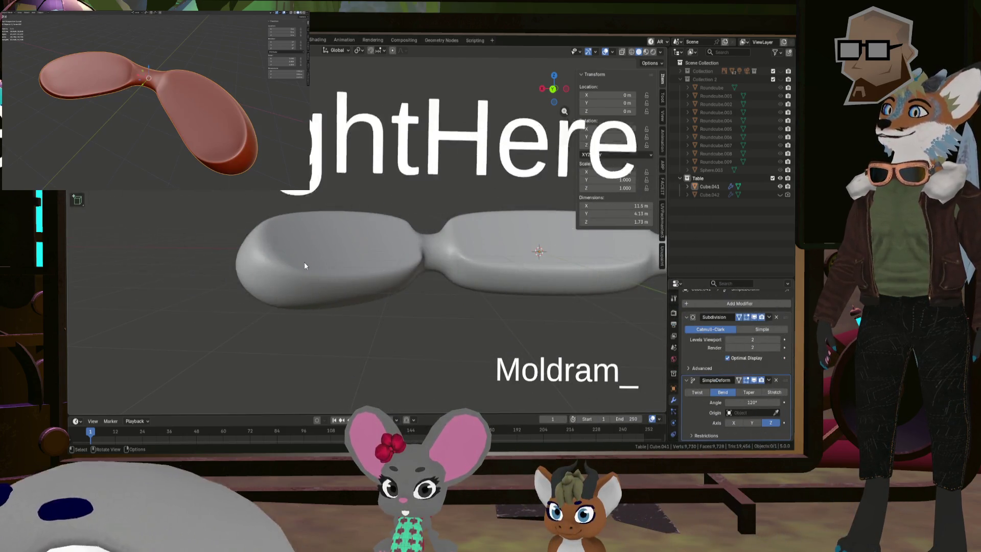
mouse_move(304, 262)
middle_down()
mouse_move(336, 275)
mouse_move(278, 256)
mouse_move(271, 272)
middle_up()
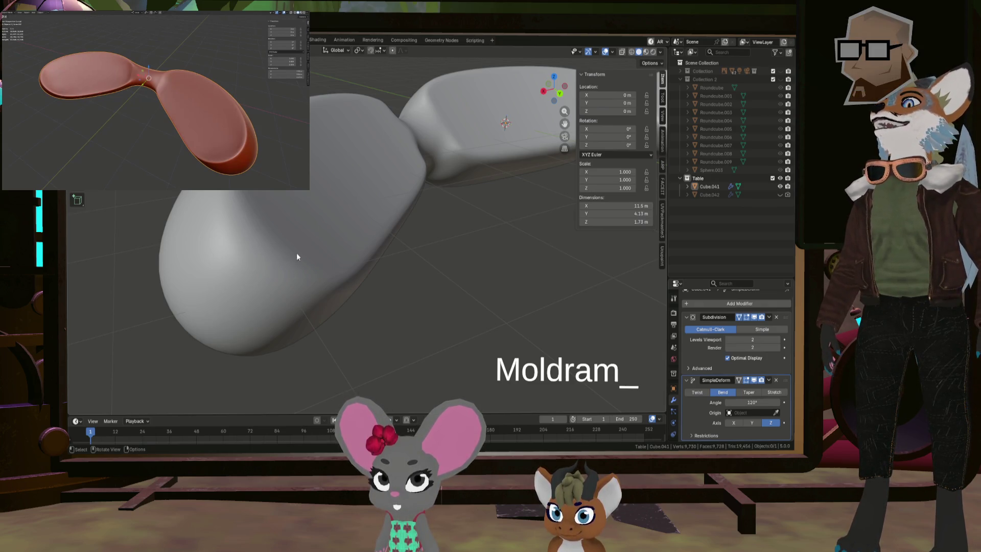
mouse_move(296, 252)
middle_down()
mouse_move(312, 241)
mouse_move(304, 237)
middle_up()
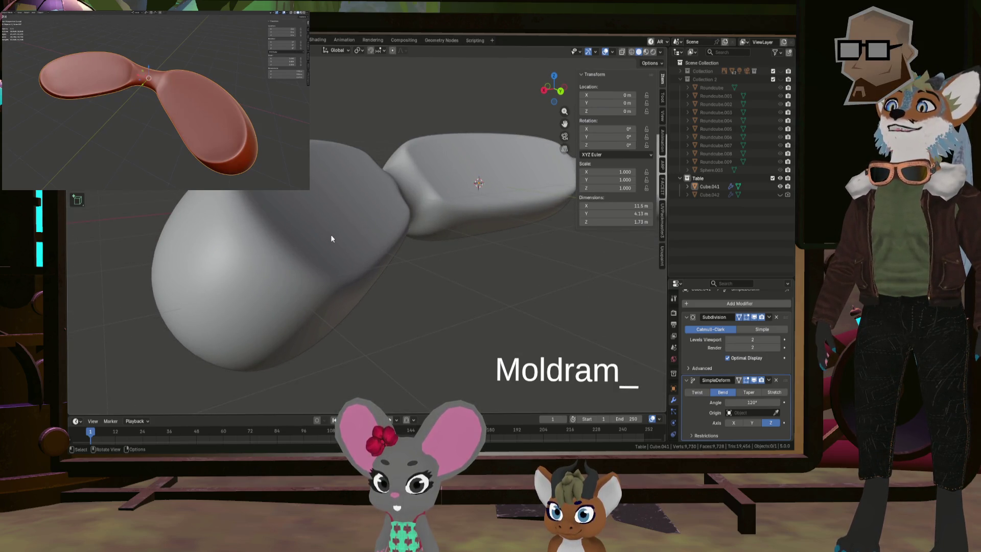
mouse_move(331, 238)
middle_down()
mouse_move(365, 283)
mouse_move(384, 276)
mouse_move(416, 234)
middle_up()
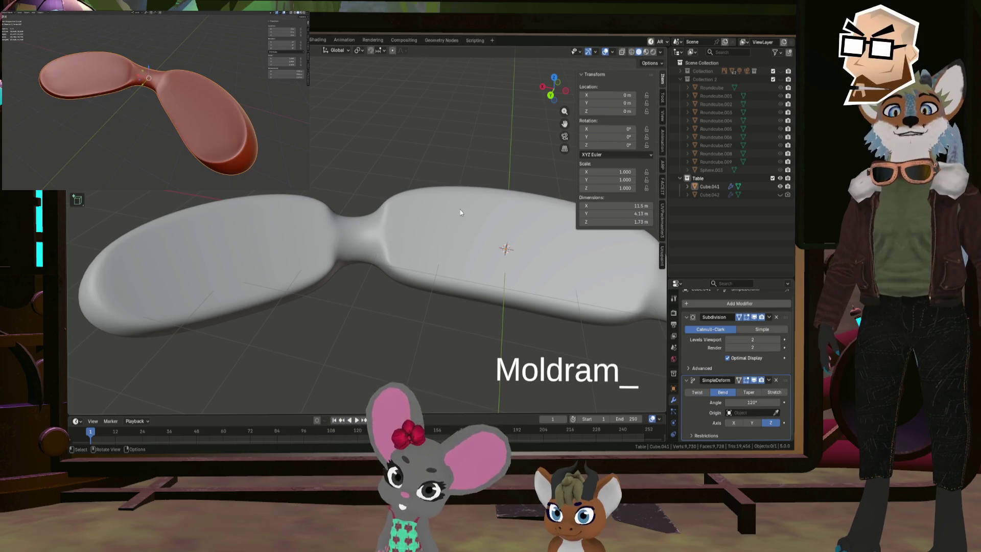
mouse_move(360, 256)
middle_down()
mouse_move(347, 263)
mouse_move(356, 258)
middle_up()
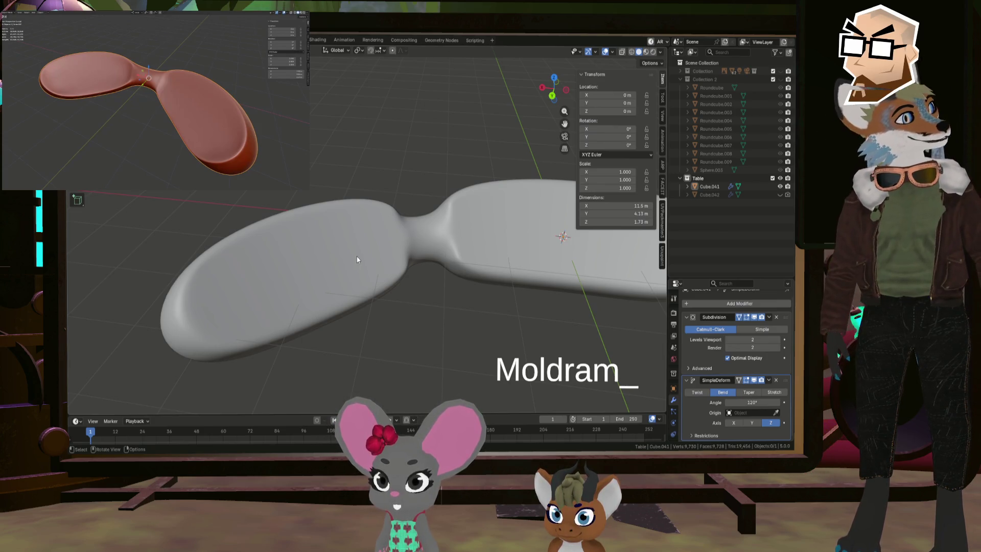
middle_drag(356, 258, 471, 259)
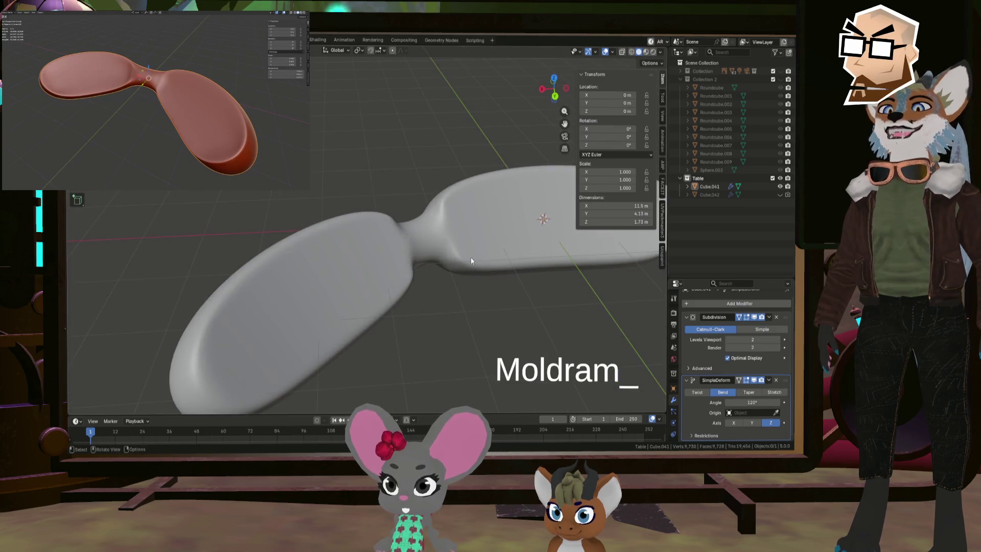
- Enter Edit Mode, show the mesh unbent, and select a few adjacent lobe-top faces
key(Tab)
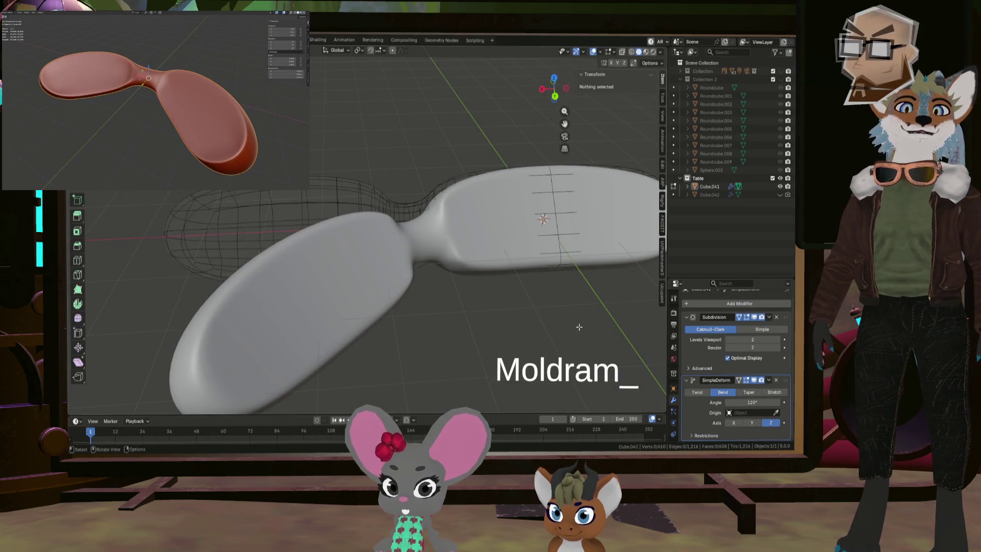
click(747, 379)
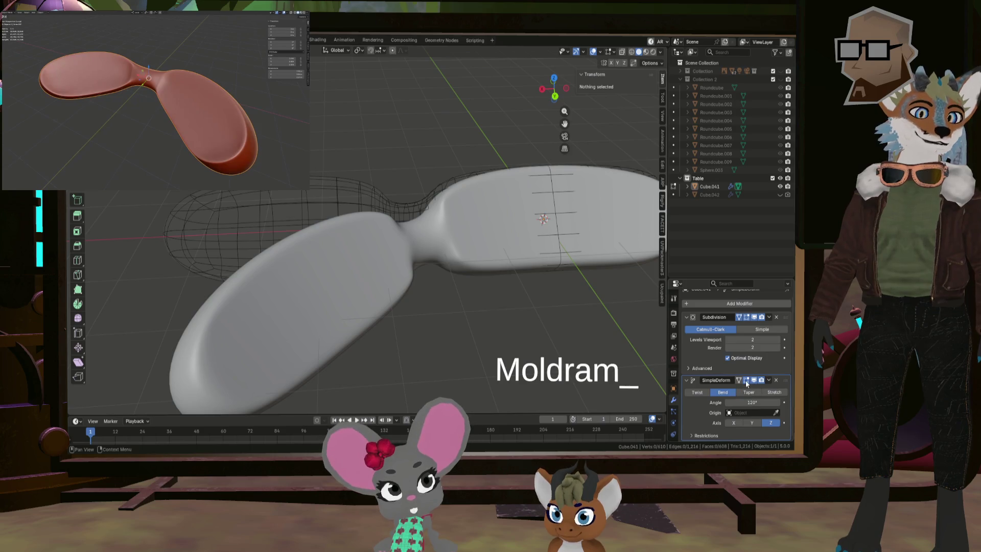
mouse_move(413, 283)
middle_down()
mouse_move(449, 253)
mouse_move(459, 266)
middle_up()
click(409, 262)
shift+click(462, 254)
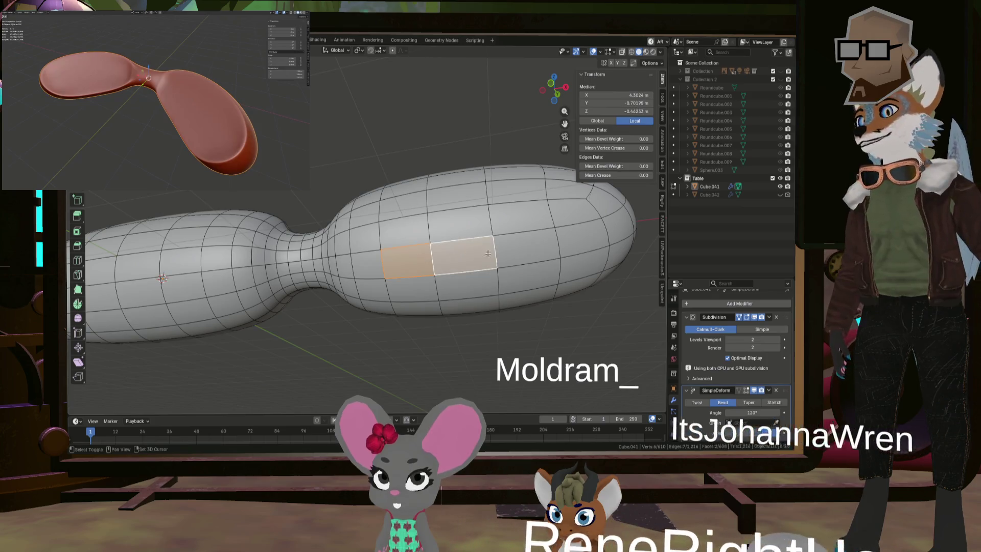
shift+click(527, 249)
middle_drag(533, 276, 481, 268)
scroll(341, 276, up, 4)
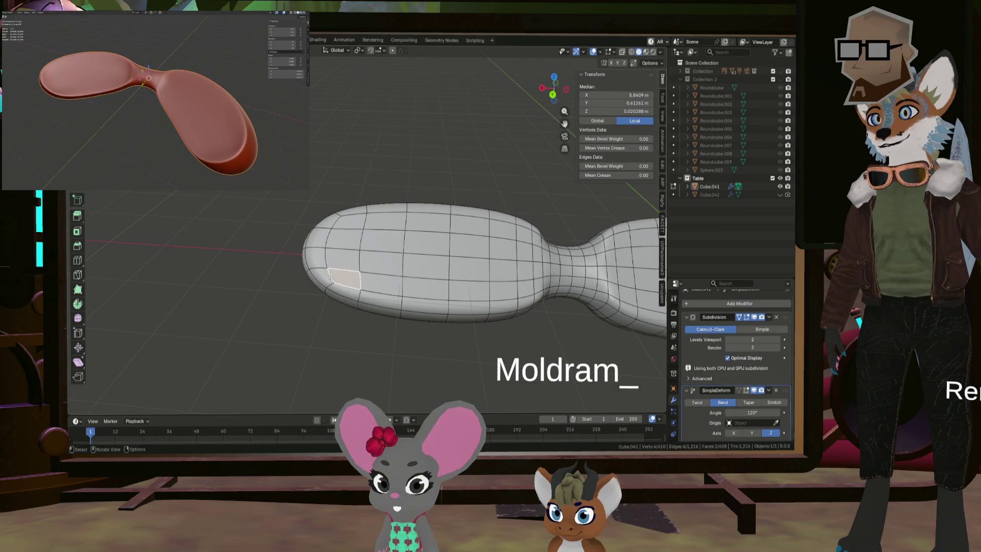
middle_drag(492, 298, 518, 285)
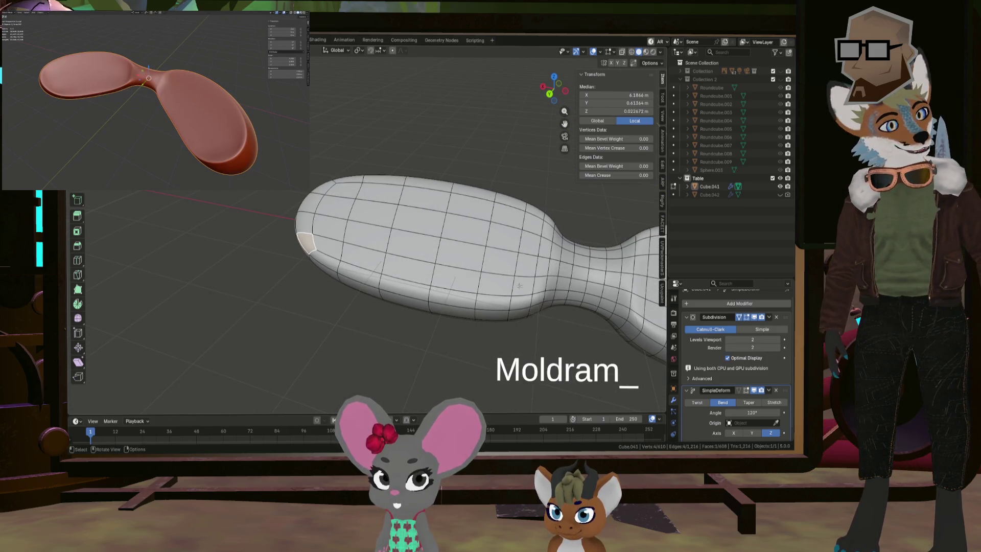
middle_drag(541, 289, 358, 271)
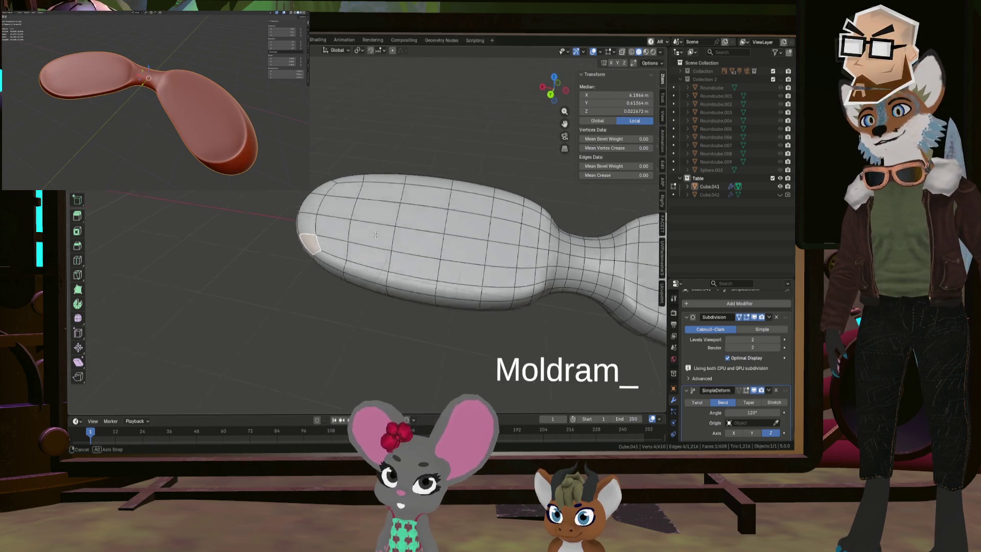
- Select the run of faces around the end lobe's top
click(331, 265)
click(308, 252)
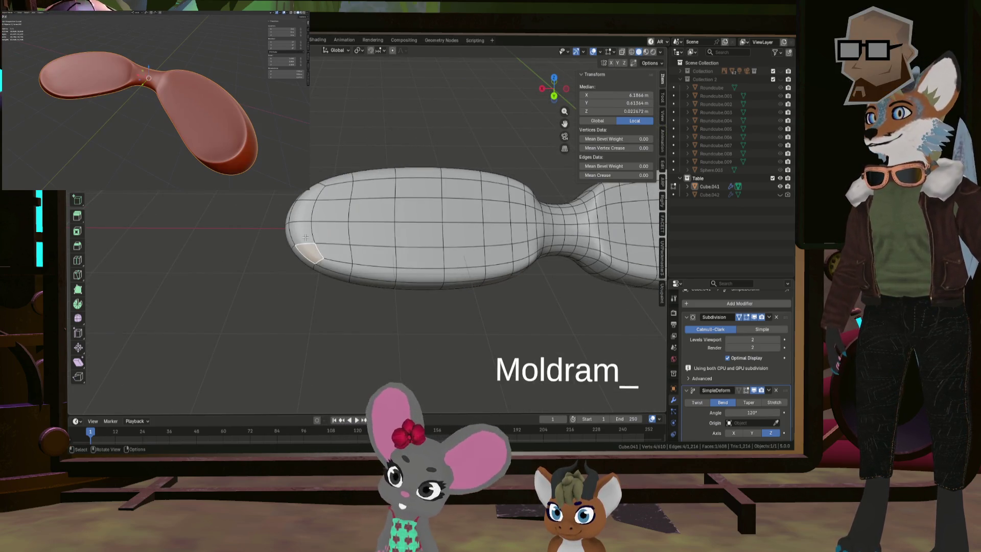
ctrl+click(510, 182)
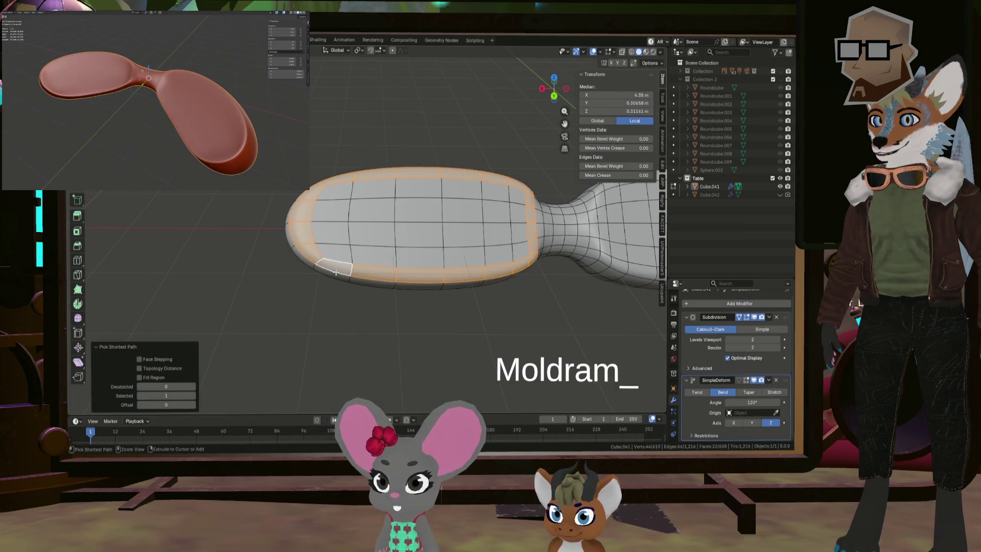
mouse_move(336, 272)
middle_down()
mouse_move(458, 225)
mouse_move(518, 216)
middle_up()
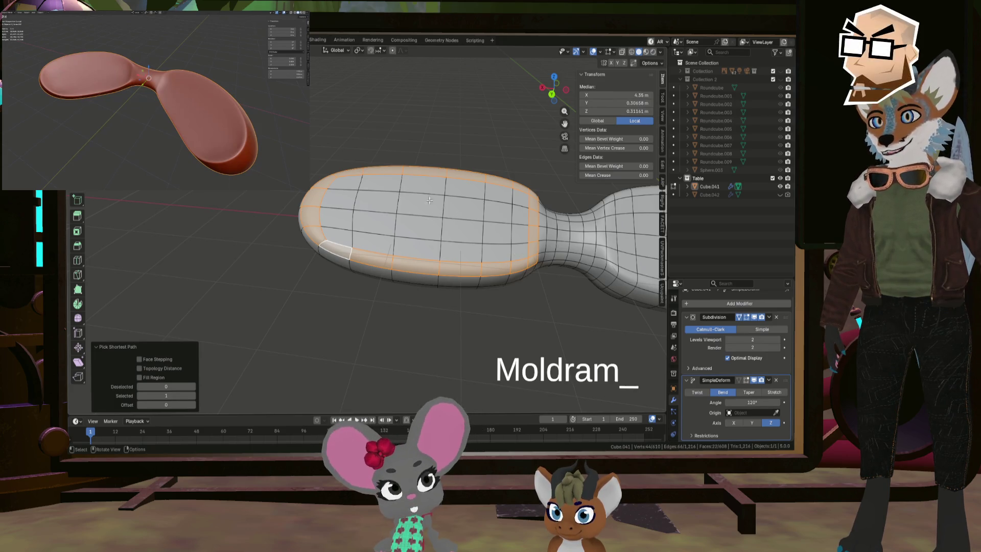
shift+middle_drag(444, 212, 303, 222)
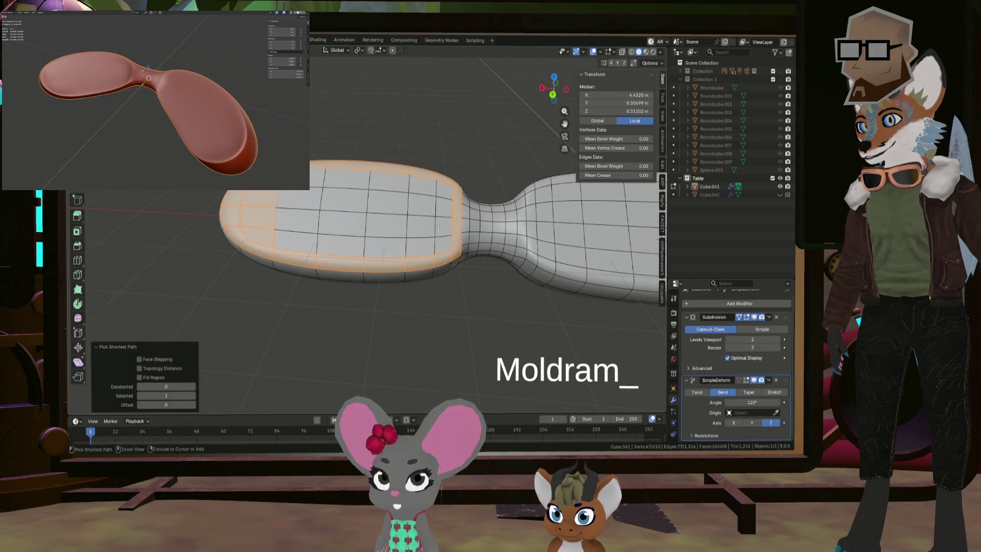
- Box-select and click to add the remaining left-lobe top faces to the selection
key(b)
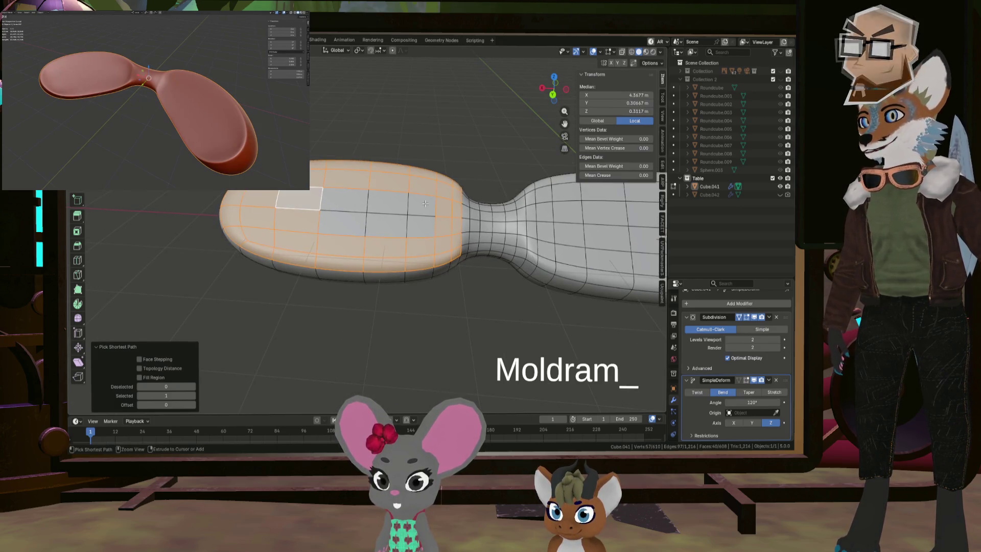
drag(290, 201, 424, 227)
ctrl+click(434, 233)
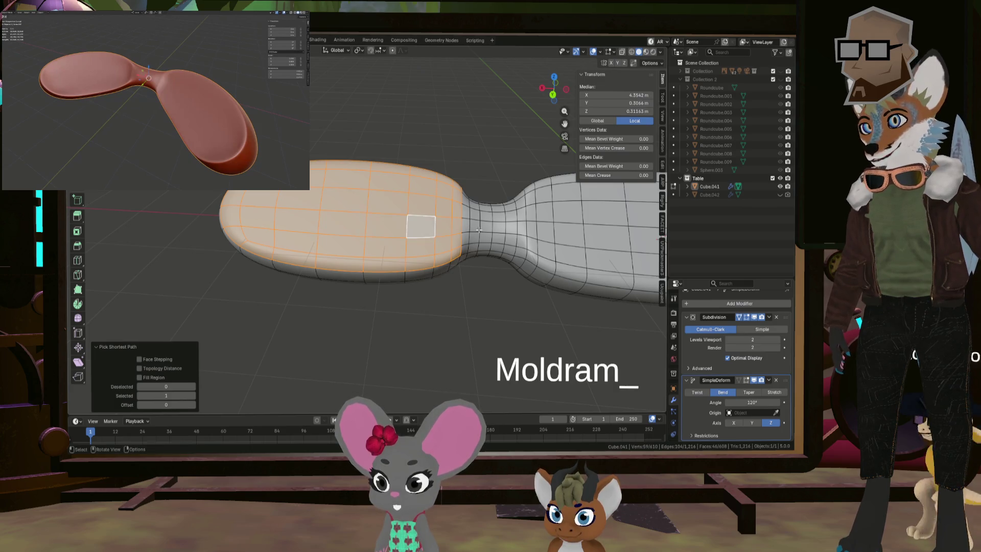
middle_drag(433, 233, 375, 224)
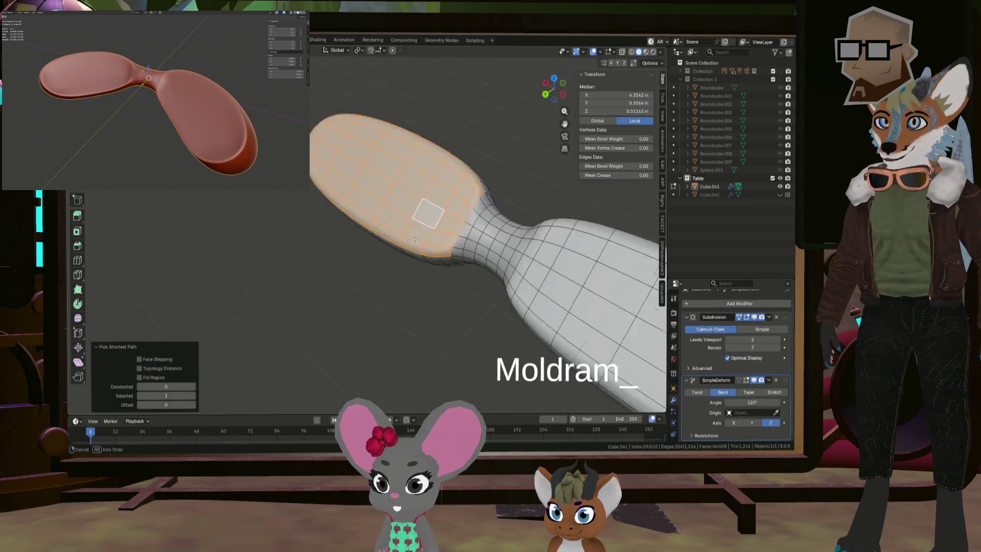
scroll(374, 224, up, 3)
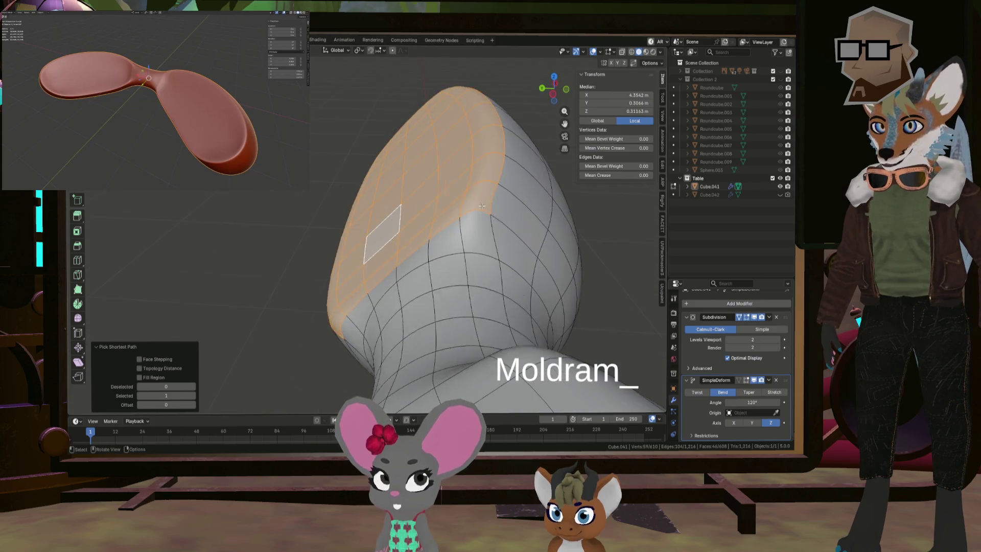
scroll(409, 221, up, 3)
scroll(445, 217, up, 3)
scroll(480, 214, up, 2)
scroll(480, 214, down, 5)
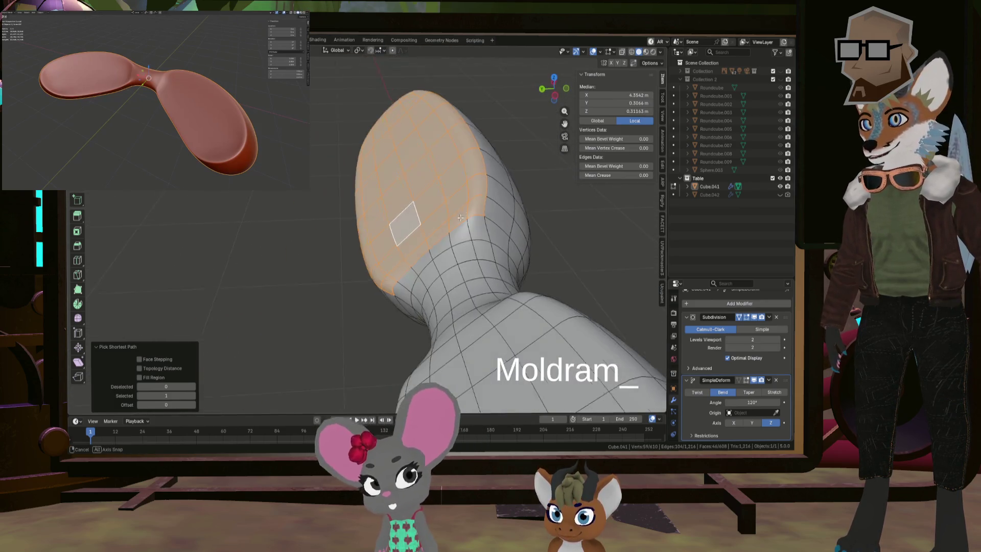
mouse_move(480, 214)
middle_down()
mouse_move(368, 213)
mouse_move(435, 205)
mouse_move(440, 214)
middle_up()
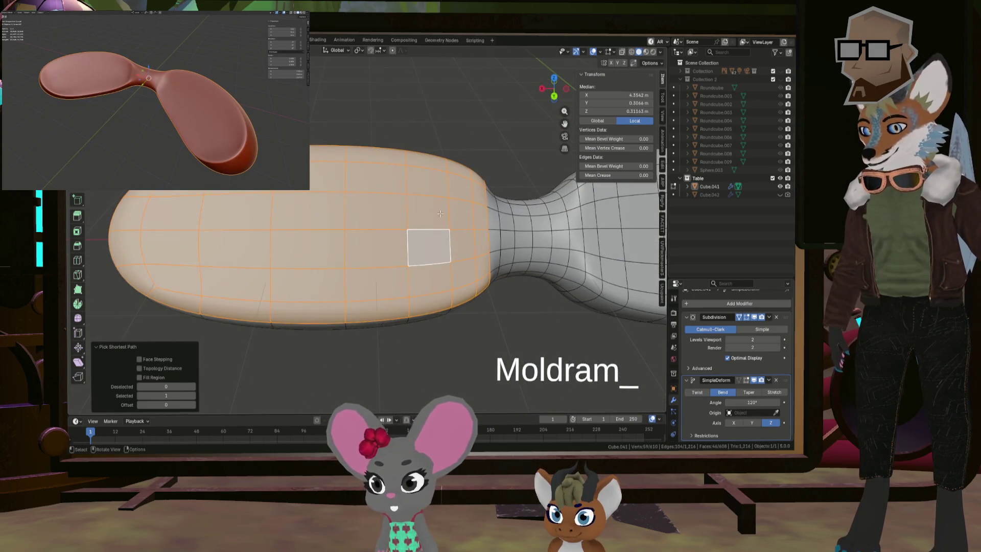
scroll(488, 211, down, 3)
shift+middle_drag(553, 218, 407, 232)
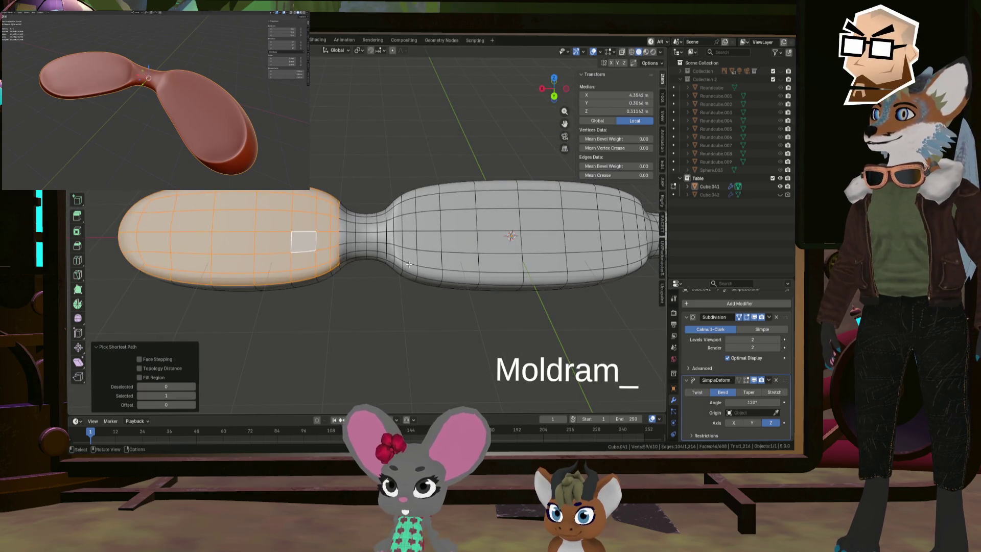
- Inset the left lobe's top faces by about 0.037 m, then preview the smoothed paddle in Object Mode
key(i)
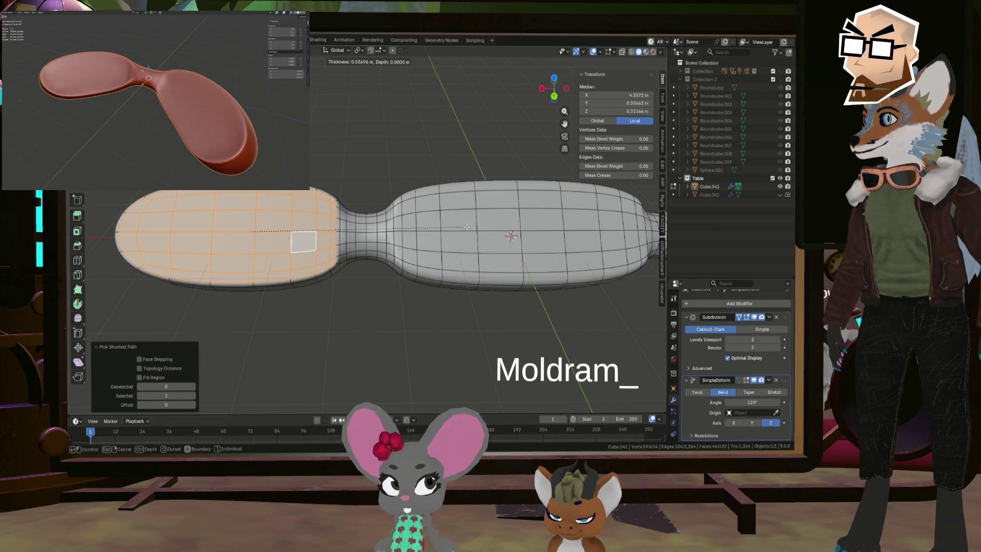
click(450, 227)
middle_drag(450, 228, 419, 266)
key(Tab)
mouse_move(317, 215)
middle_down()
mouse_move(328, 197)
mouse_move(373, 201)
mouse_move(388, 190)
mouse_move(356, 189)
mouse_move(422, 180)
mouse_move(383, 191)
mouse_move(387, 213)
mouse_move(442, 188)
mouse_move(329, 188)
mouse_move(332, 201)
middle_up()
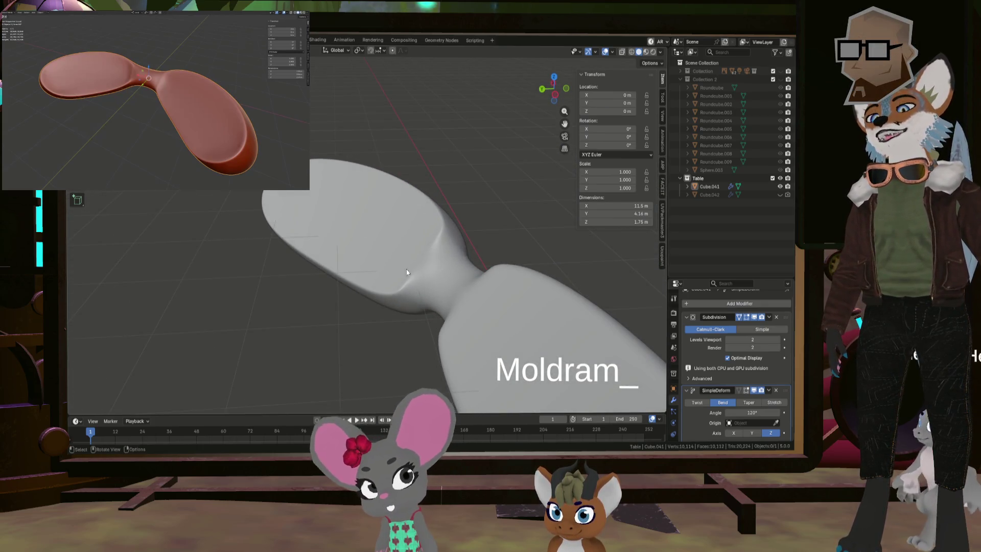
- From a low side view, re-enter Edit Mode and undo the left-lobe inset
mouse_move(406, 269)
middle_down()
mouse_move(443, 265)
mouse_move(414, 285)
mouse_move(424, 269)
mouse_move(322, 244)
mouse_move(458, 258)
mouse_move(351, 249)
mouse_move(467, 240)
mouse_move(477, 225)
mouse_move(375, 249)
mouse_move(307, 216)
mouse_move(381, 222)
mouse_move(330, 191)
mouse_move(339, 191)
middle_up()
key(Tab)
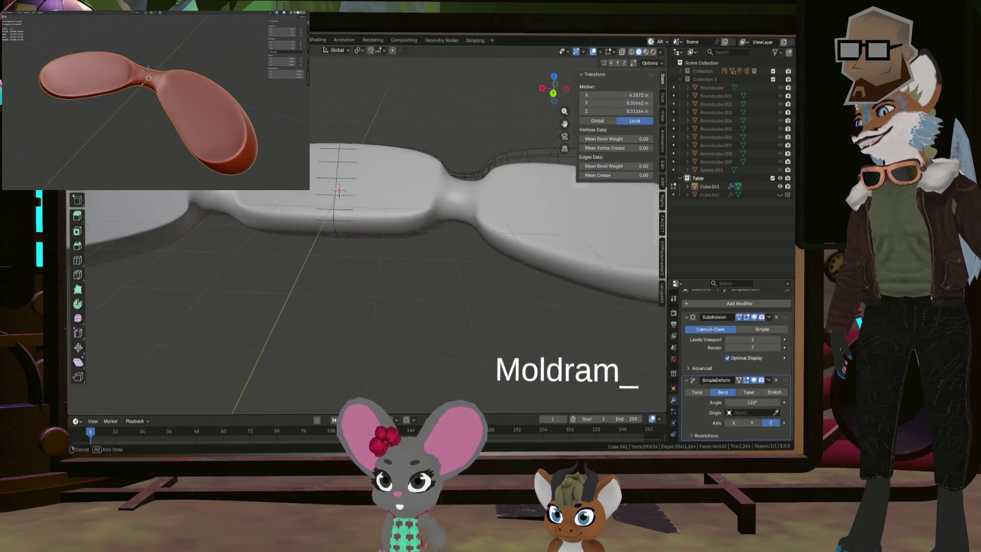
key(ctrl+z)
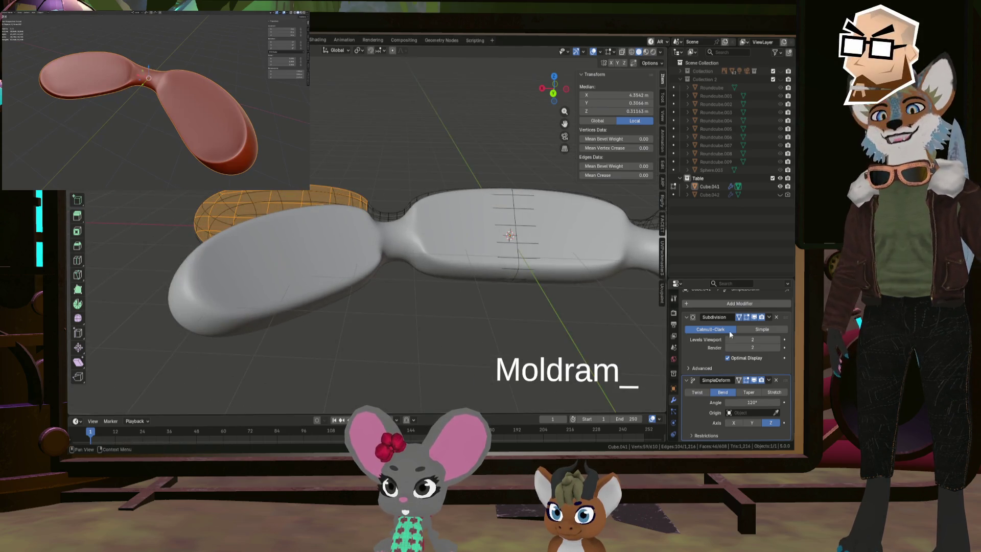
- Make the edit cage follow the bend and add the middle lobe's face strips to the selection
click(746, 381)
scroll(406, 289, up, 3)
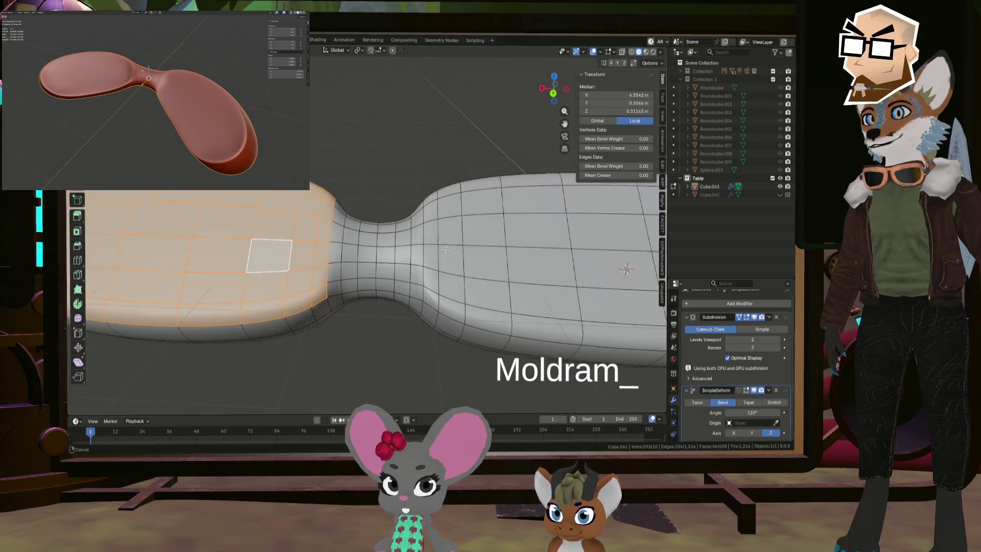
scroll(406, 290, down, 1)
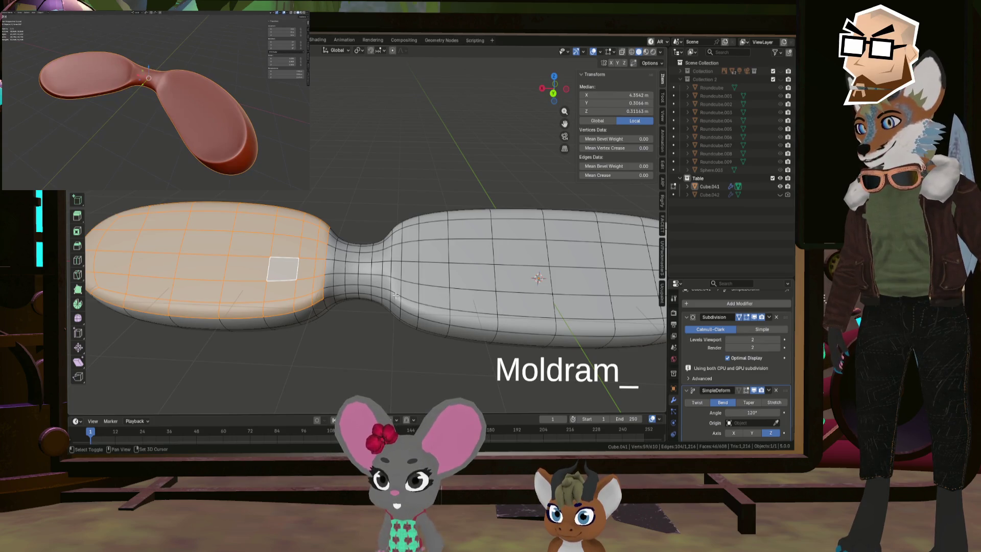
ctrl+click(402, 246)
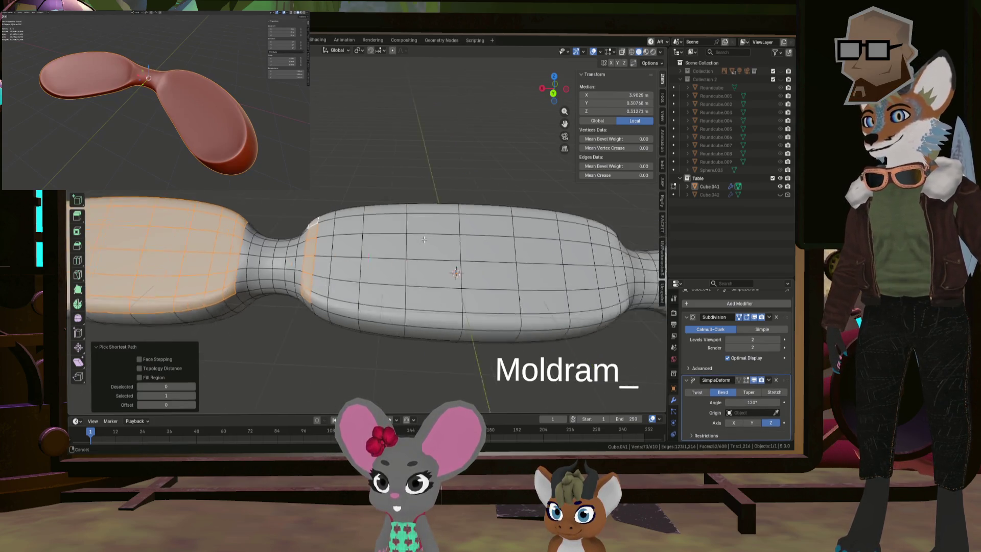
ctrl+scroll(512, 212, down, 3)
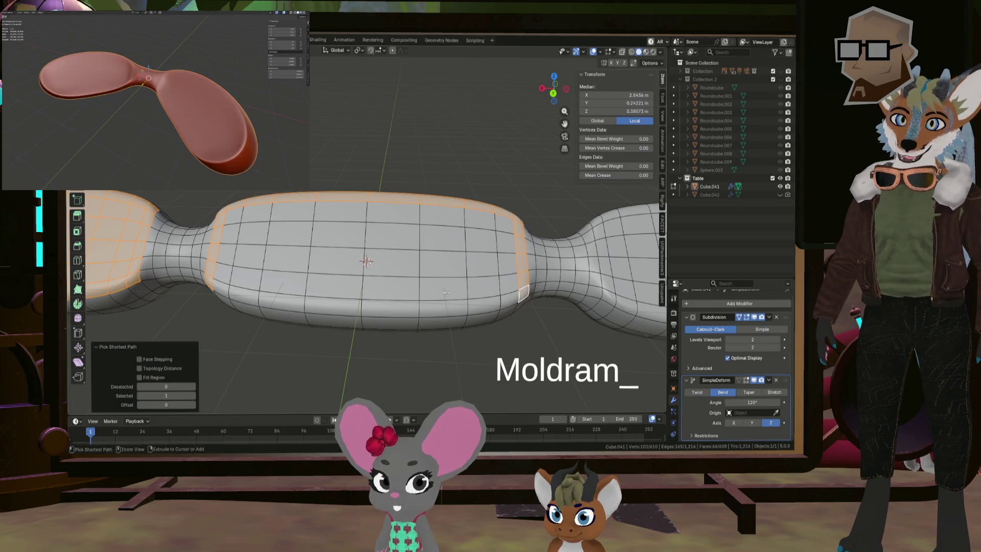
ctrl+click(224, 287)
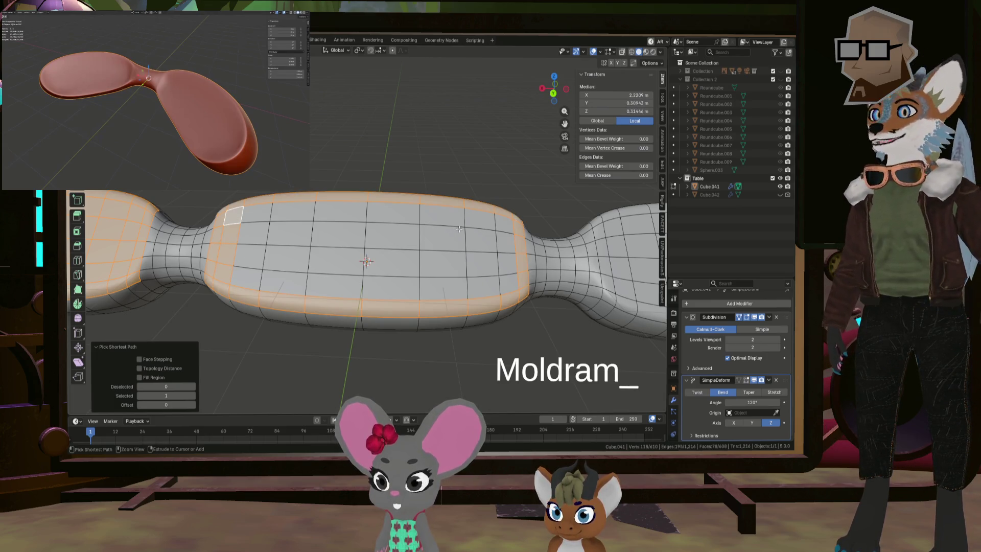
ctrl+click(503, 221)
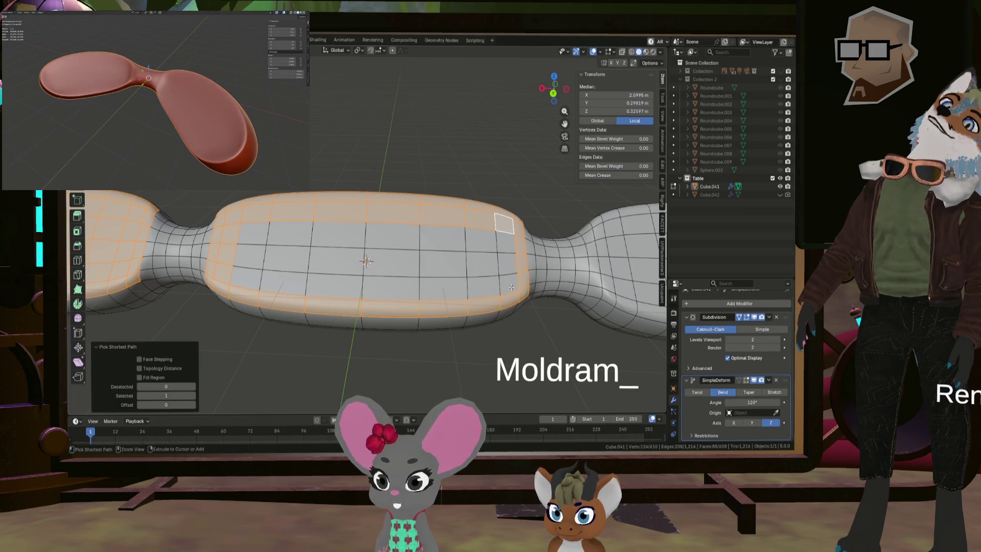
ctrl+click(246, 279)
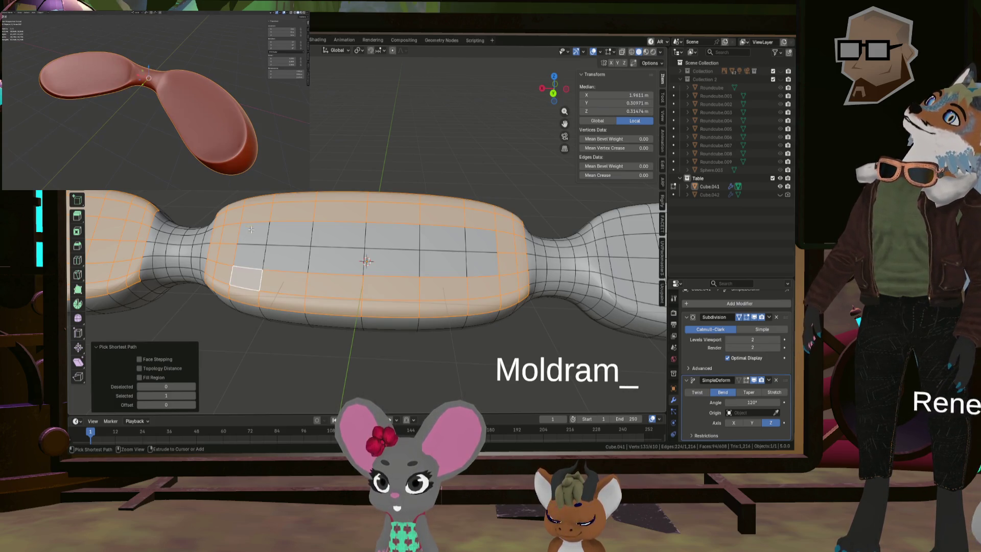
ctrl+click(284, 261)
- Add the neck and right lobe's top faces, then start an inset of about 0.0195 m
shift+middle_drag(622, 266, 436, 266)
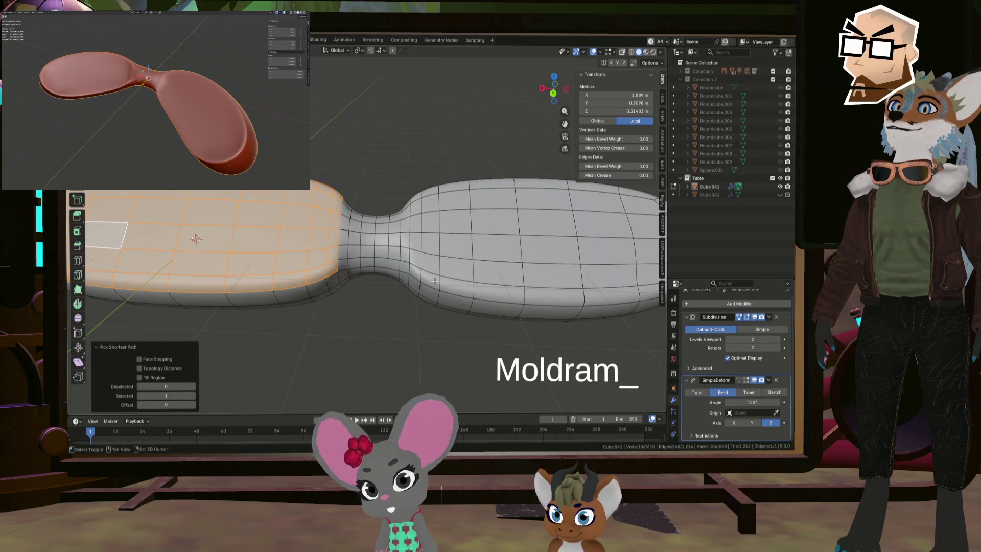
ctrl+click(416, 274)
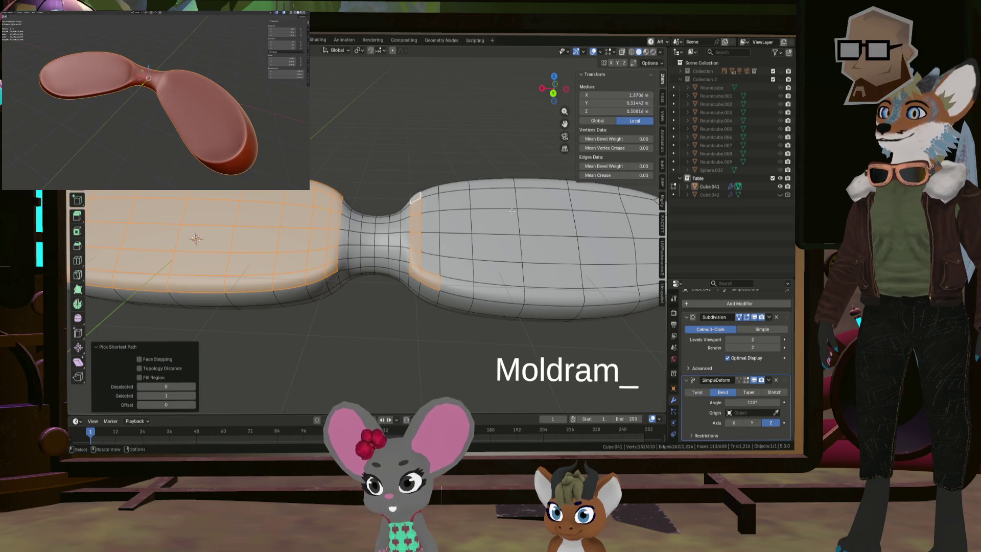
shift+middle_drag(629, 235, 460, 250)
ctrl+click(503, 225)
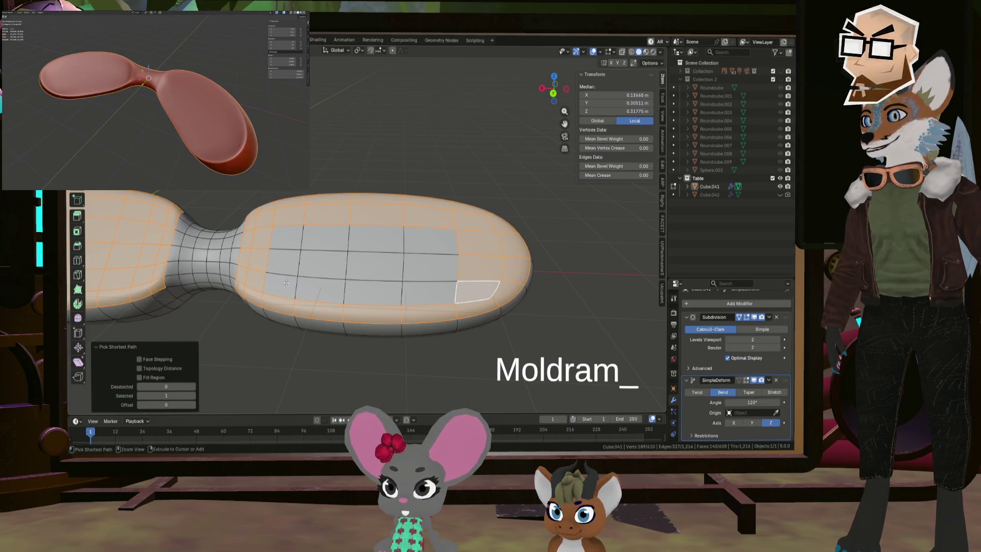
ctrl+click(285, 233)
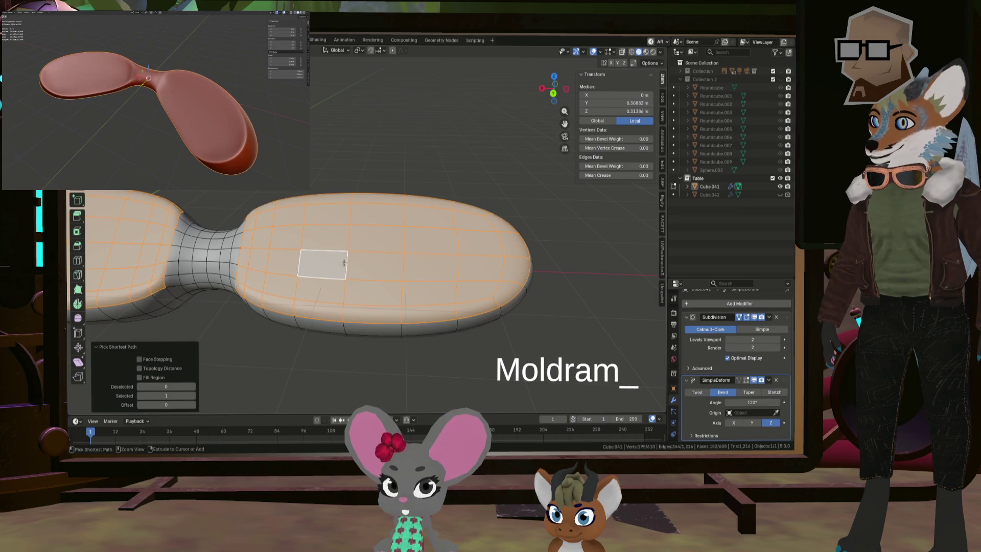
scroll(344, 263, down, 6)
scroll(520, 236, up, 2)
scroll(520, 236, up, 2)
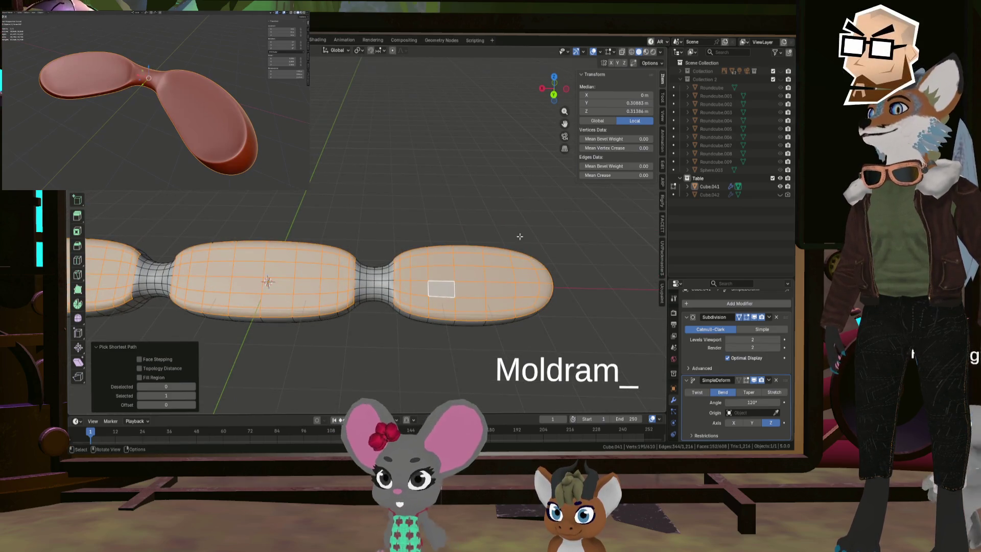
key(i)
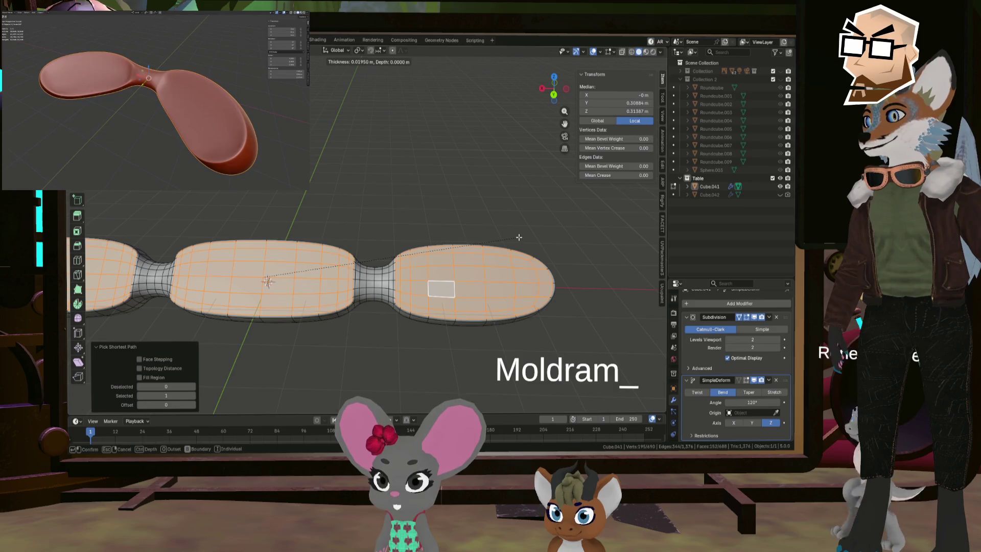
- Confirm the inset across all three lobe tops at 0 m thickness and depth
click(520, 236)
mouse_move(517, 234)
middle_down()
mouse_move(429, 229)
mouse_move(424, 207)
mouse_move(472, 213)
middle_up()
scroll(424, 207, up, 4)
scroll(472, 213, down, 3)
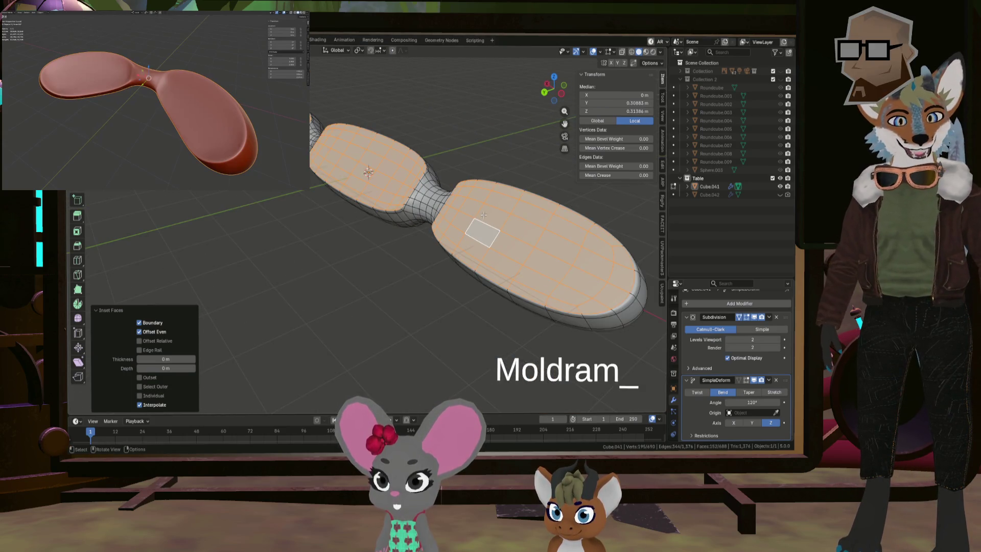
mouse_move(524, 214)
middle_down()
mouse_move(551, 219)
mouse_move(492, 204)
mouse_move(539, 218)
middle_up()
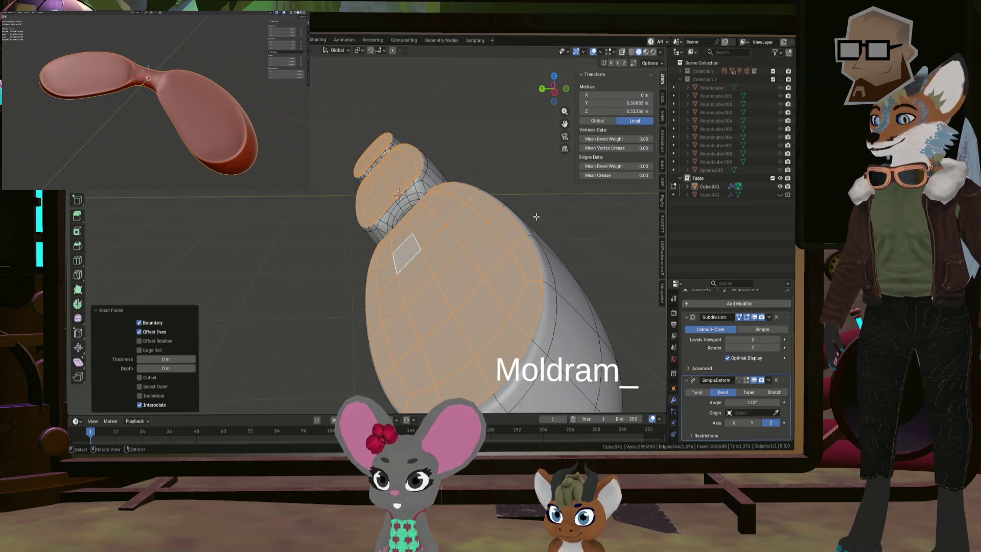
- Try an edge crease and cancel it, then undo and redo the lobe inset
key(shift+e)
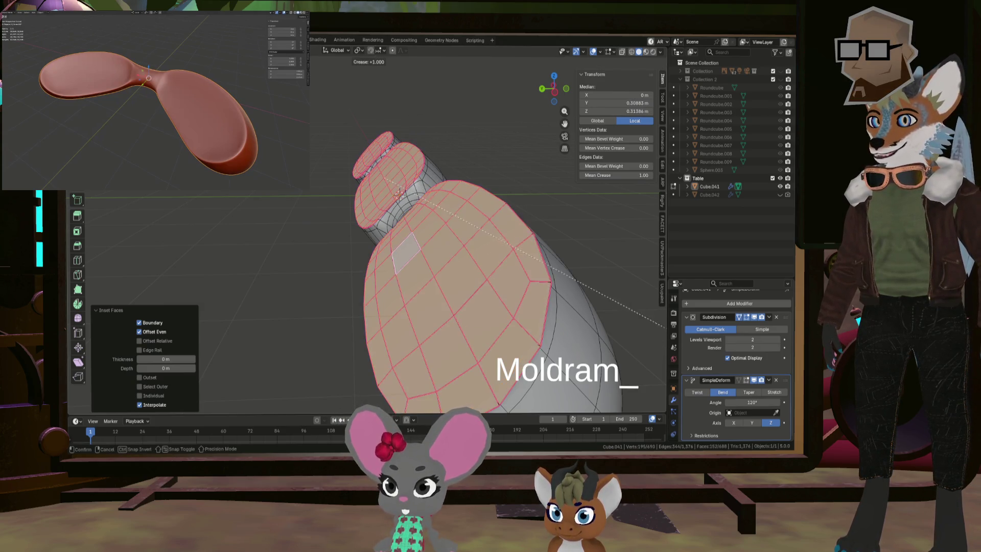
key(Escape)
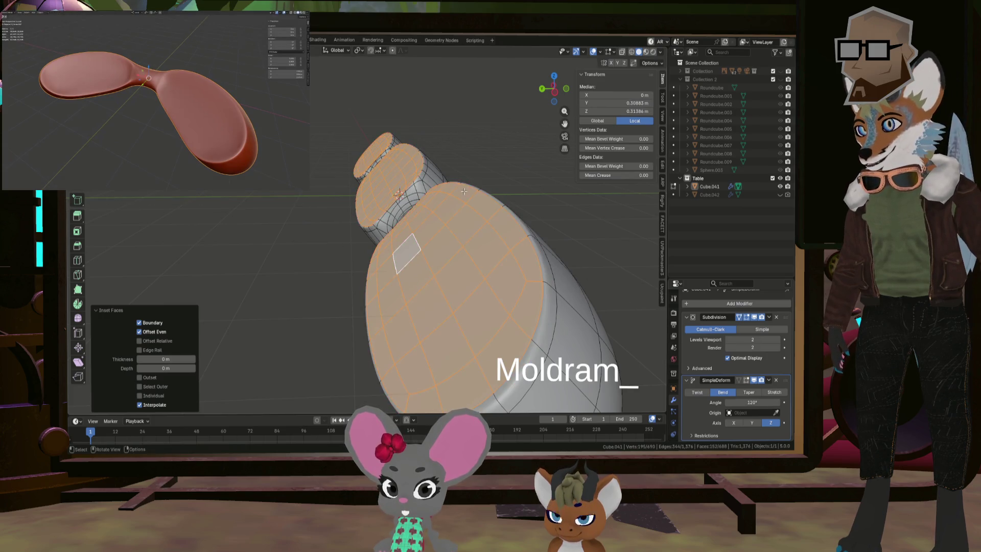
key(ctrl+z)
mouse_move(463, 198)
middle_down()
mouse_move(383, 131)
mouse_move(441, 201)
middle_up()
key(ctrl+shift+z)
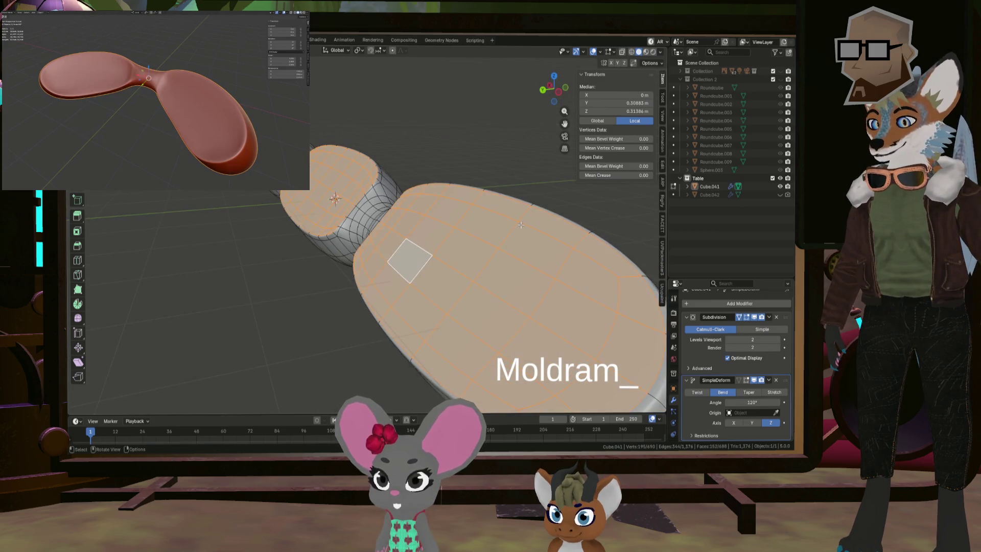
scroll(521, 225, down, 2)
scroll(513, 225, down, 2)
middle_drag(532, 233, 571, 235)
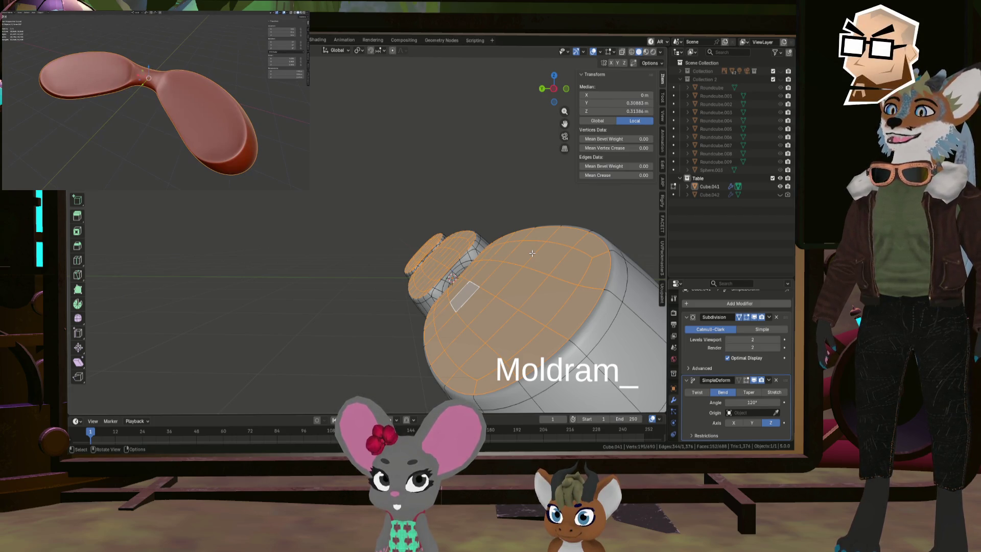
- Extrude the lobe tops along their normals by about -0.0464 m and check the shape in Object Mode
key(alt+e)
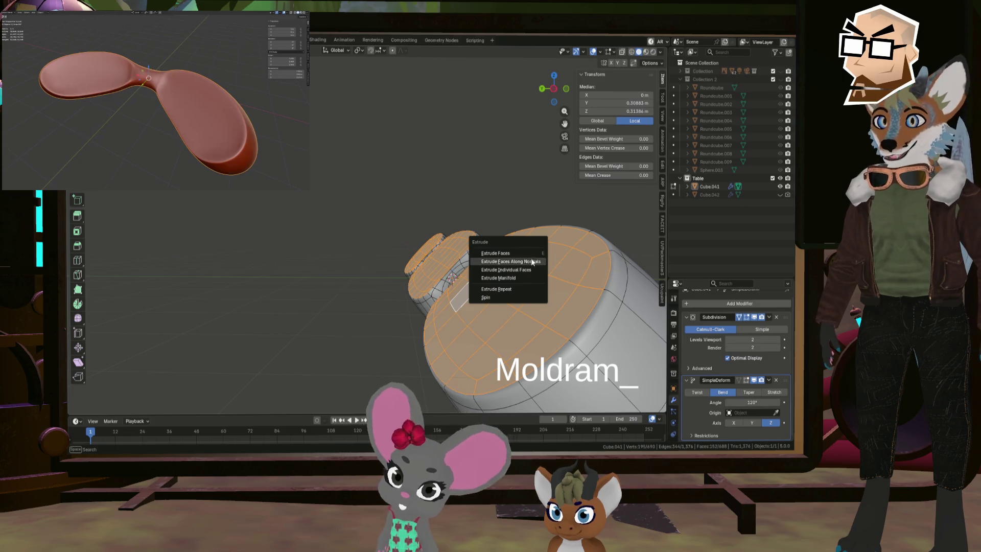
click(532, 260)
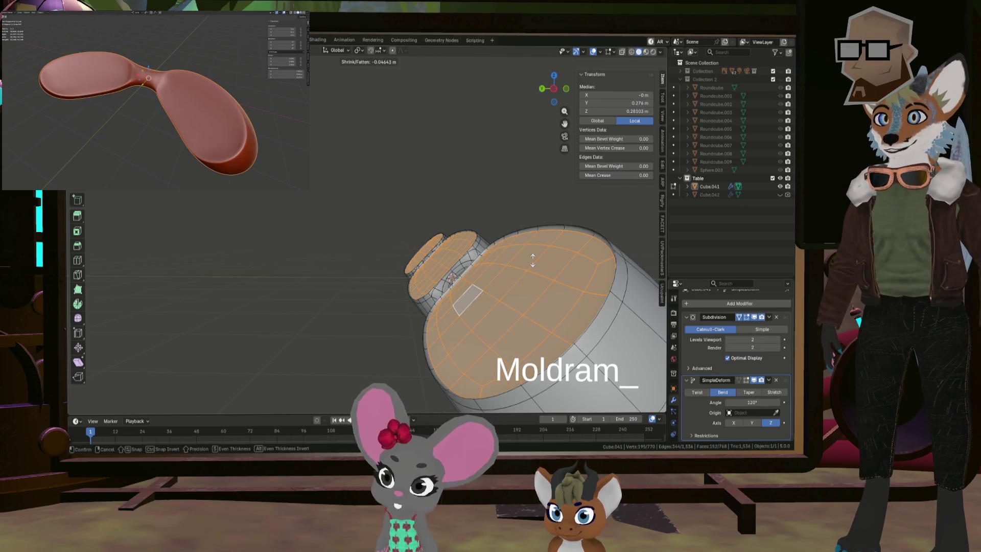
click(533, 261)
middle_drag(533, 260, 552, 266)
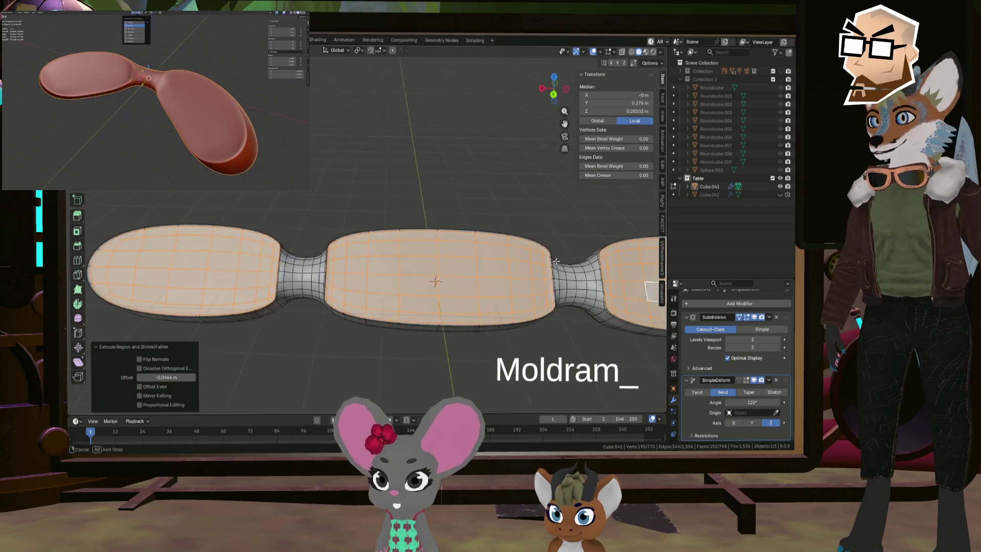
key(Tab)
mouse_move(303, 271)
middle_down()
mouse_move(350, 247)
mouse_move(225, 234)
mouse_move(344, 255)
mouse_move(348, 266)
mouse_move(489, 266)
mouse_move(420, 256)
mouse_move(605, 272)
middle_up()
key(Tab)
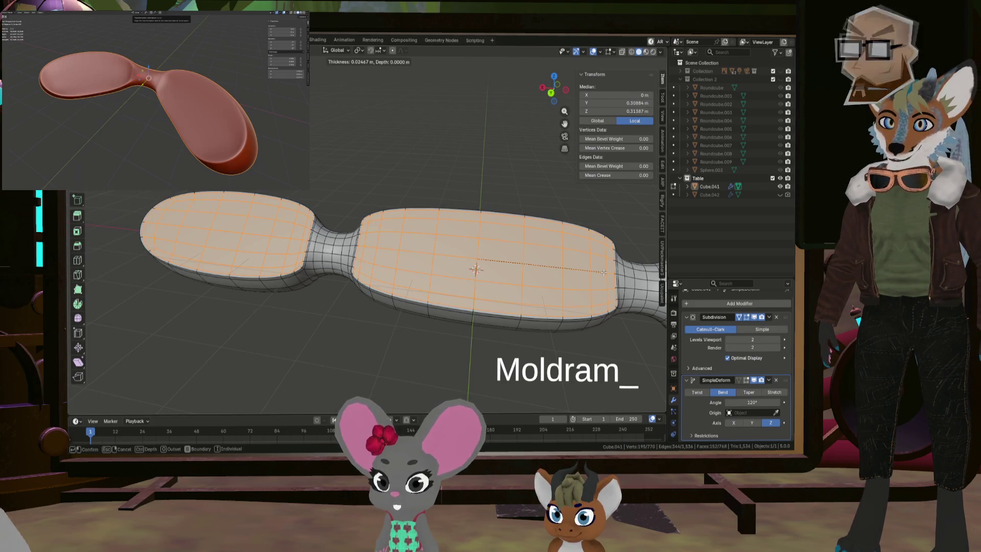
- Inset the lobe tops 0.02467 m, sink them about -0.056 m along normals, then exit Edit Mode
click(604, 272)
middle_drag(604, 273, 490, 267)
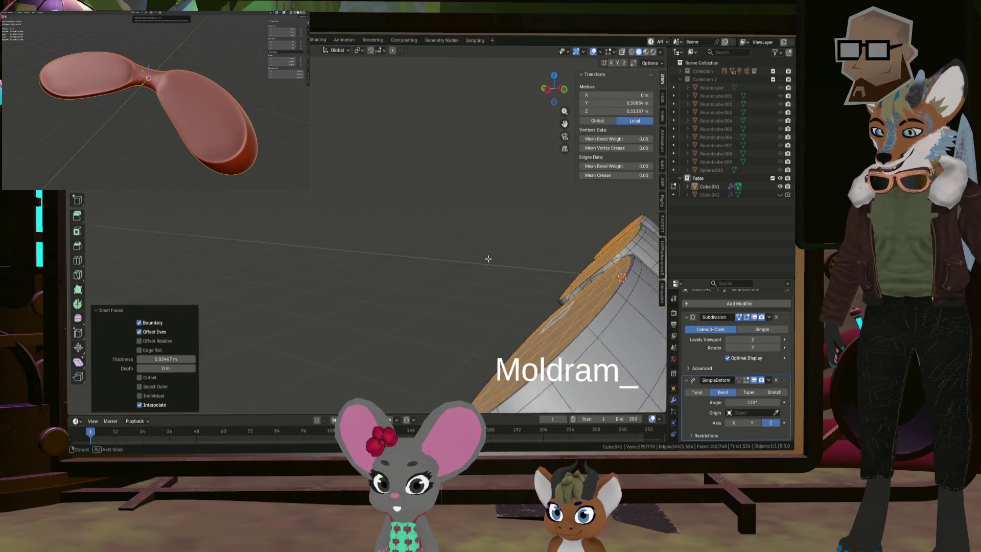
key(alt+e)
click(490, 265)
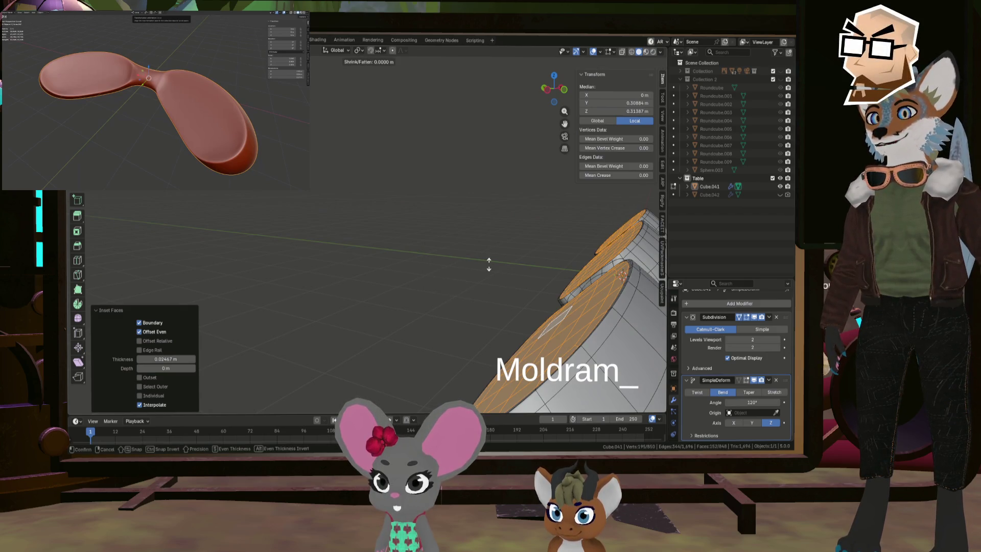
click(491, 266)
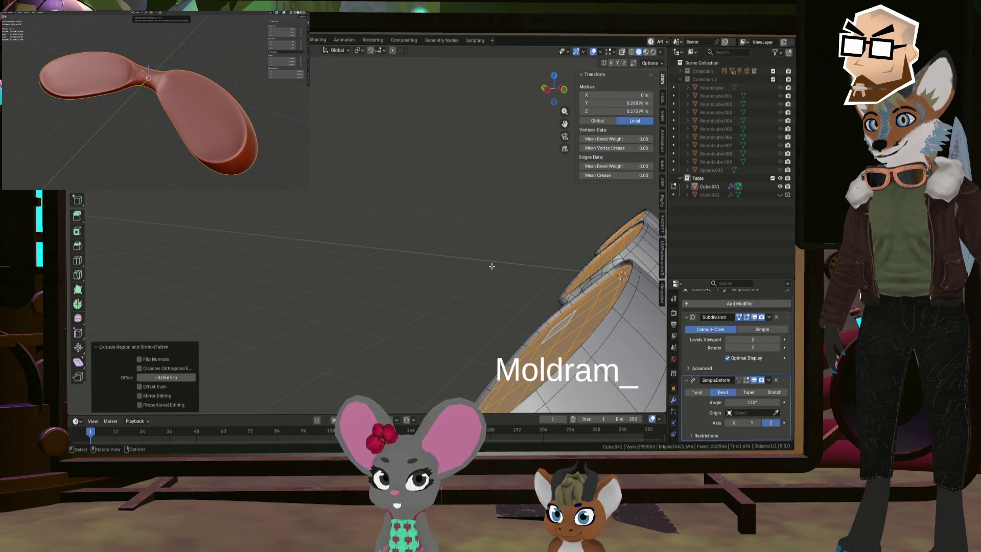
middle_drag(491, 266, 545, 220)
key(alt+a)
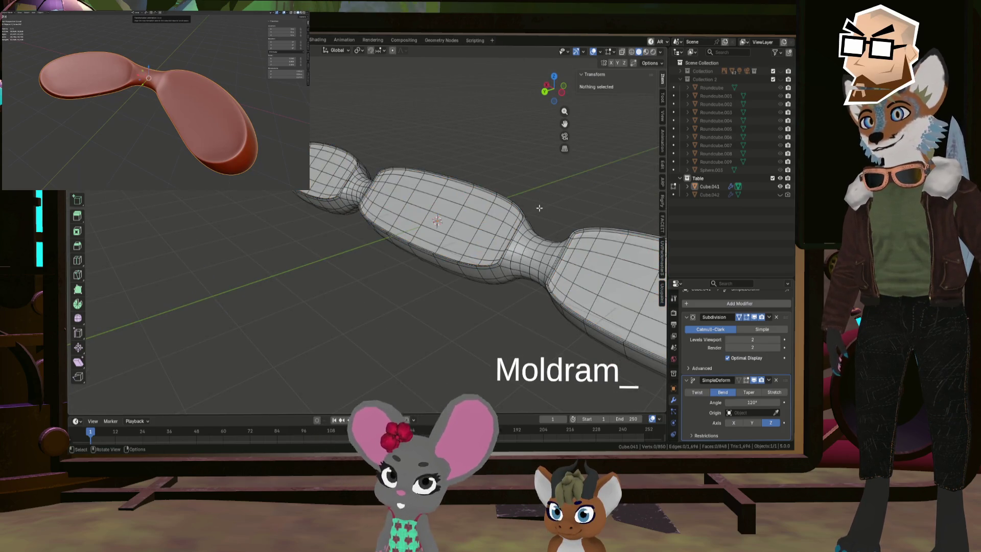
key(Tab)
mouse_move(539, 215)
middle_down()
mouse_move(539, 230)
mouse_move(551, 213)
mouse_move(511, 259)
mouse_move(532, 265)
mouse_move(404, 253)
mouse_move(425, 260)
middle_up()
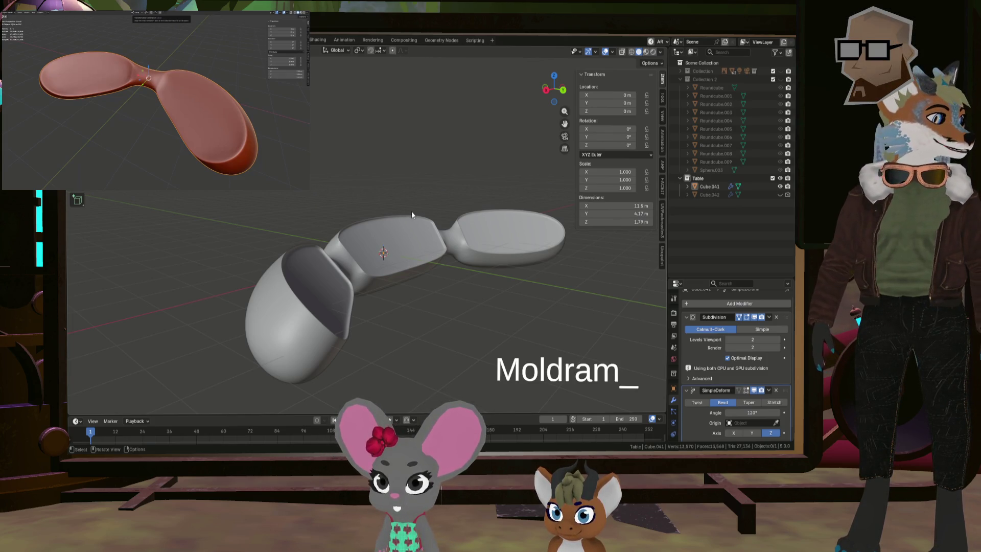
- Orbit above the dished paddle and re-enter Edit Mode on its mesh
scroll(412, 211, up, 4)
mouse_move(411, 210)
middle_down()
mouse_move(396, 265)
mouse_move(300, 258)
mouse_move(444, 304)
mouse_move(449, 296)
mouse_move(416, 284)
mouse_move(446, 300)
mouse_move(462, 286)
mouse_move(449, 285)
mouse_move(433, 304)
mouse_move(517, 317)
mouse_move(409, 298)
mouse_move(444, 306)
mouse_move(429, 287)
mouse_move(503, 263)
mouse_move(502, 290)
mouse_move(519, 299)
mouse_move(524, 323)
mouse_move(517, 283)
middle_up()
key(Tab)
- Shift-select underside face patches beneath each of the three lobes for the legs
click(519, 299)
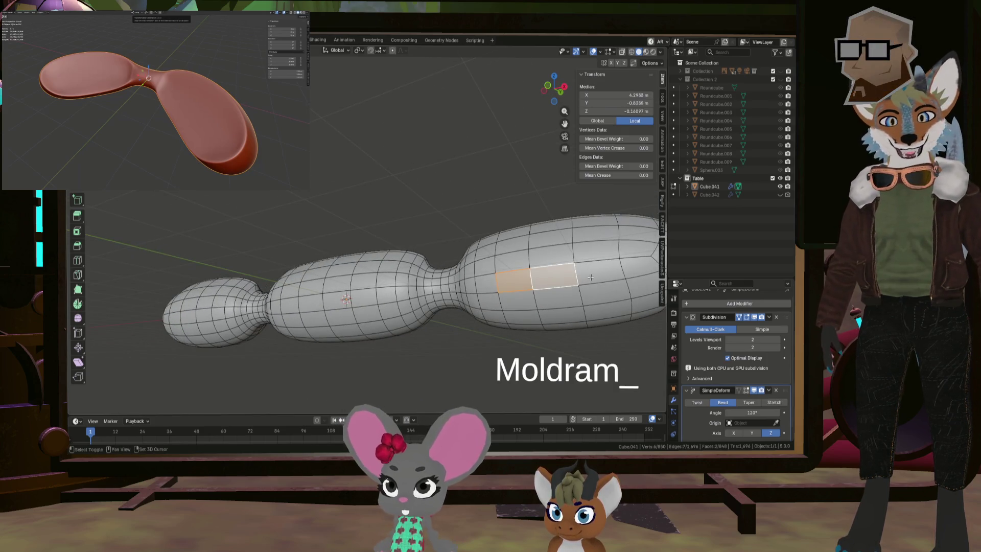
shift+click(565, 302)
shift+click(534, 296)
middle_drag(534, 296, 432, 301)
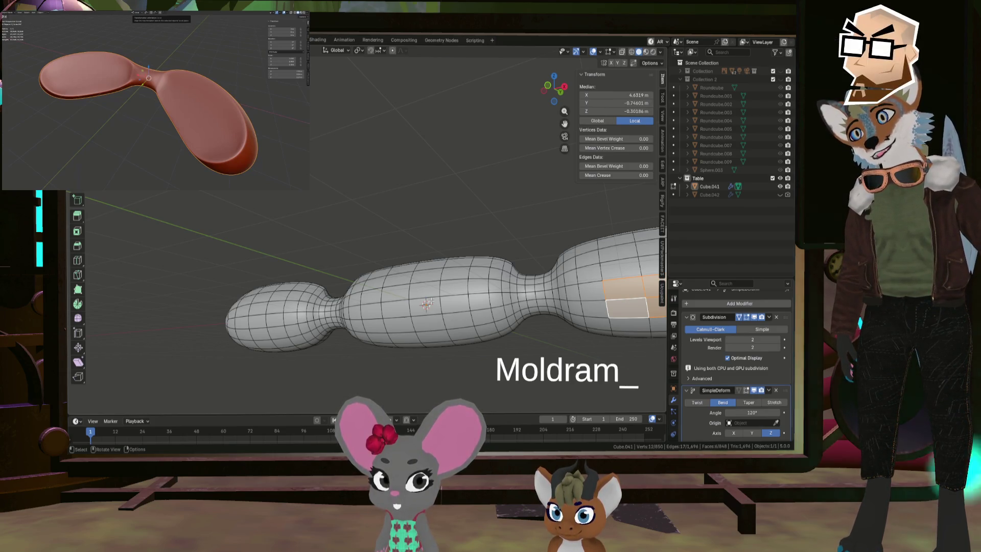
middle_drag(429, 302, 480, 308)
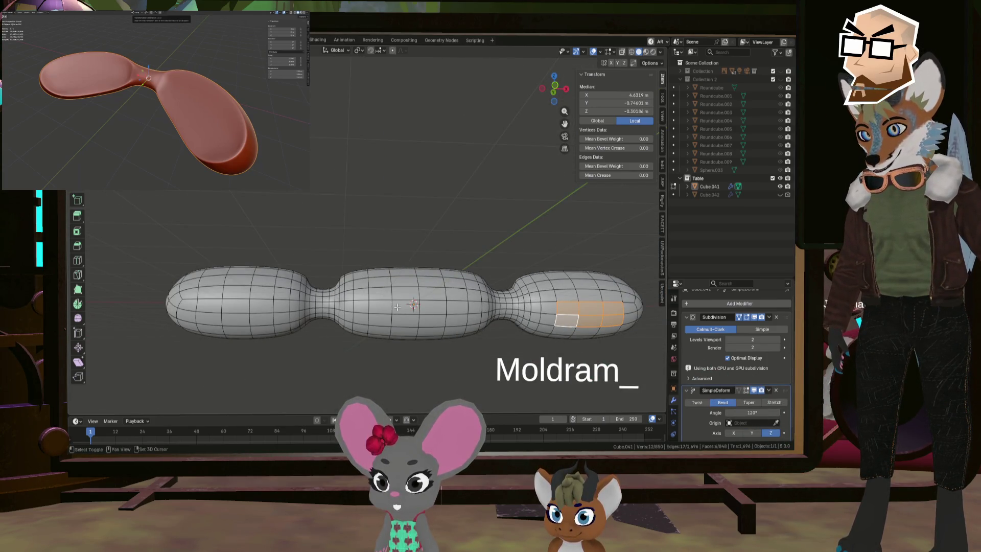
middle_drag(411, 305, 432, 307)
shift+click(433, 307)
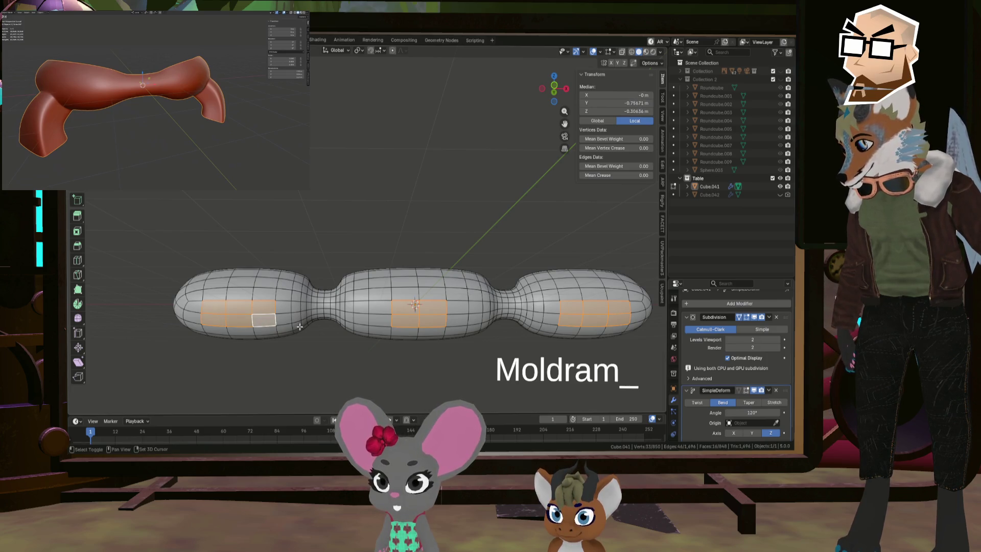
mouse_move(300, 326)
middle_down()
mouse_move(346, 319)
mouse_move(393, 291)
middle_up()
scroll(385, 303, down, 3)
scroll(369, 300, up, 3)
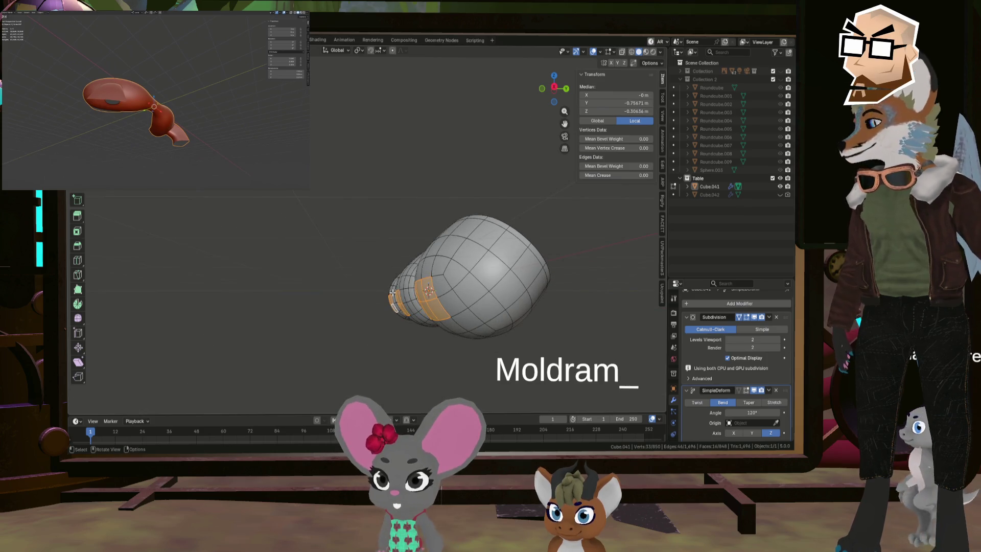
- Try extruding the leg patches, then undo and cancel the extrusion
key(e)
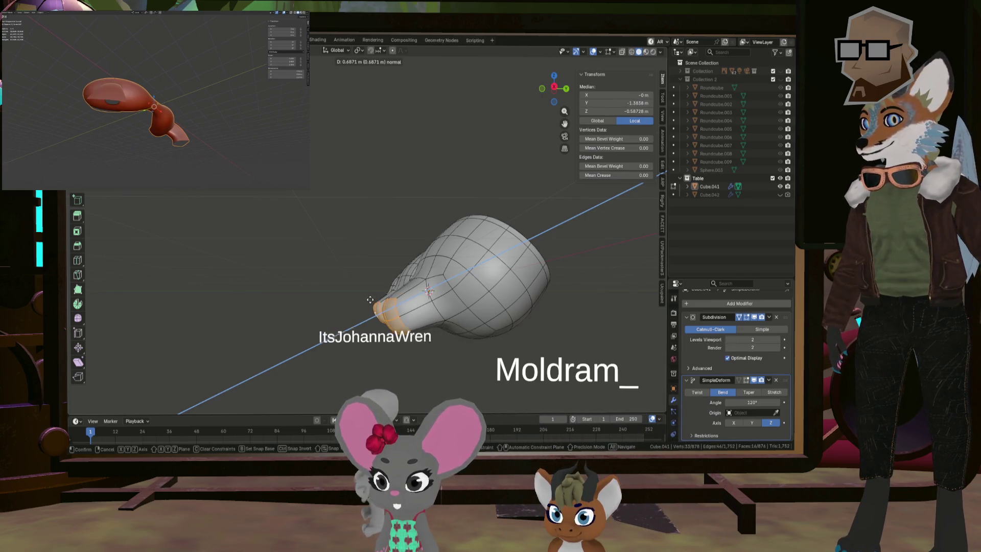
click(370, 300)
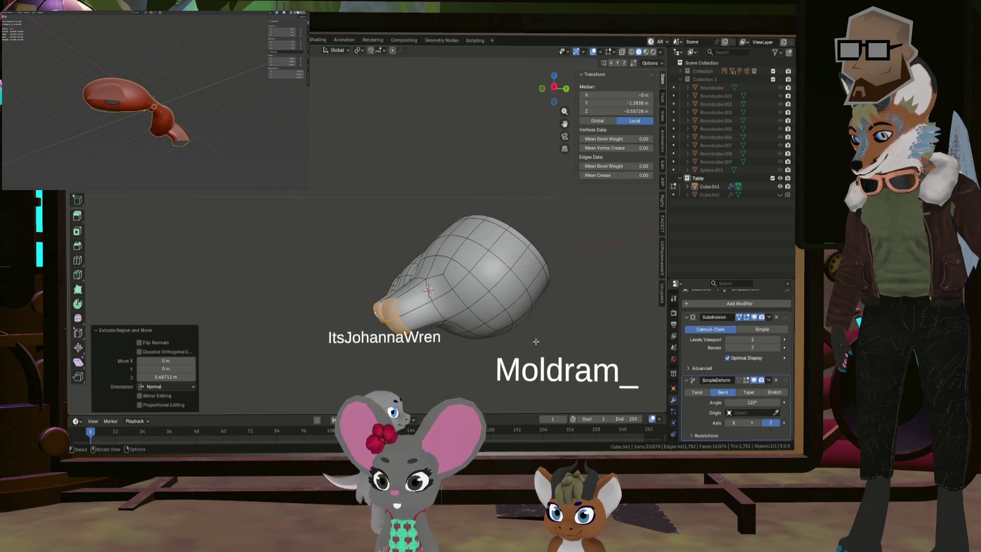
click(745, 317)
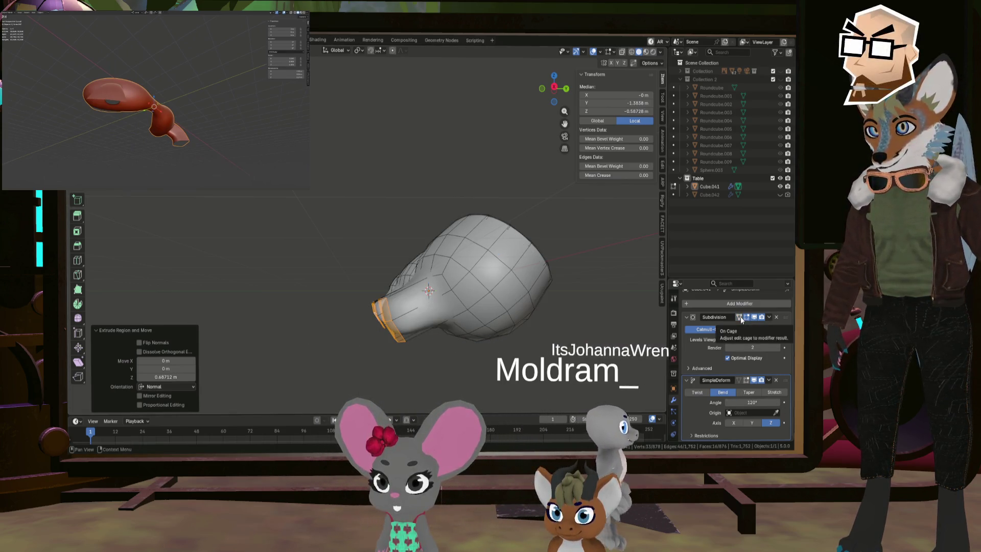
key(ctrl+z)
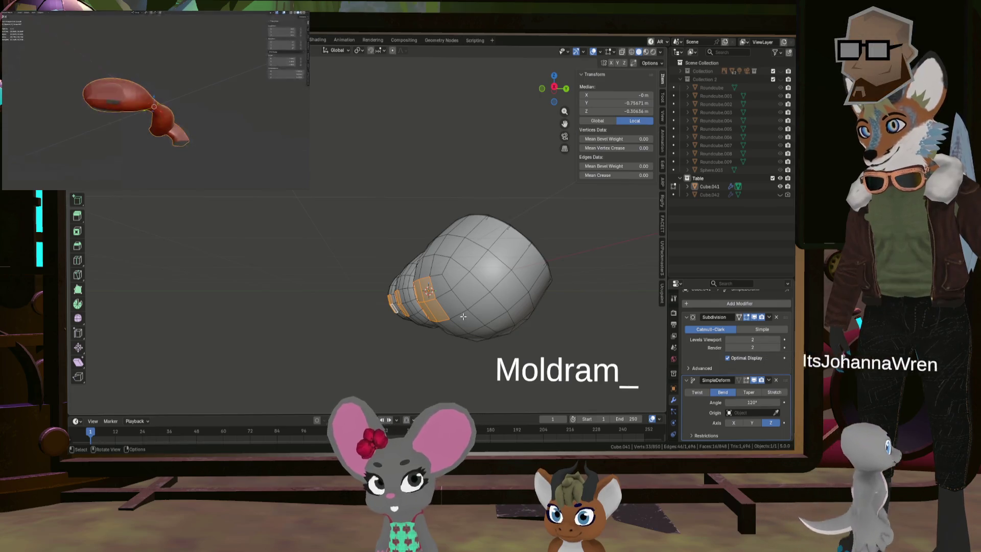
key(e)
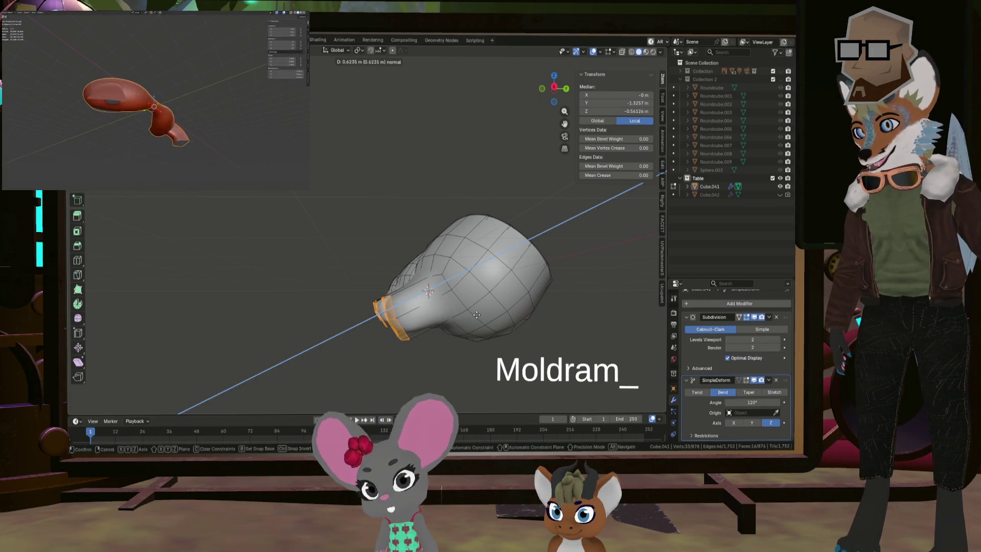
right_click(477, 315)
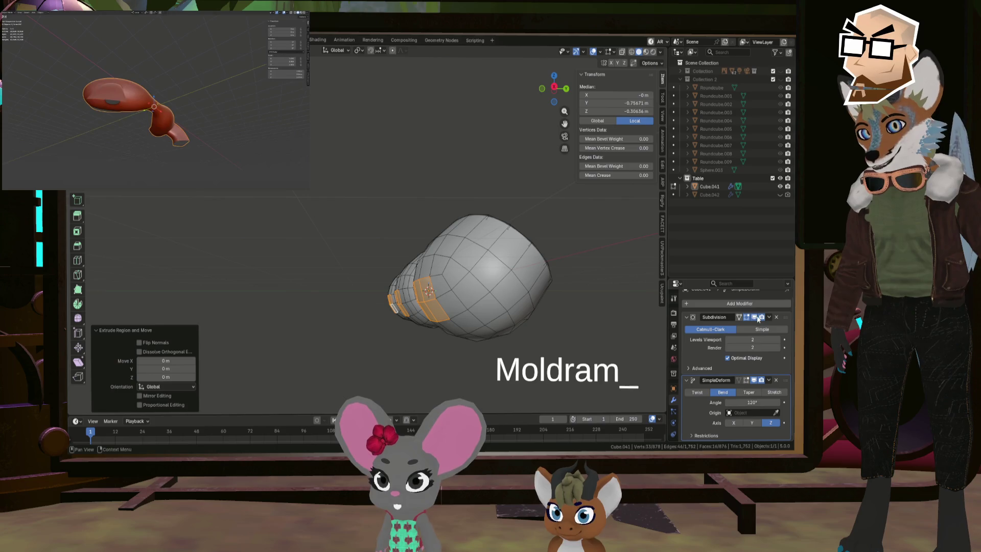
middle_drag(455, 301, 472, 308)
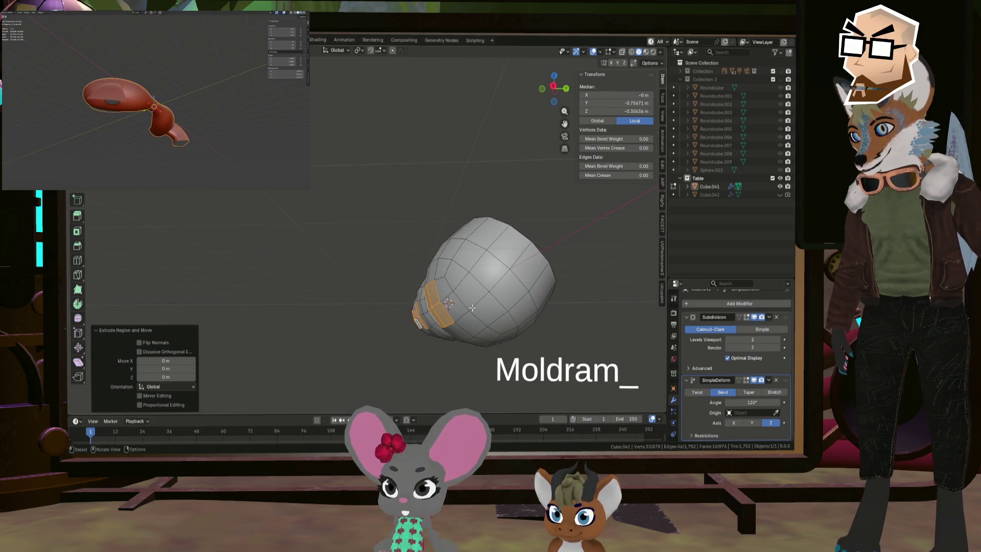
key(Escape)
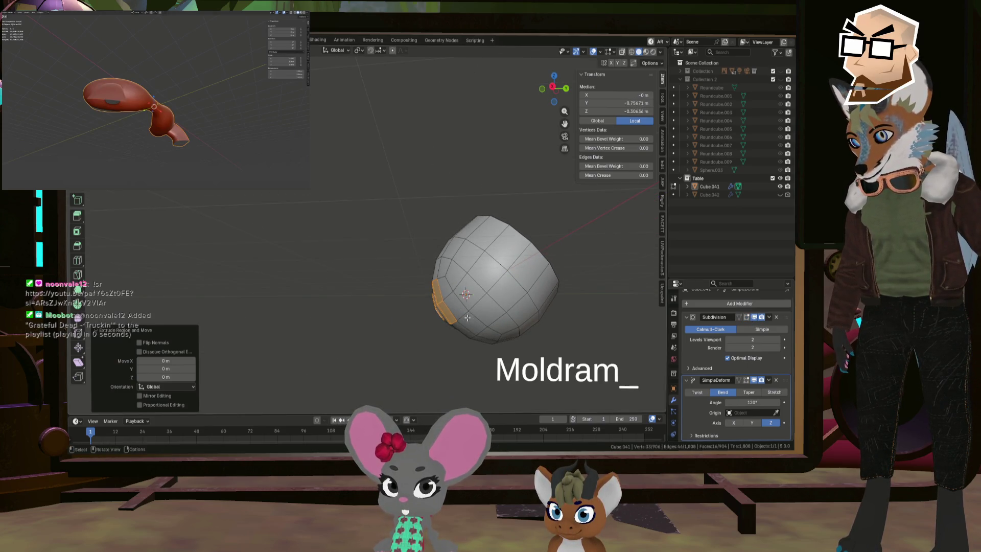
- Add more underside faces to the leg patches and snap to a straight side view
middle_drag(467, 318, 440, 328)
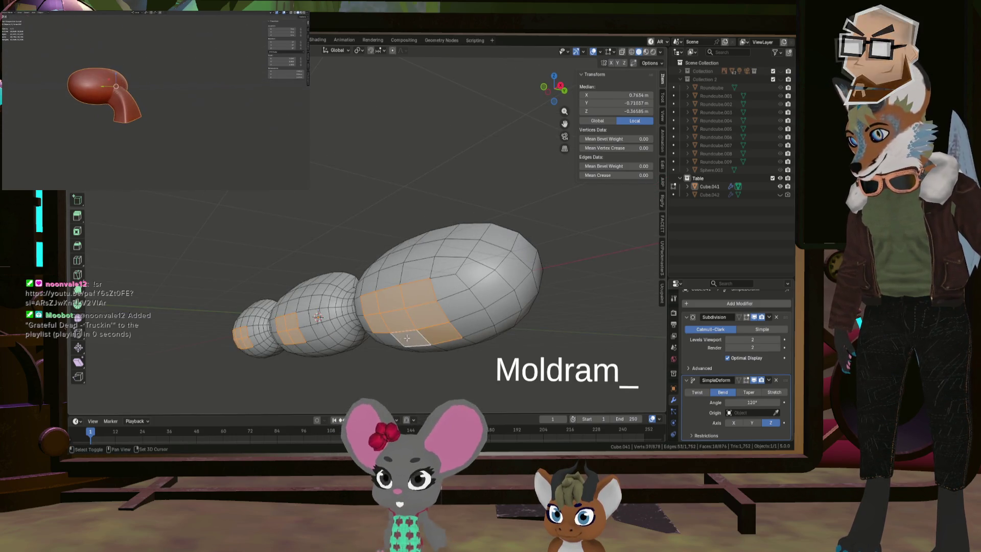
middle_drag(376, 327, 370, 333)
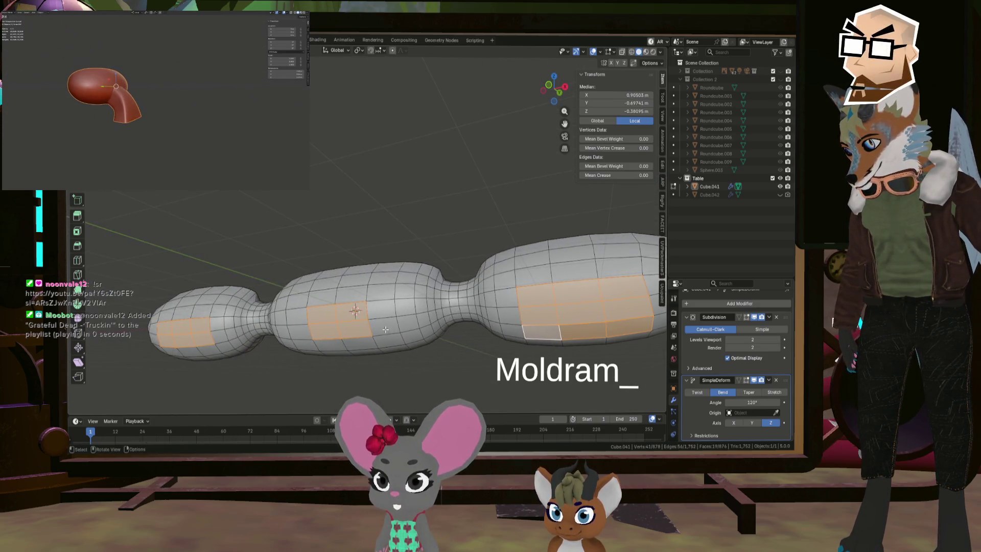
shift+click(342, 342)
mouse_move(342, 343)
middle_down()
mouse_move(140, 335)
mouse_move(347, 325)
middle_up()
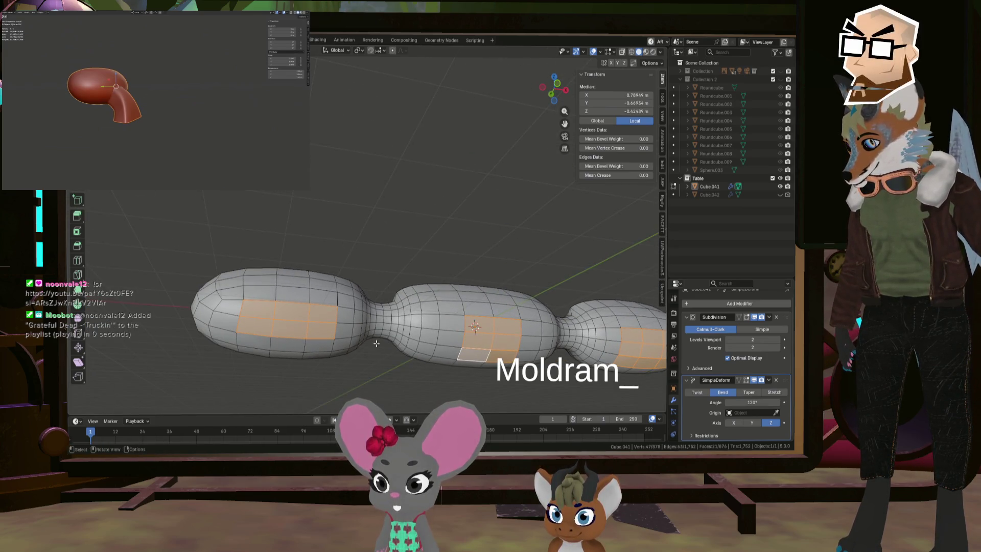
key(ctrl+z)
middle_drag(542, 344, 449, 346)
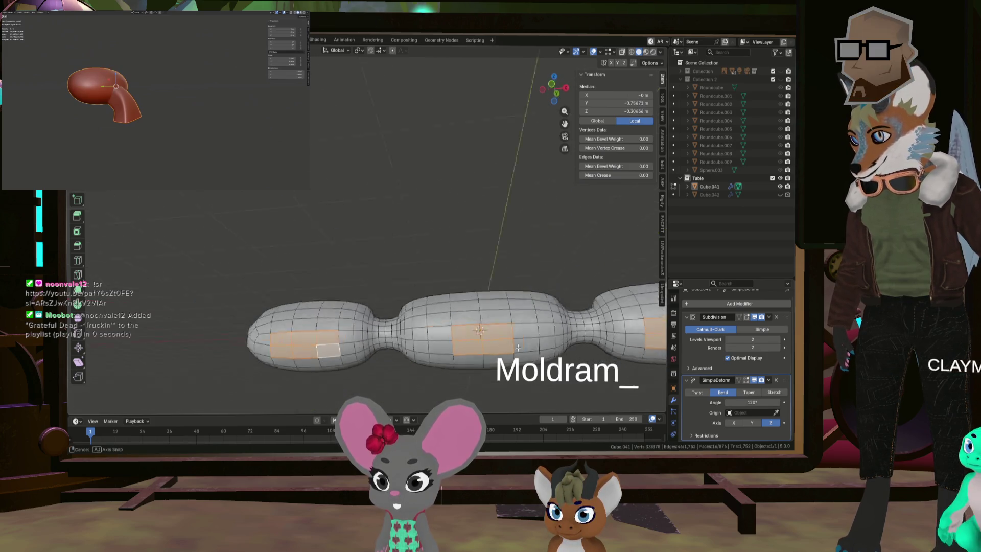
shift+middle_drag(566, 122, 552, 90)
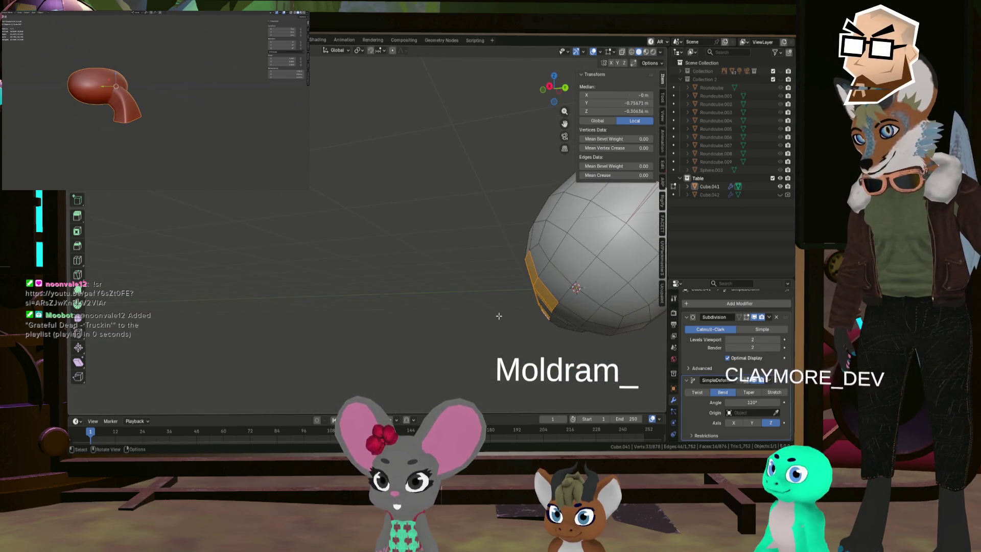
click(552, 90)
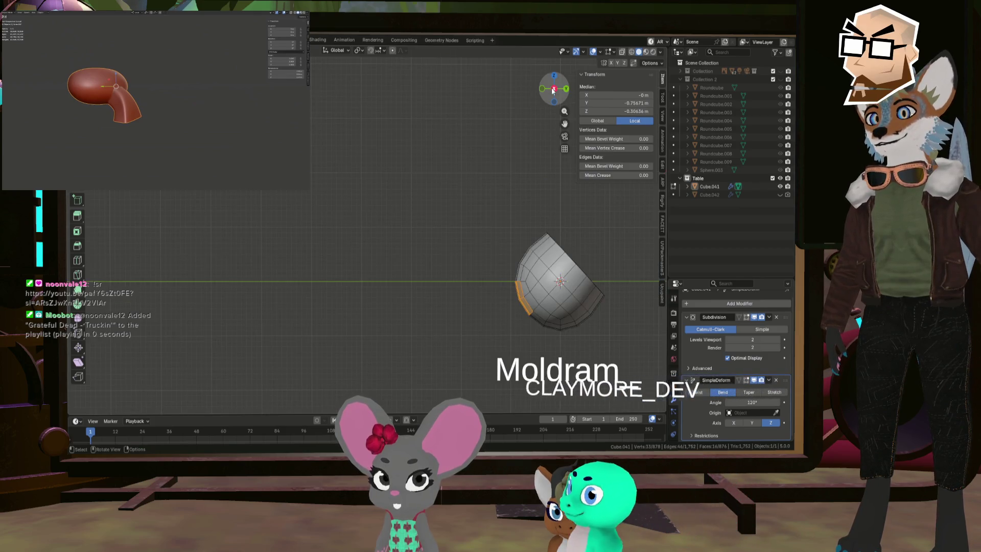
- Extrude the leg patches about 0.289 m down beneath the lobes and view the whole paddle
key(e)
click(554, 297)
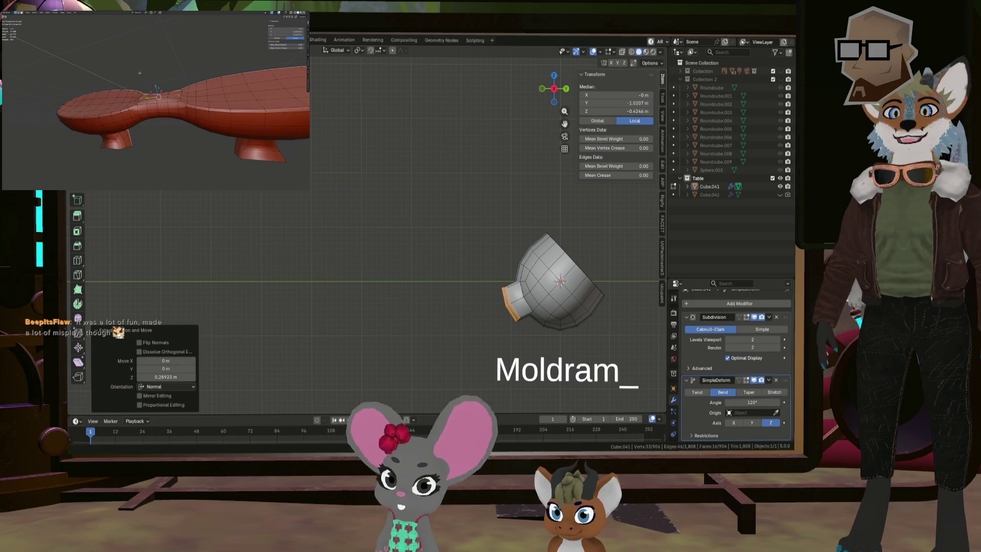
scroll(472, 185, down, 5)
mouse_move(471, 185)
middle_down()
mouse_move(518, 210)
mouse_move(559, 193)
middle_up()
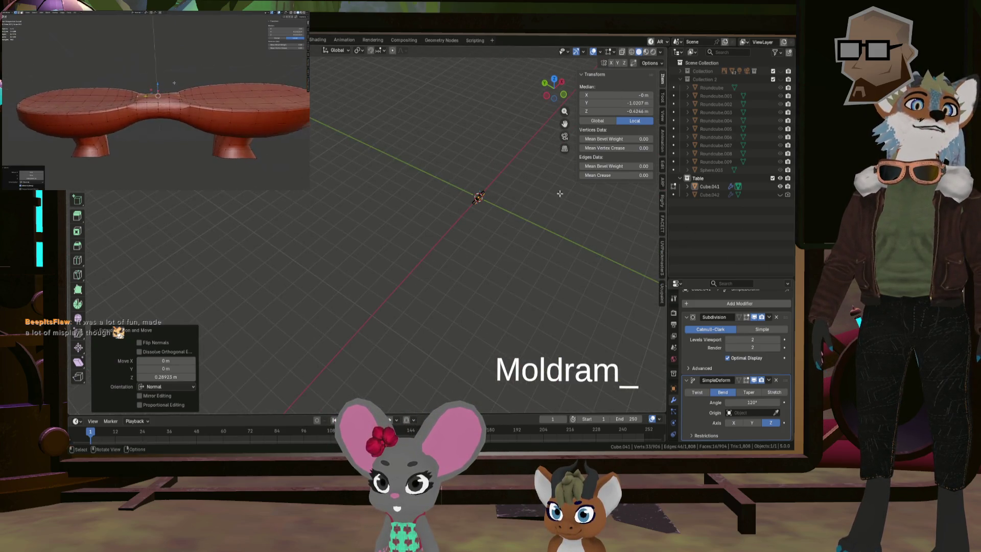
- Exit local view and orbit around the full table scene
key(slash)
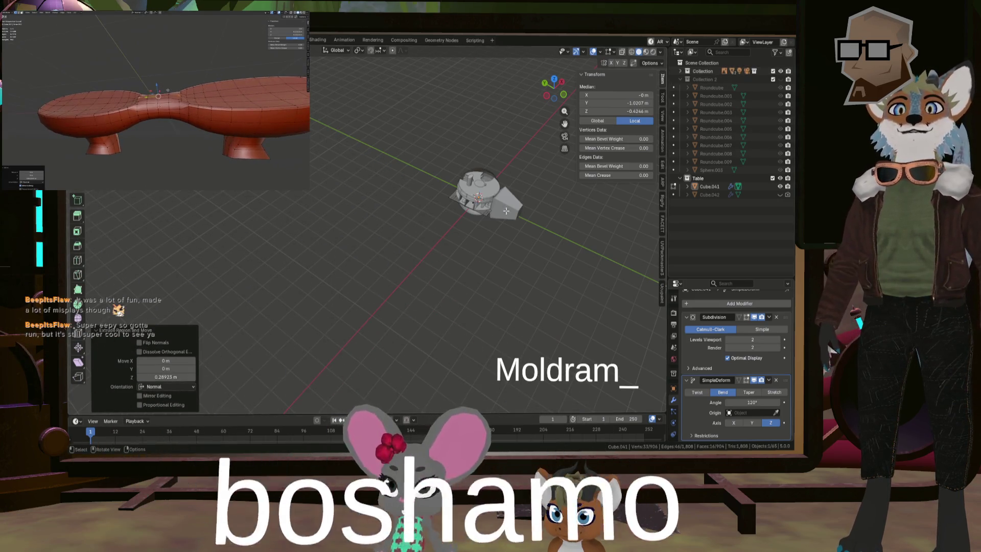
mouse_move(491, 178)
middle_down()
mouse_move(441, 247)
mouse_move(498, 245)
middle_up()
scroll(460, 215, up, 5)
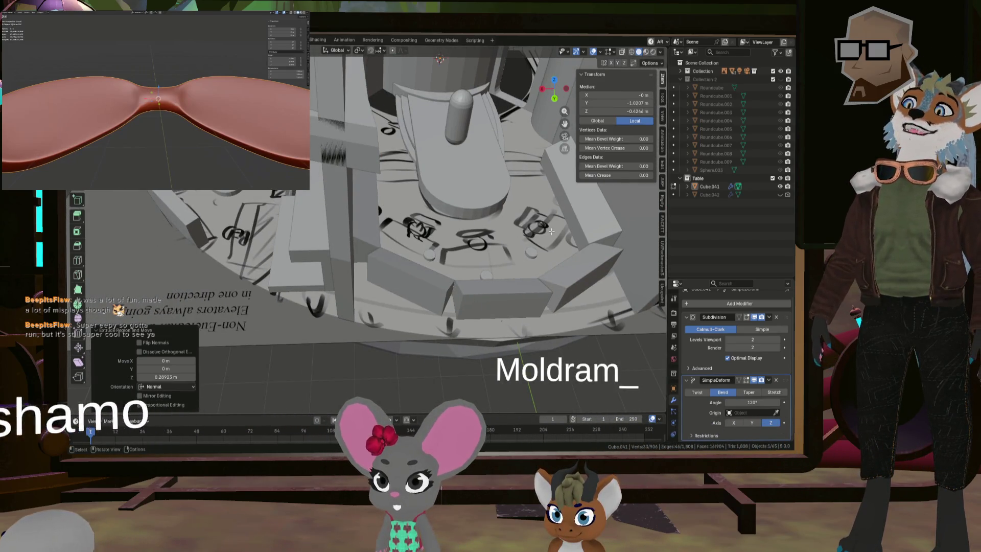
middle_drag(481, 221, 438, 239)
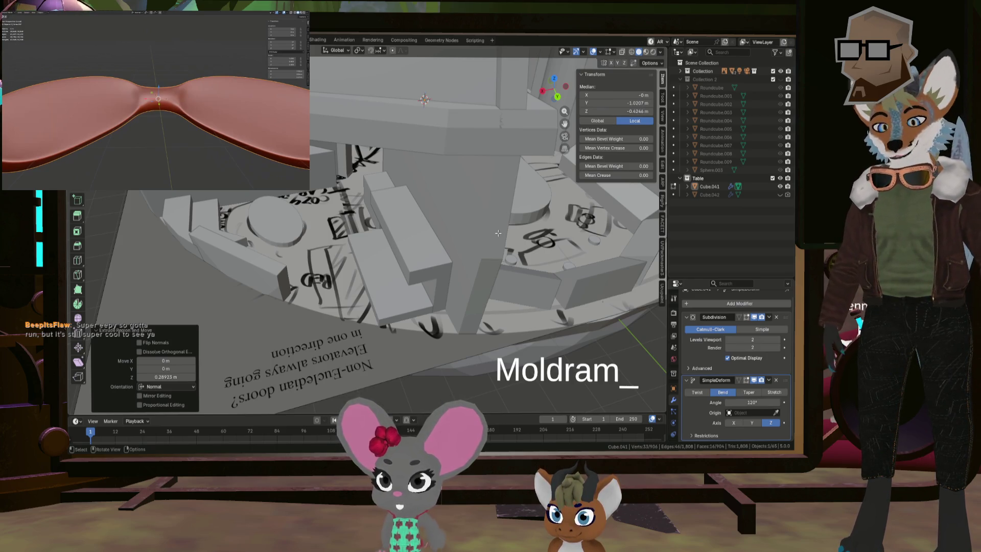
mouse_move(561, 238)
middle_down()
mouse_move(452, 277)
mouse_move(464, 261)
mouse_move(430, 315)
middle_up()
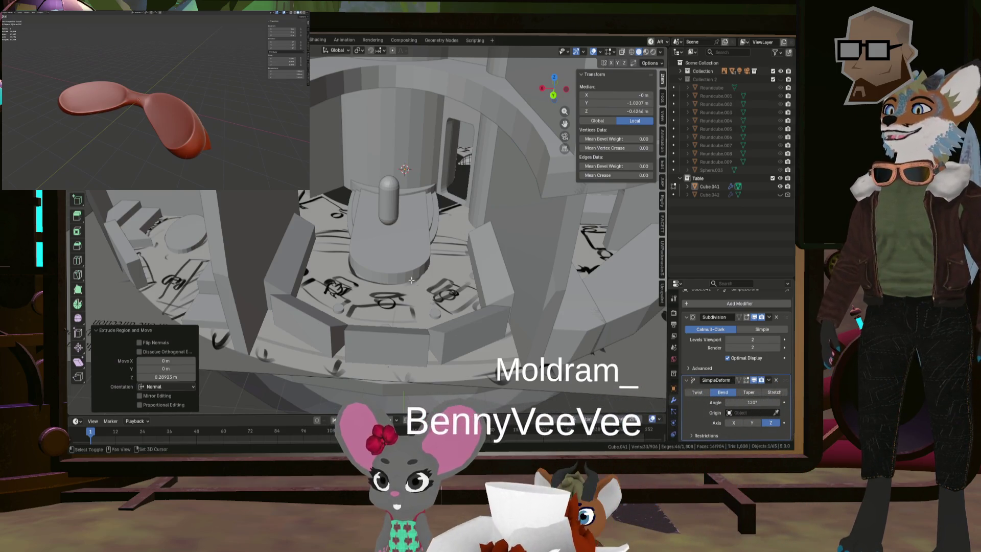
mouse_move(316, 341)
middle_down()
mouse_move(391, 233)
mouse_move(419, 255)
mouse_move(392, 201)
mouse_move(363, 244)
middle_up()
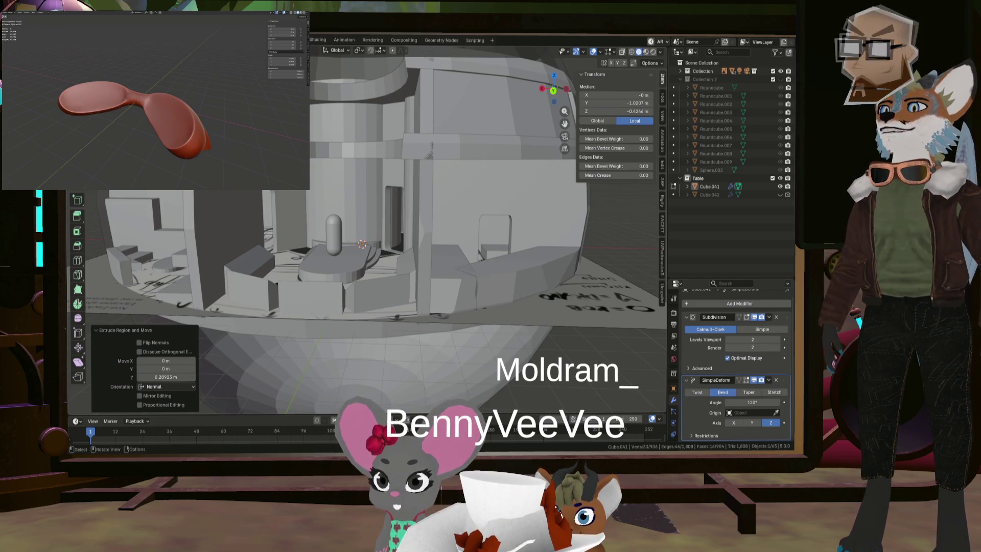
mouse_move(363, 244)
middle_down()
mouse_move(367, 222)
mouse_move(214, 200)
middle_up()
- Orbit past the capsule to face the table, then isolate the paddle mesh in local view
scroll(237, 198, up, 5)
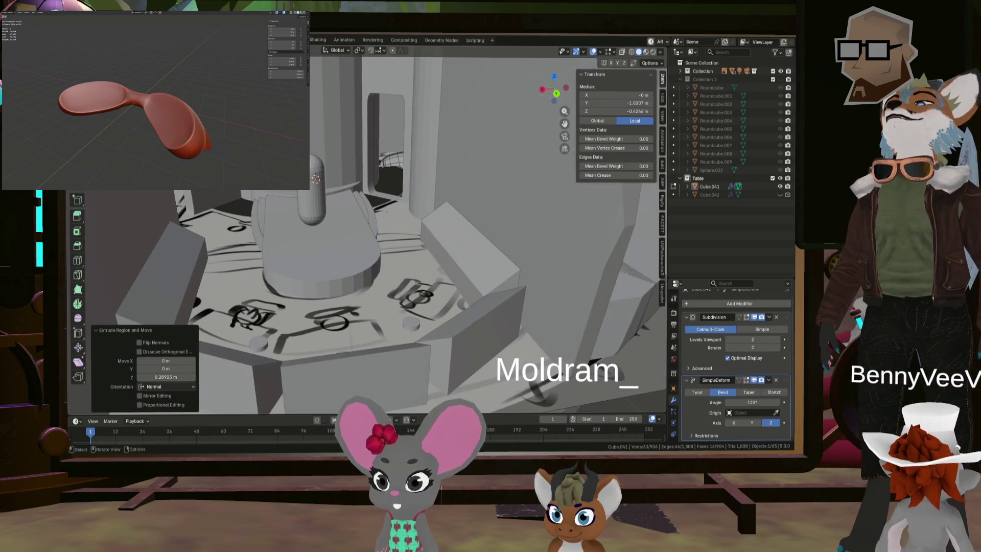
mouse_move(315, 179)
middle_down()
mouse_move(324, 198)
mouse_move(296, 184)
middle_up()
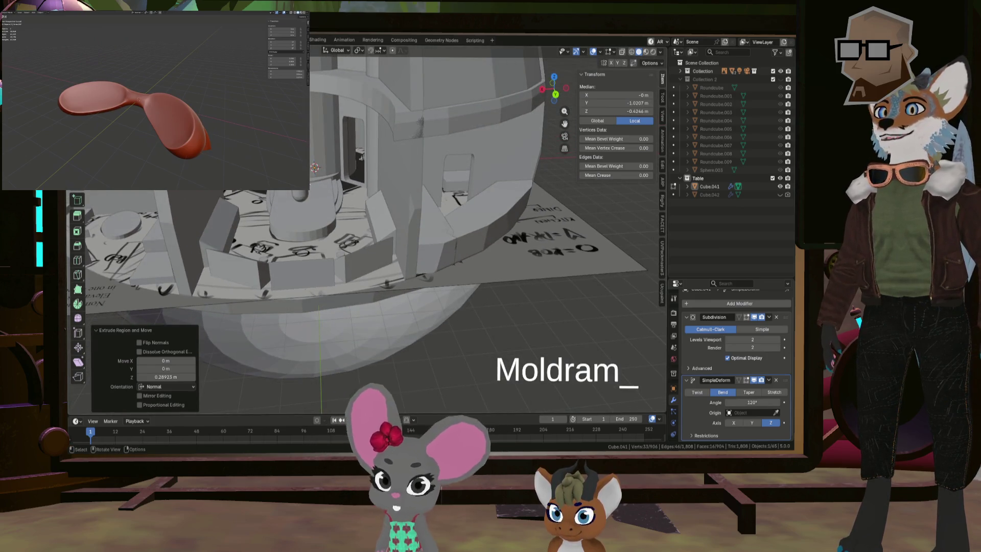
middle_drag(322, 204, 338, 220)
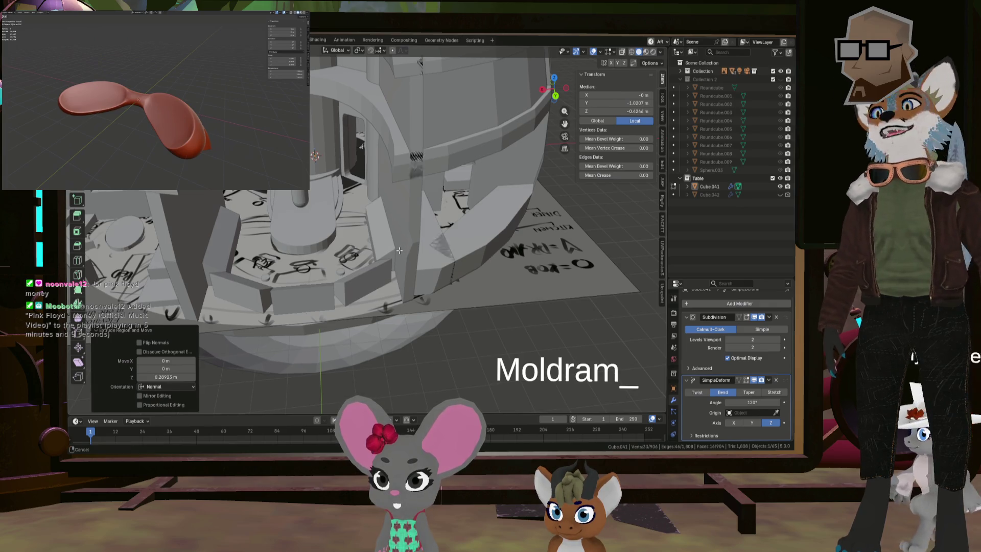
mouse_move(420, 251)
middle_down()
mouse_move(344, 240)
mouse_move(382, 246)
middle_up()
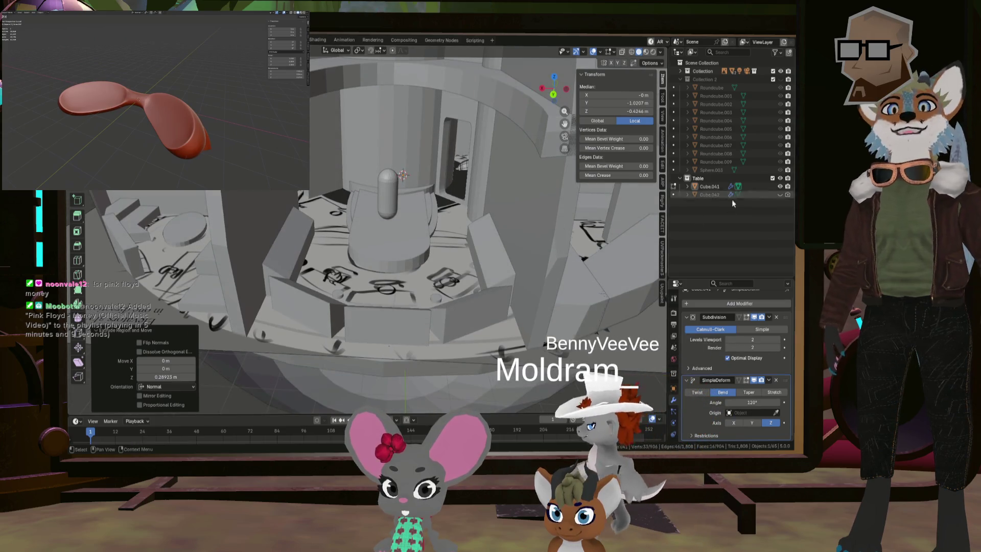
key(KP_Divide)
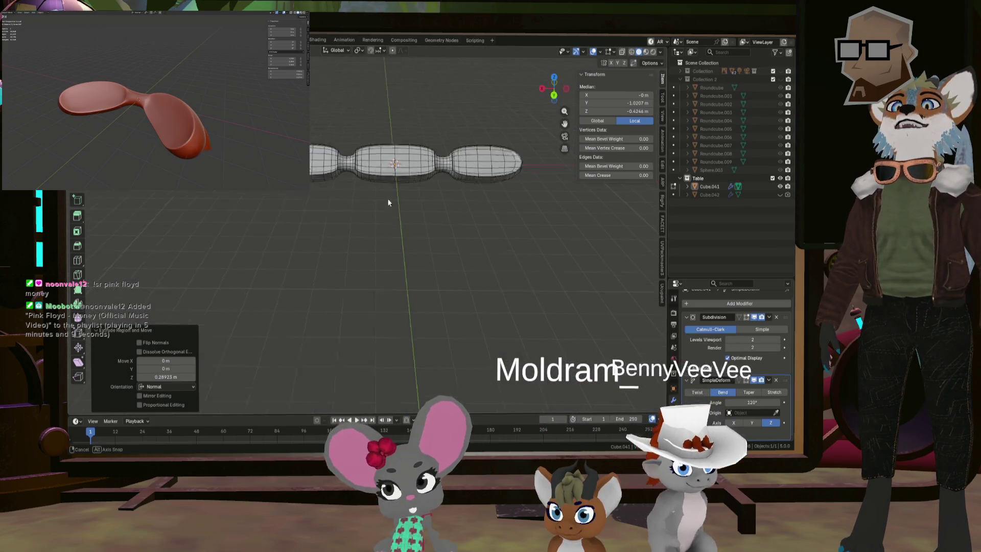
- Extrude the paddle's end faces into a short leg angled about 62.4° downward
mouse_move(387, 198)
middle_down()
mouse_move(376, 245)
mouse_move(388, 261)
mouse_move(388, 237)
mouse_move(474, 209)
mouse_move(502, 235)
mouse_move(456, 267)
mouse_move(469, 271)
mouse_move(450, 256)
mouse_move(441, 257)
mouse_move(455, 273)
mouse_move(433, 268)
middle_up()
scroll(388, 261, up, 4)
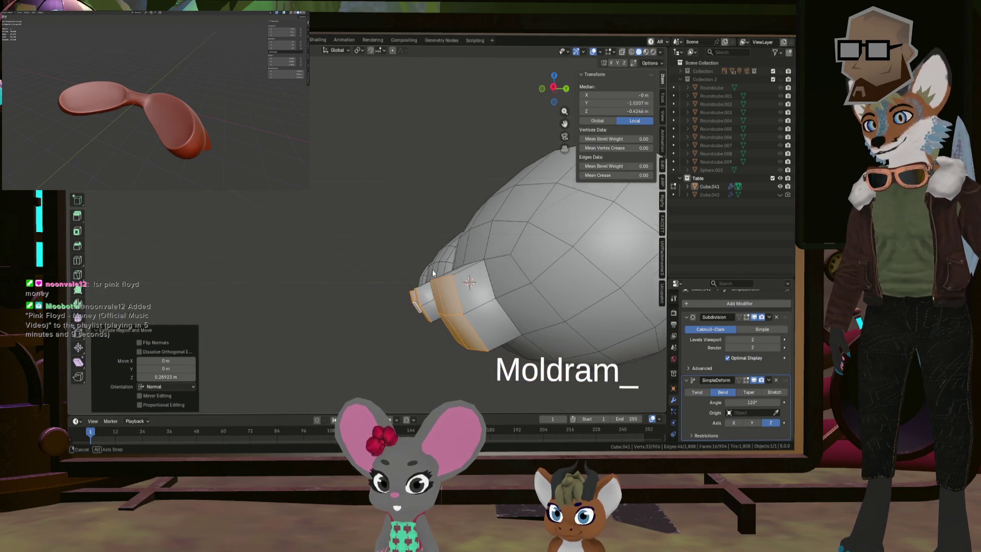
key(KP_3)
mouse_move(476, 324)
middle_down()
mouse_move(443, 228)
mouse_move(459, 233)
middle_up()
key(e)
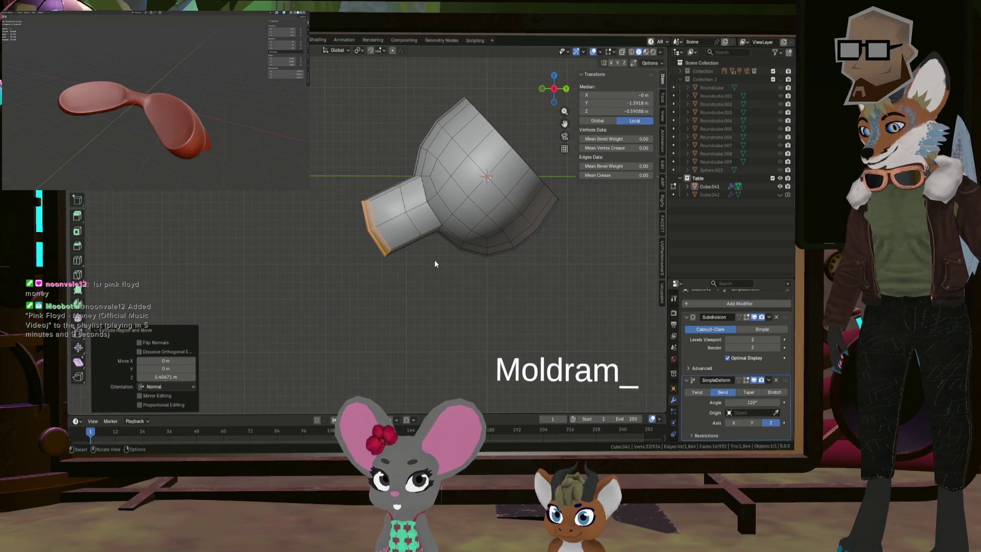
key(z)
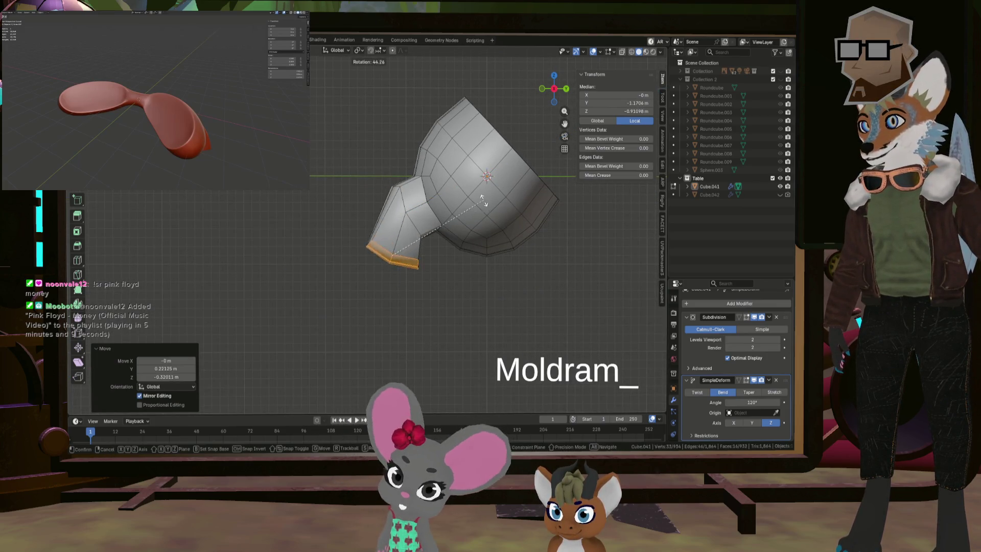
click(453, 185)
- Try scaling the end faces, cancel, and open the transform pivot point menu
scroll(462, 219, up, 3)
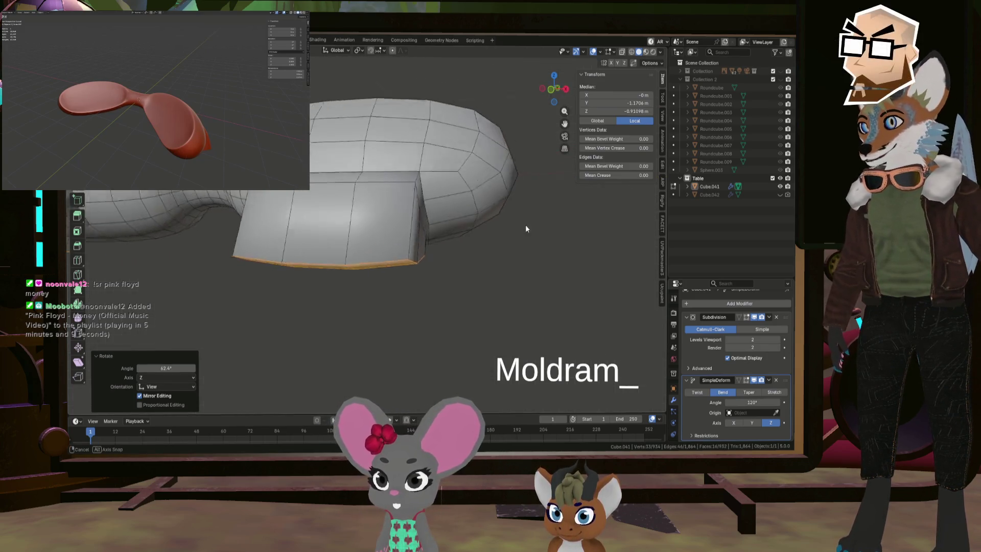
mouse_move(462, 220)
middle_down()
mouse_move(517, 237)
mouse_move(471, 232)
middle_up()
key(s)
key(Escape)
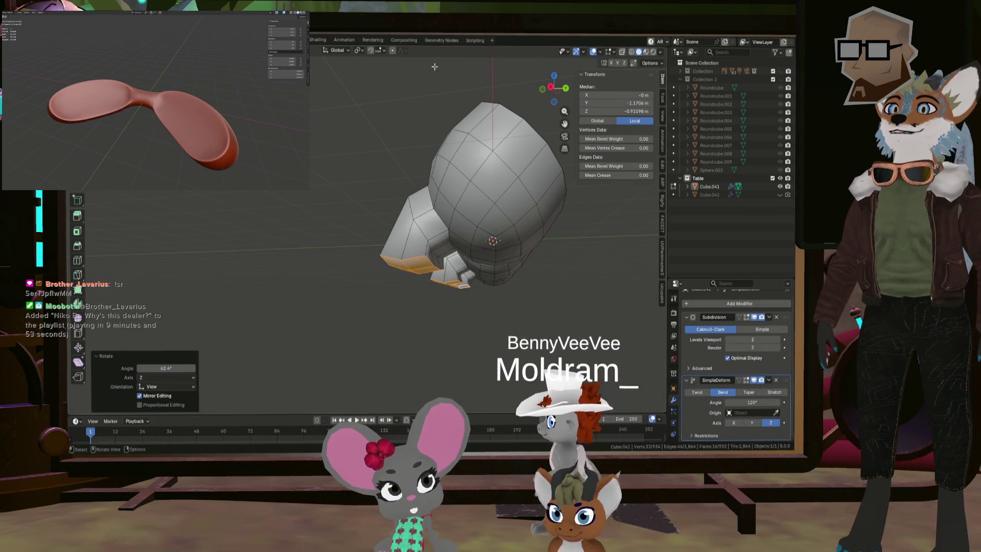
click(359, 50)
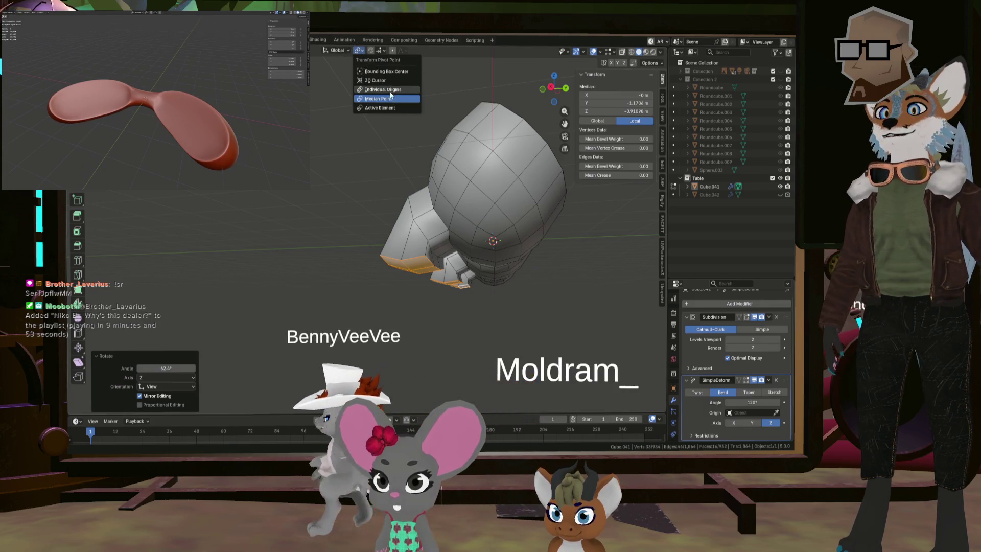
- Scale the leg's end faces to 1.265 and flatten the end loop with LoopTools
key(s)
click(536, 228)
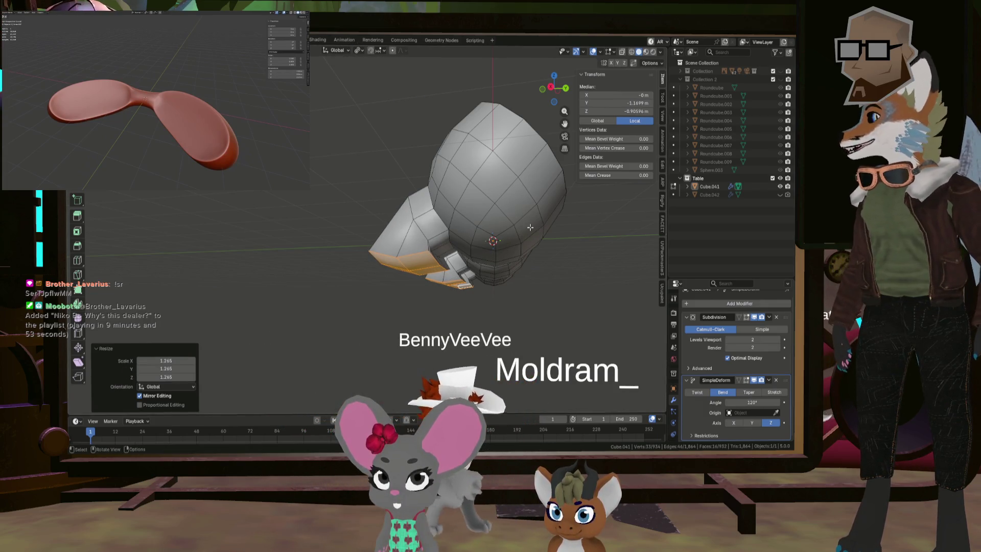
middle_drag(537, 228, 406, 235)
right_click(406, 235)
mouse_move(354, 223)
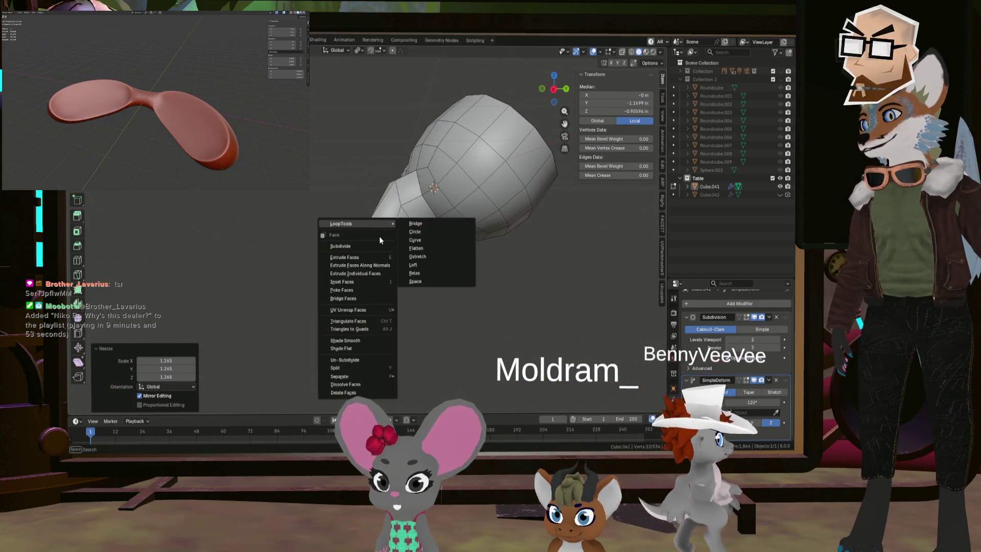
click(429, 250)
middle_drag(429, 250, 407, 253)
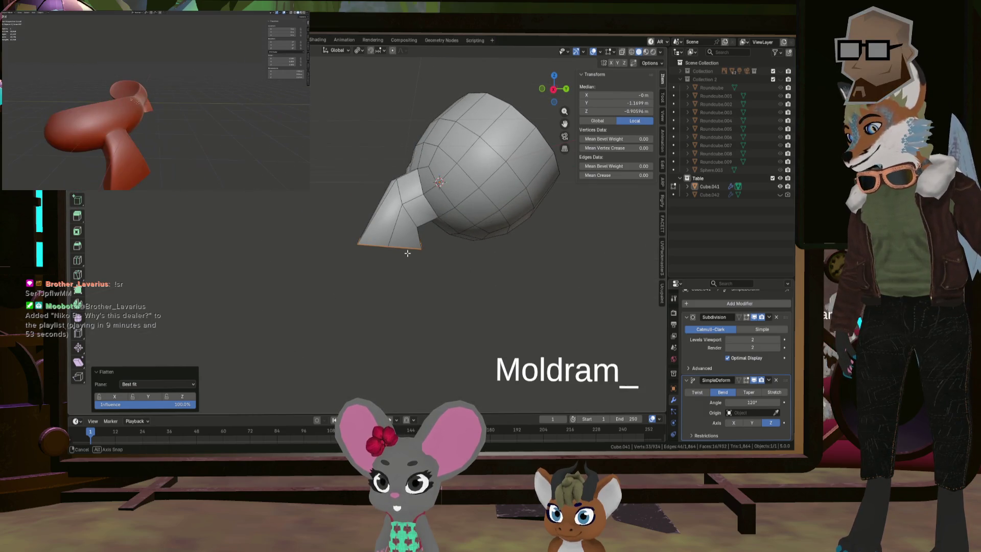
- Lower the leg's bottom edge and flatten the bottom loop again with LoopTools
key(g)
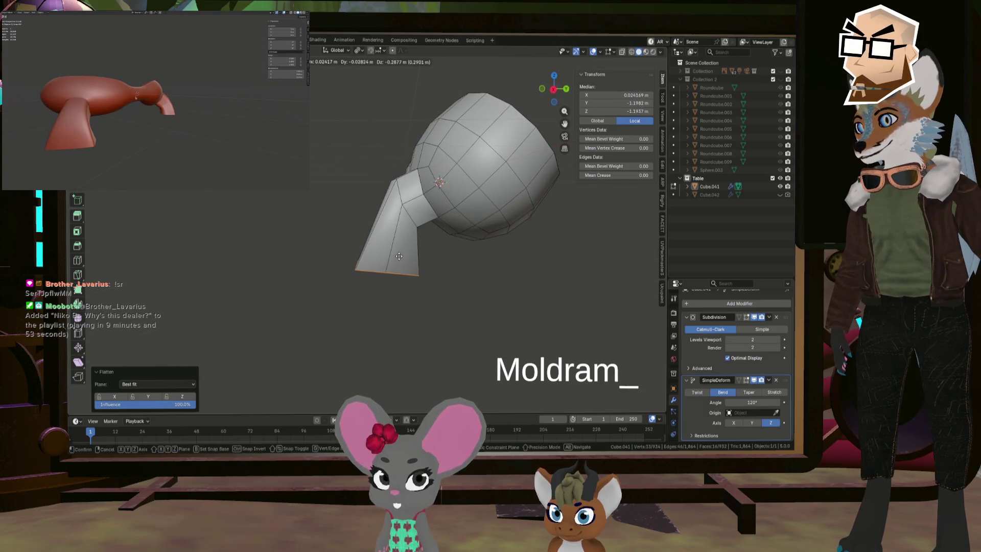
click(405, 254)
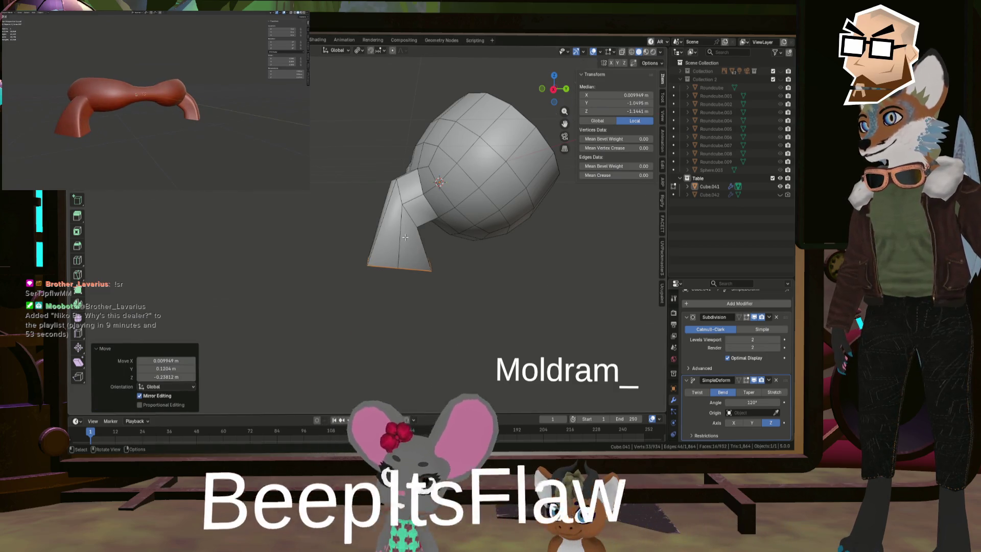
middle_drag(406, 254, 405, 237)
key(g)
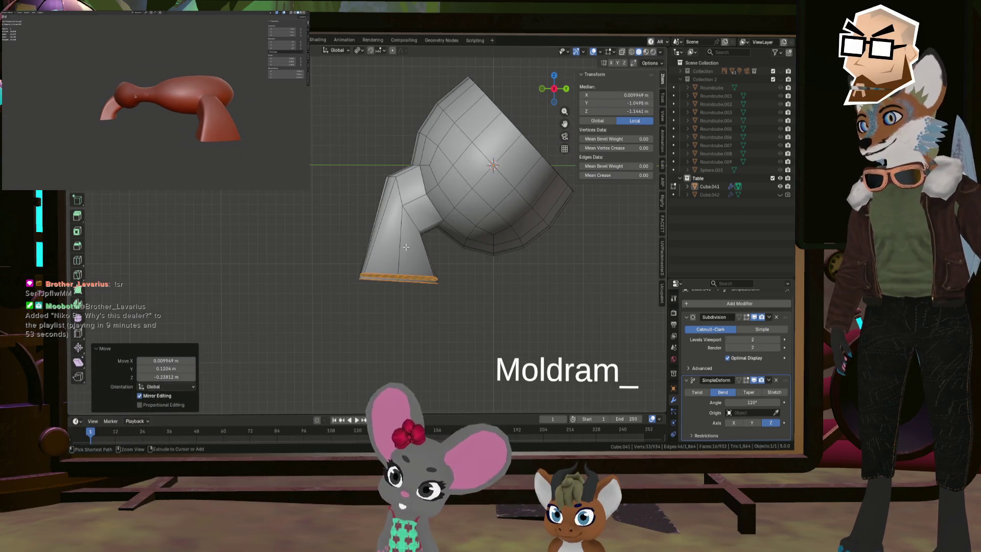
key(ctrl+z)
right_click(373, 216)
mouse_move(349, 215)
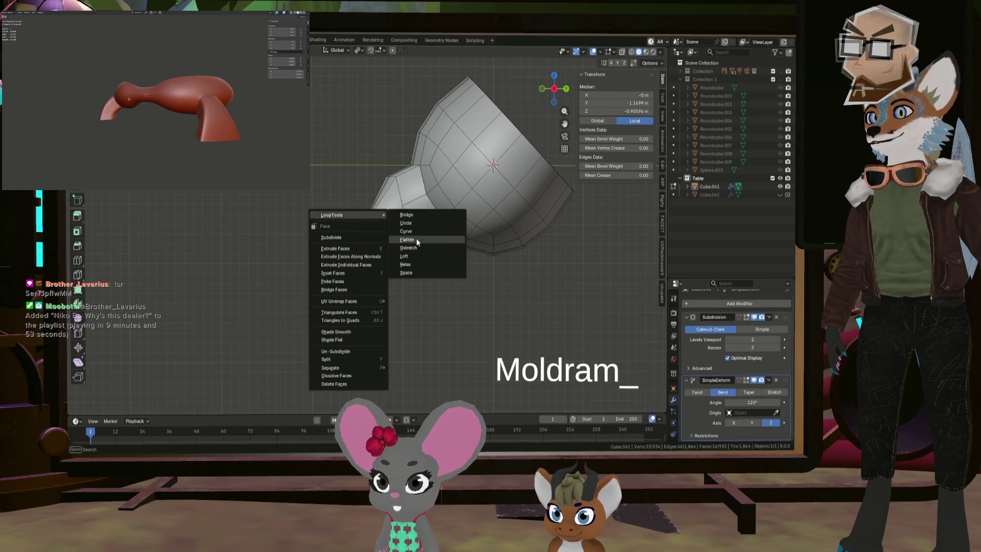
click(408, 239)
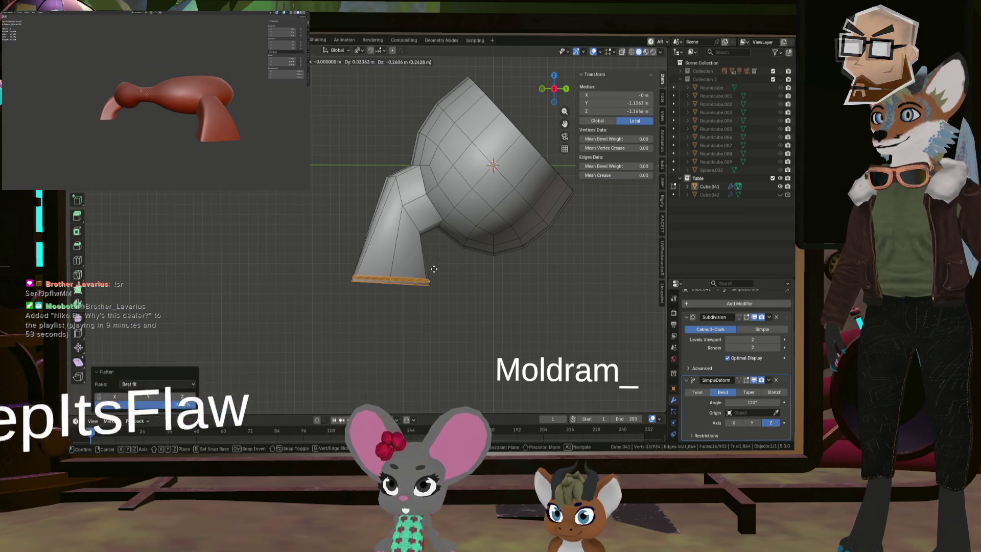
click(467, 279)
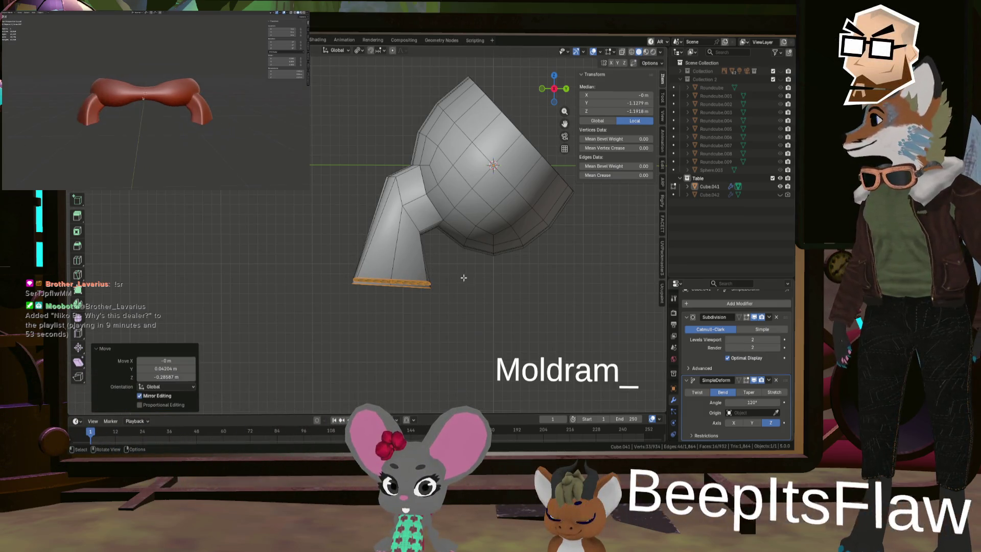
key(g)
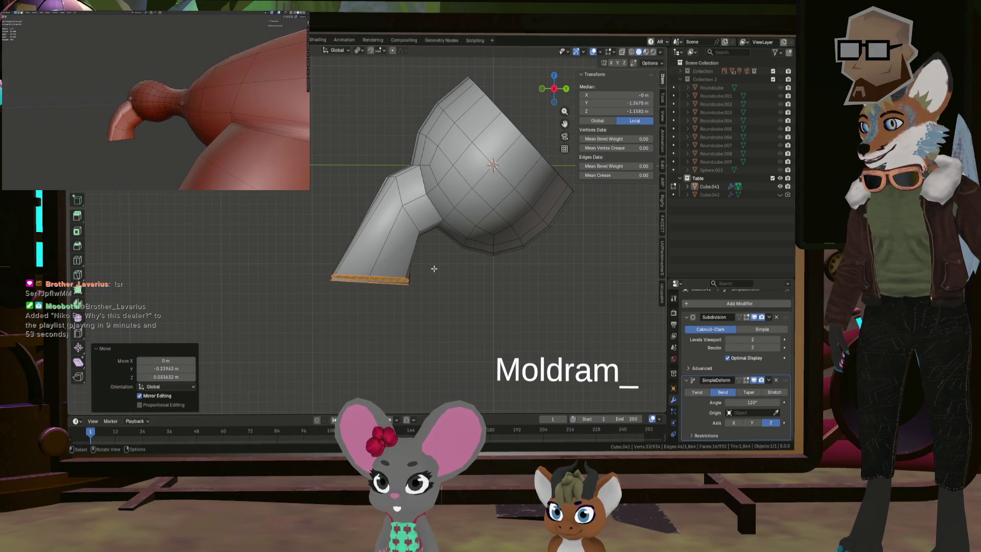
right_click(398, 269)
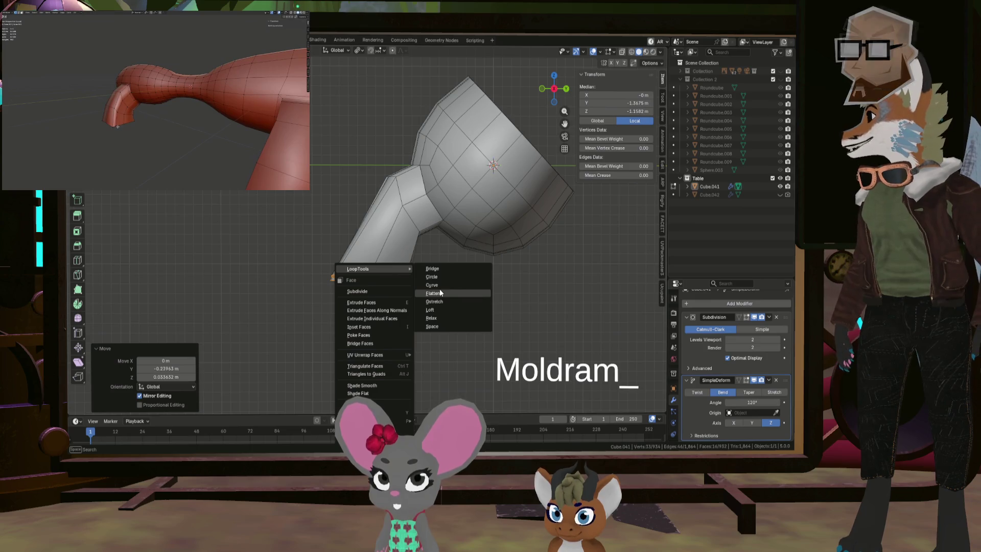
- Undo the last move, then tilt and reposition the leg's end ring
key(Escape)
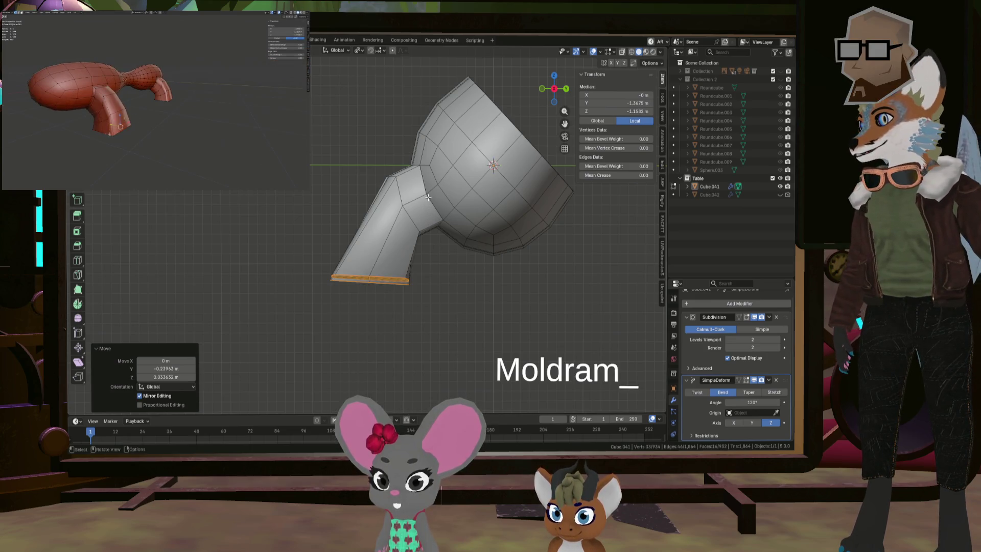
key(ctrl+z)
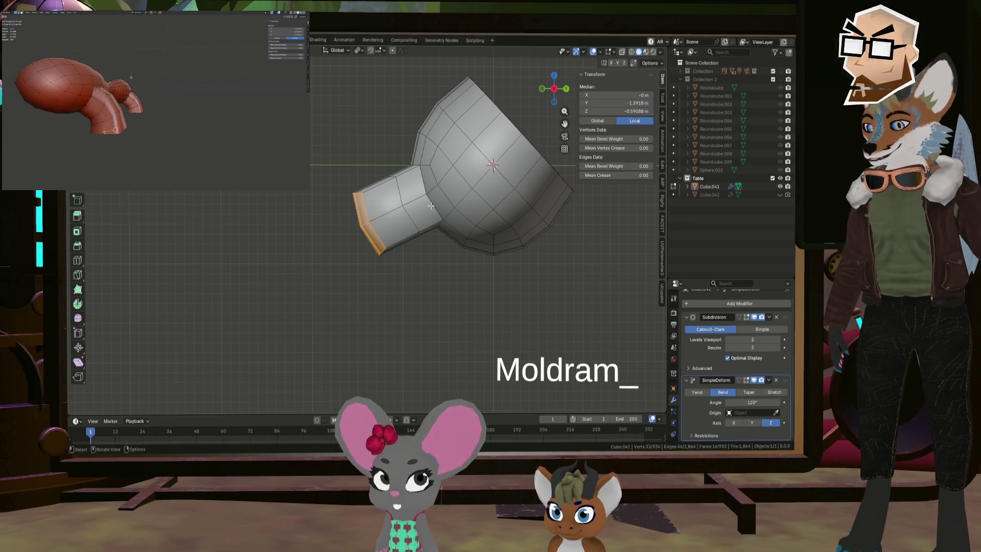
key(r)
click(444, 194)
key(g)
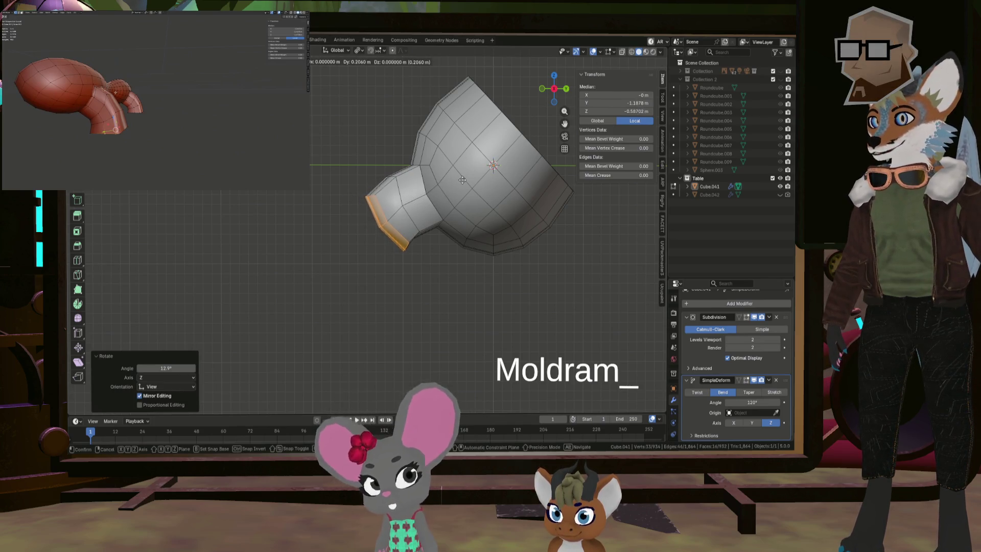
click(462, 183)
- Extend the end ring 0.2379 m along its normal, rotate it 47.7° and scale 1.155
key(g)
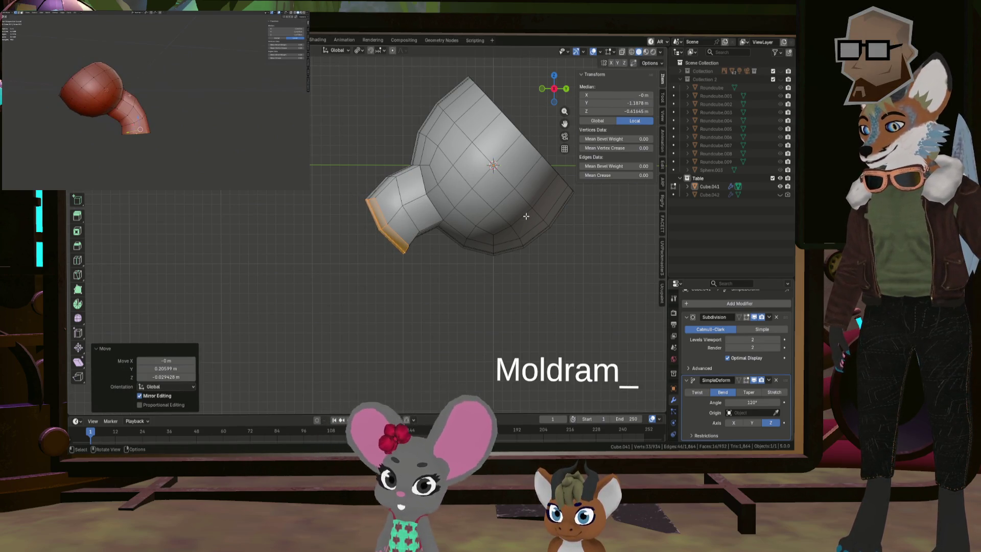
key(z)
key(z)
click(484, 248)
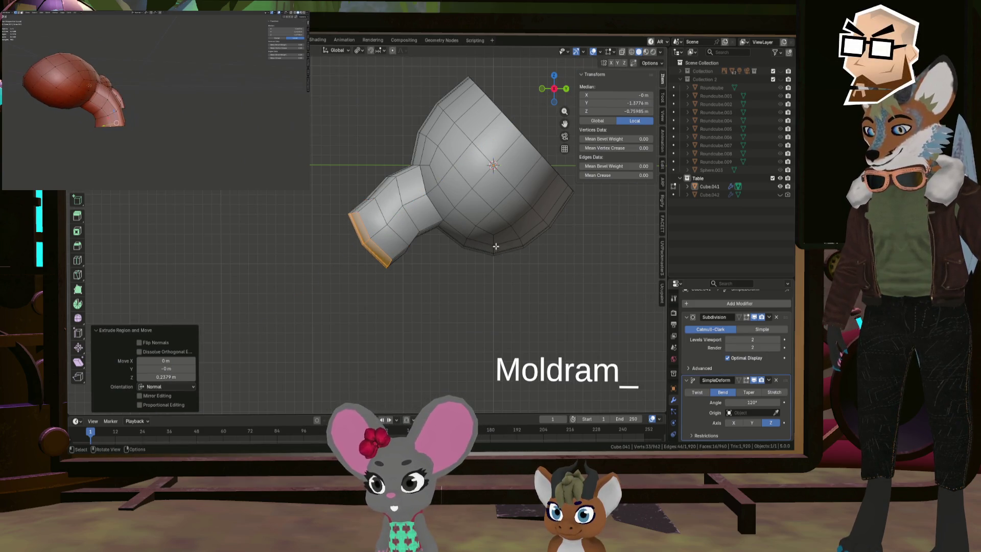
click(504, 264)
key(r)
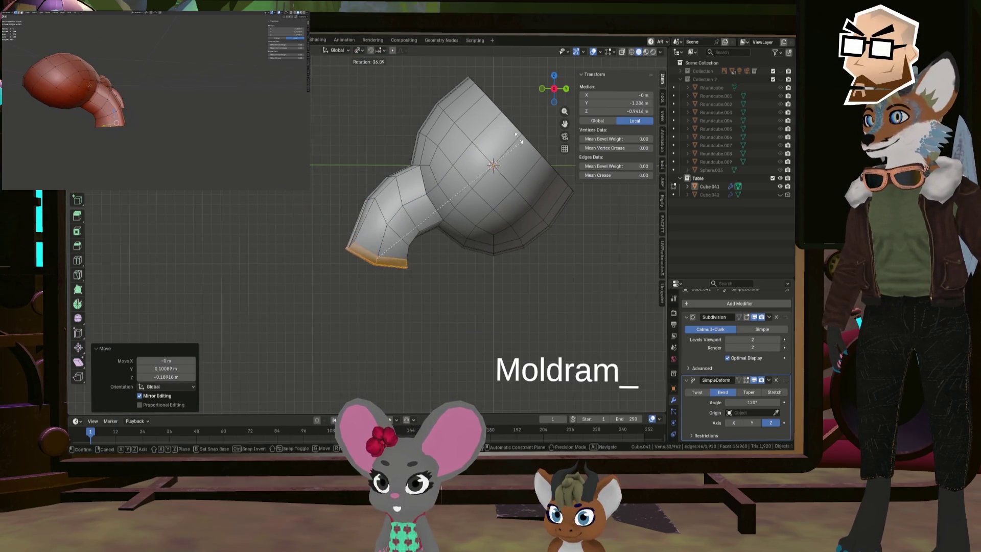
click(504, 124)
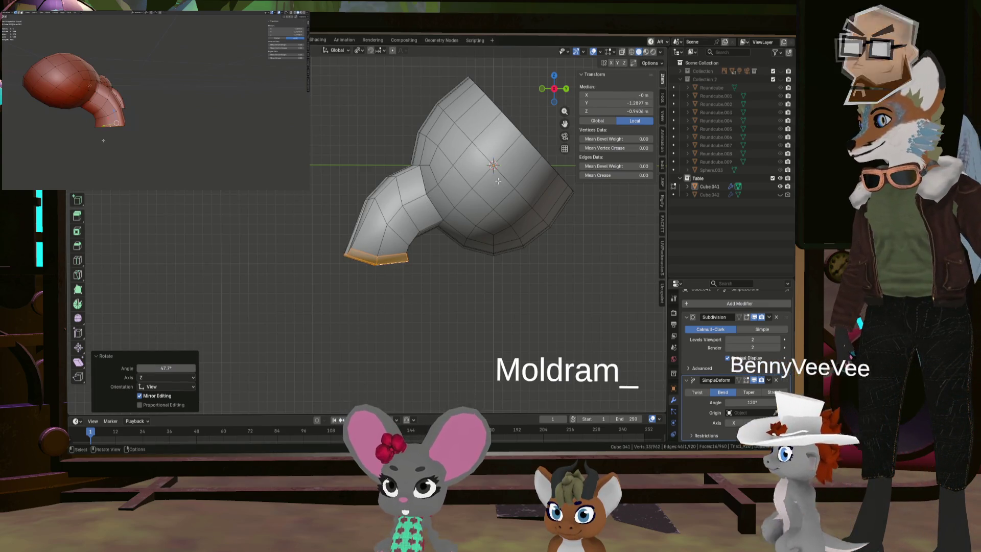
key(s)
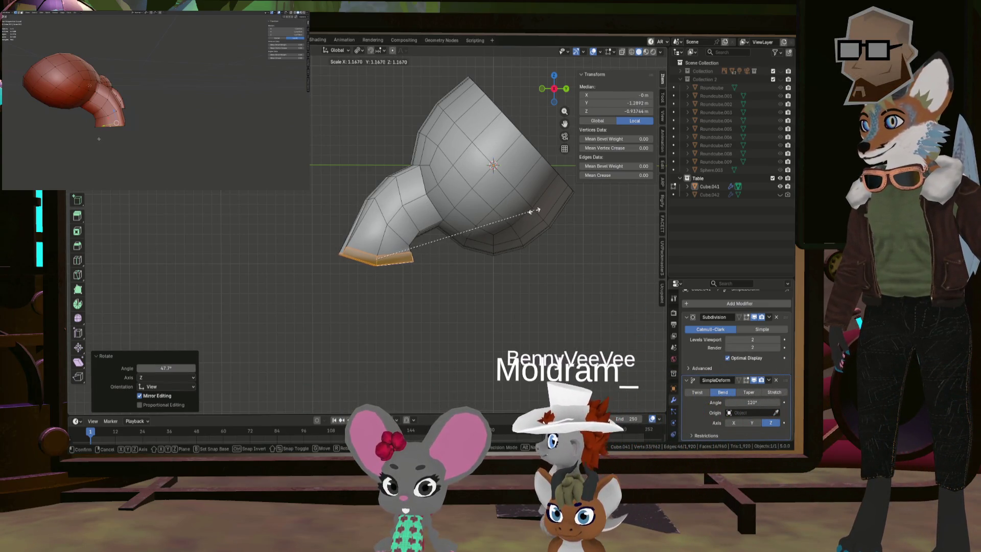
click(455, 218)
- Select a ring near the paddle's narrow end and switch to a straight side view
mouse_move(455, 218)
middle_down()
mouse_move(358, 223)
mouse_move(343, 245)
middle_up()
scroll(348, 231, up, 3)
scroll(343, 246, up, 3)
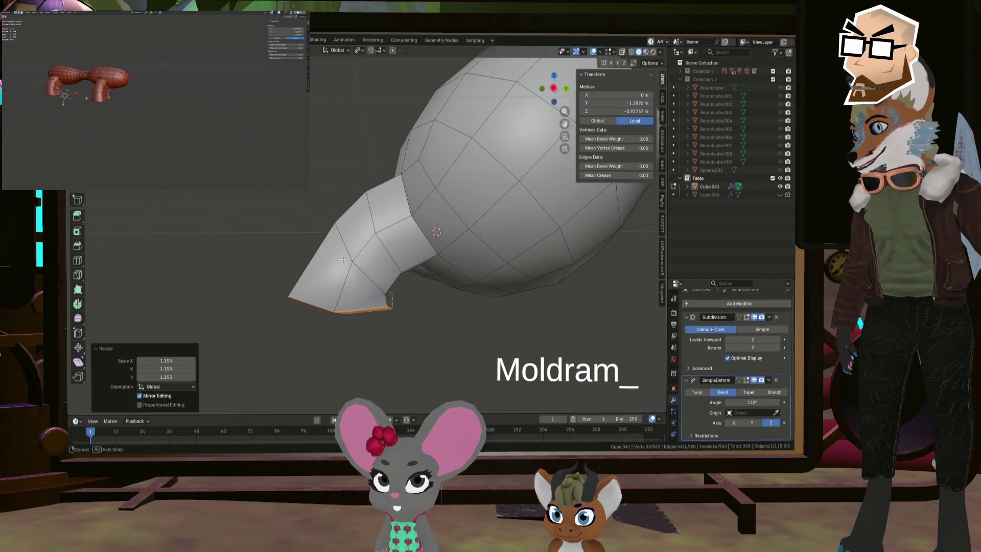
alt+click(350, 258)
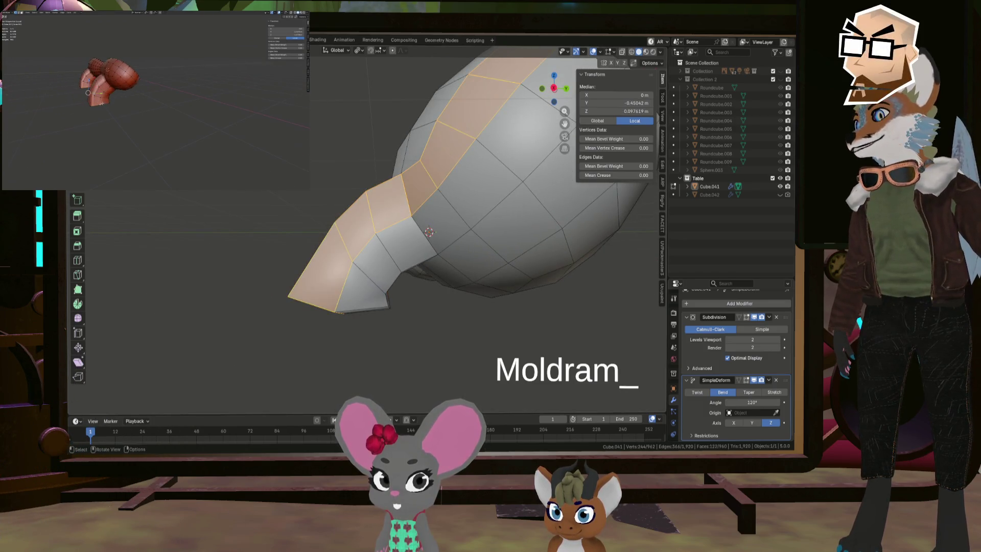
key(alt+a)
mouse_move(349, 252)
middle_down()
mouse_move(376, 261)
mouse_move(291, 299)
mouse_move(239, 308)
mouse_move(307, 295)
mouse_move(300, 298)
middle_up()
alt+click(377, 261)
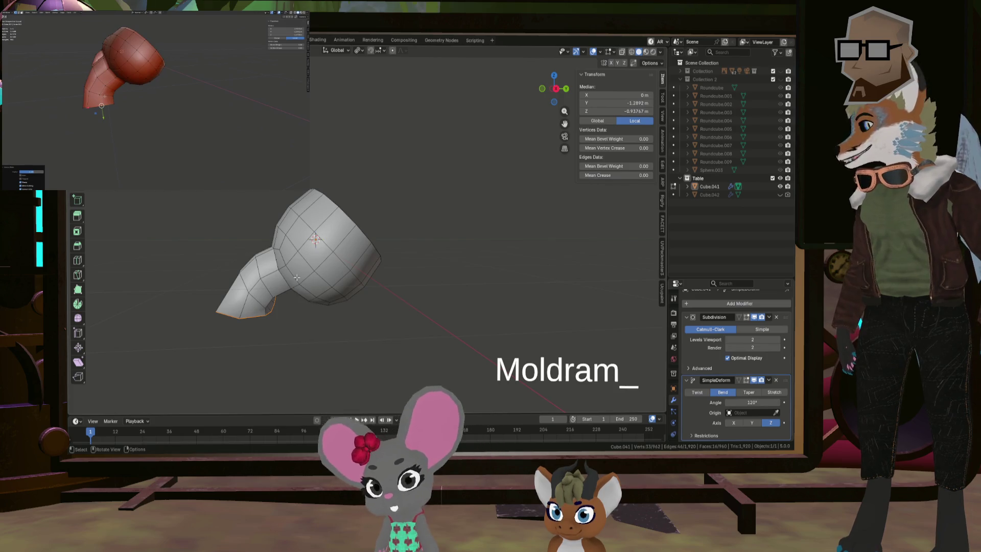
key(ctrl+KP_3)
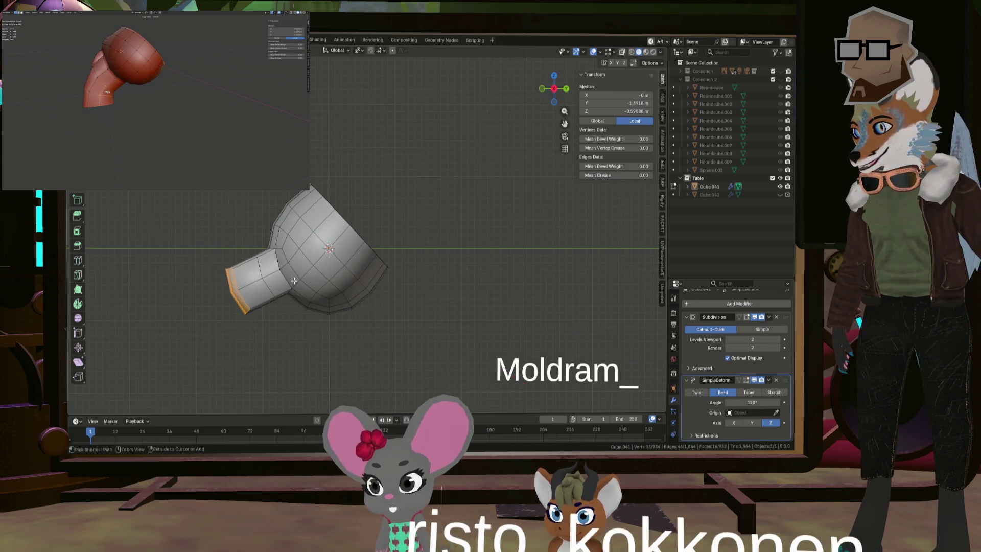
- Move the selected loop back against the cup and orbit to see both bulbs
key(g)
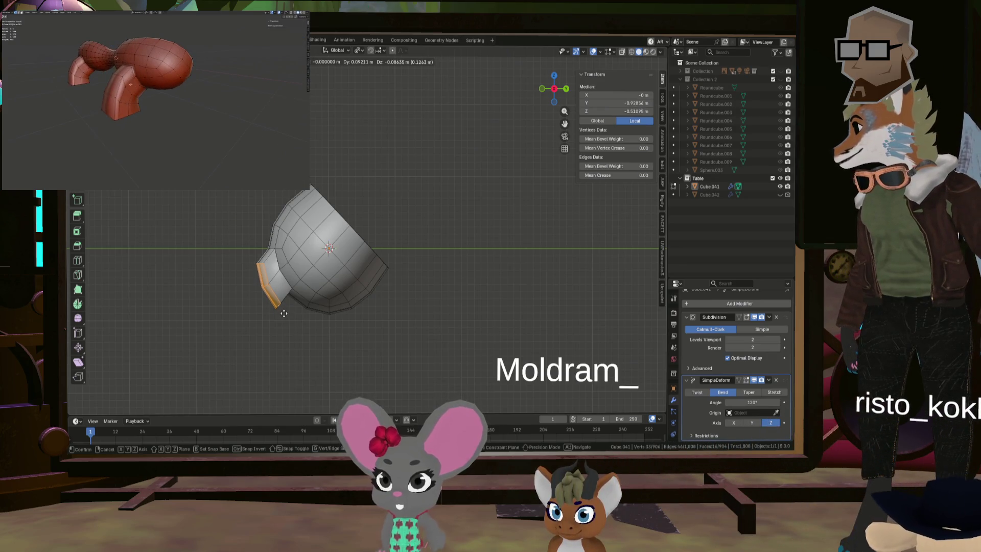
click(296, 300)
mouse_move(299, 301)
middle_down()
mouse_move(360, 298)
mouse_move(340, 275)
middle_up()
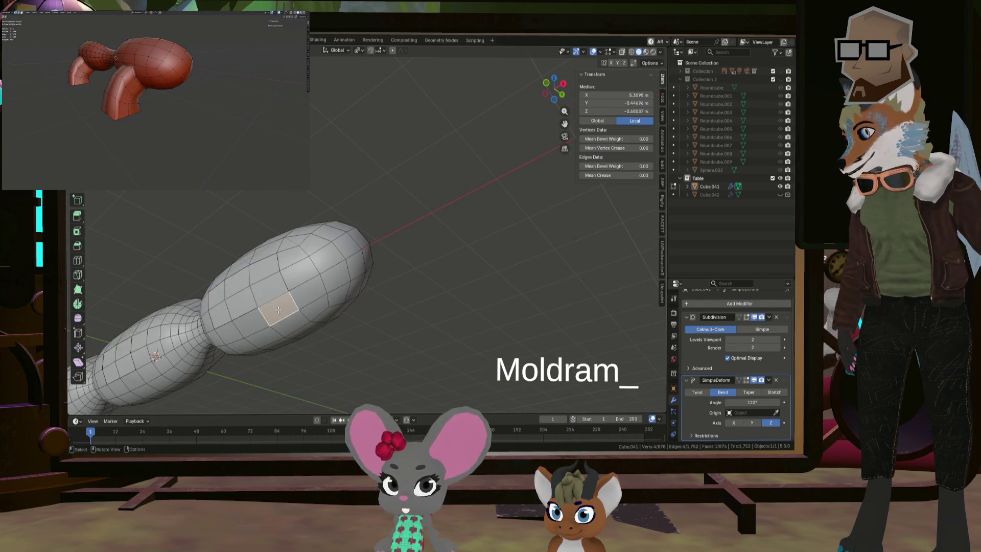
middle_drag(278, 310, 317, 302)
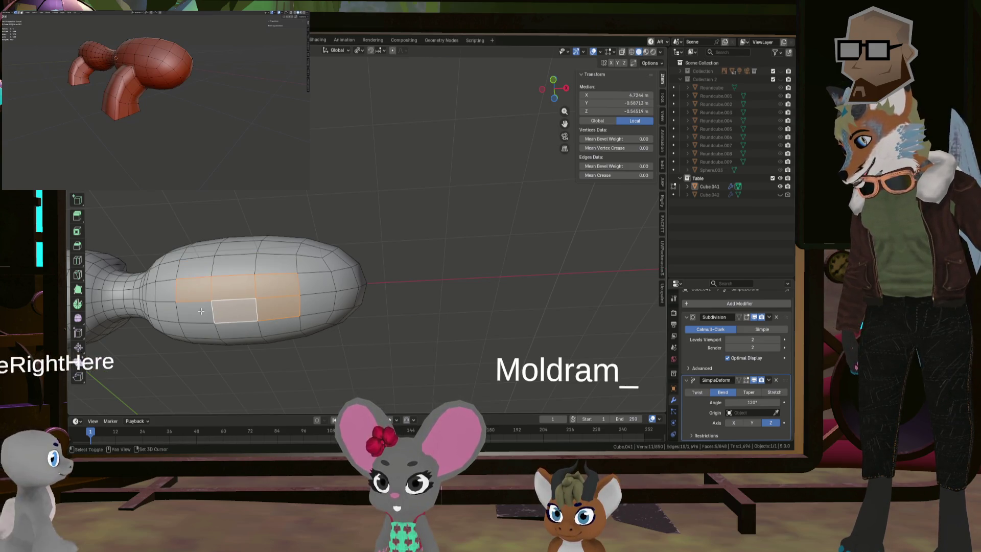
mouse_move(231, 315)
middle_down()
mouse_move(364, 310)
mouse_move(383, 330)
mouse_move(388, 321)
middle_up()
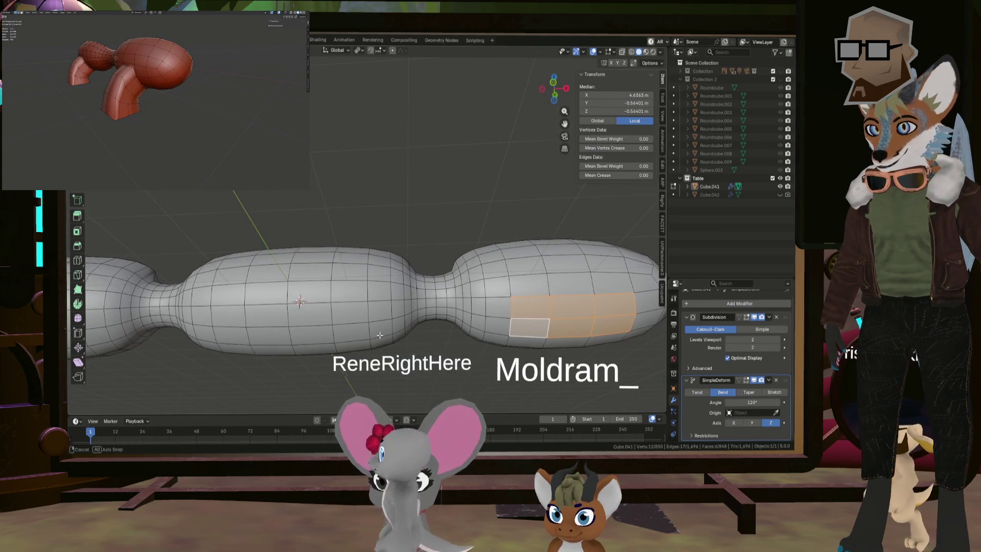
- Select faces on the right lobe, including a 2x2 patch
shift+click(595, 282)
shift+click(599, 281)
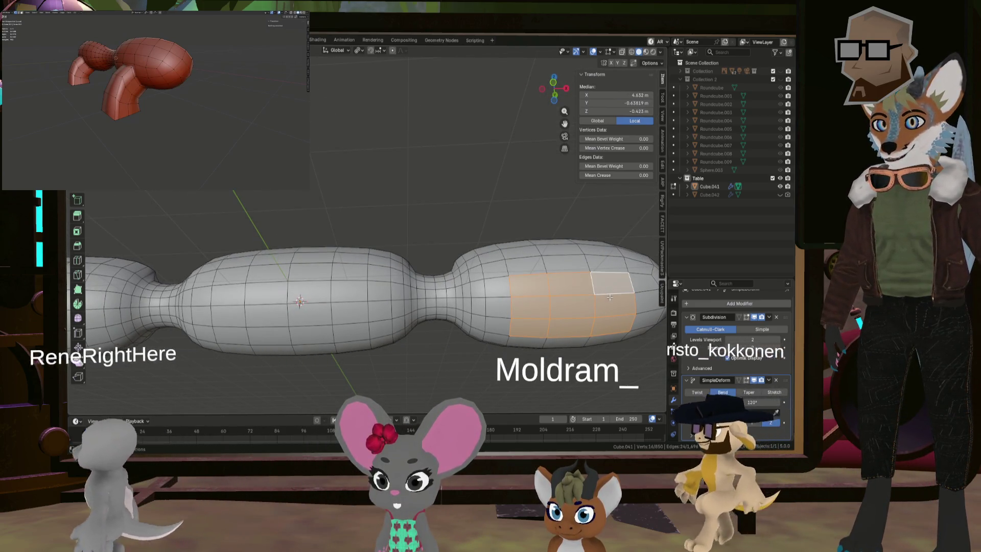
mouse_move(599, 281)
middle_down()
mouse_move(581, 323)
mouse_move(581, 308)
middle_up()
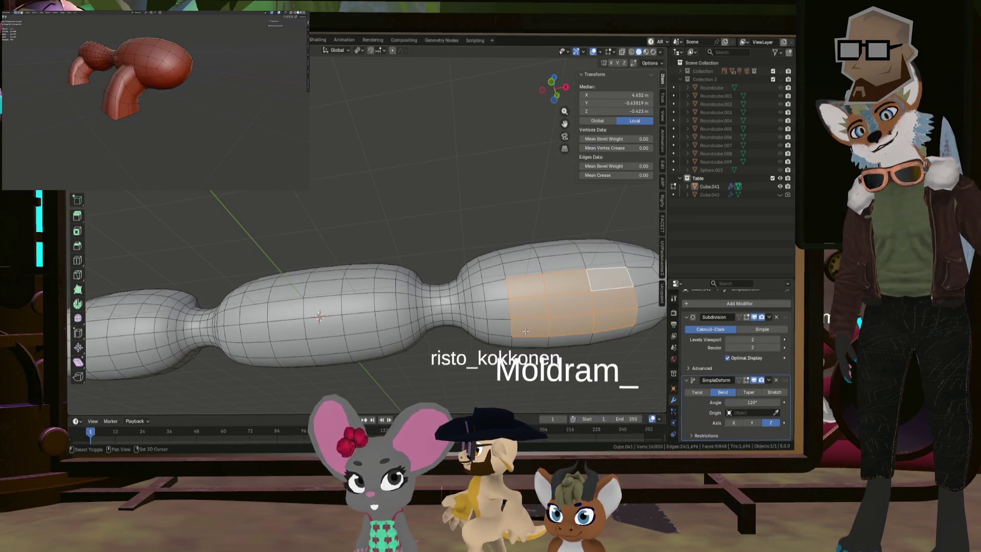
middle_drag(581, 309, 583, 336)
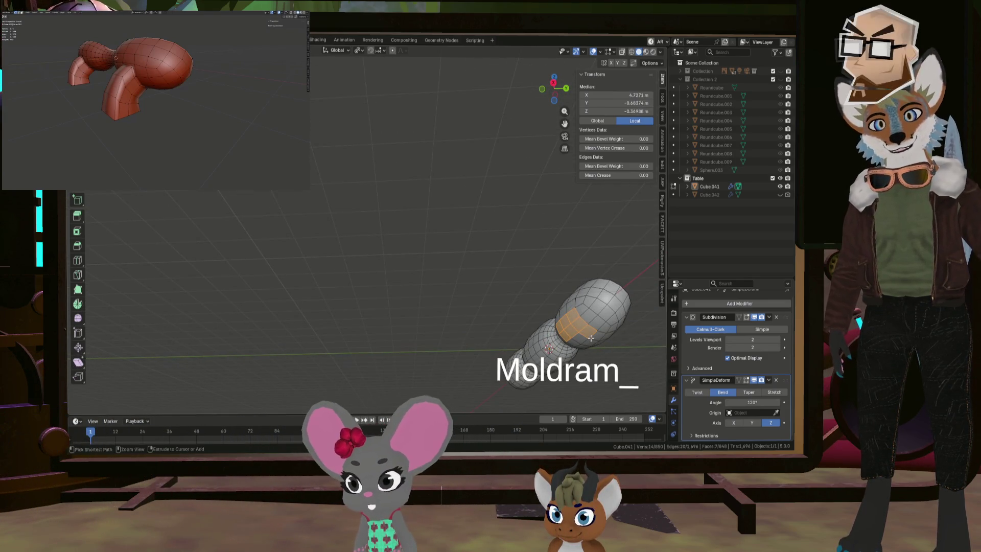
click(599, 338)
click(582, 322)
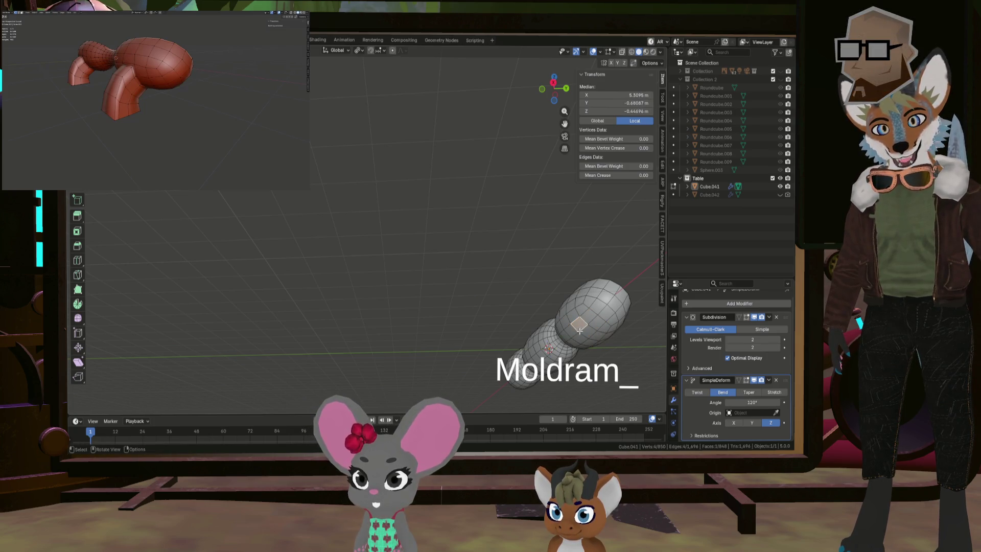
shift+click(582, 333)
- Add faces near the middle and on the left lobe to the selection
middle_drag(582, 333, 560, 347)
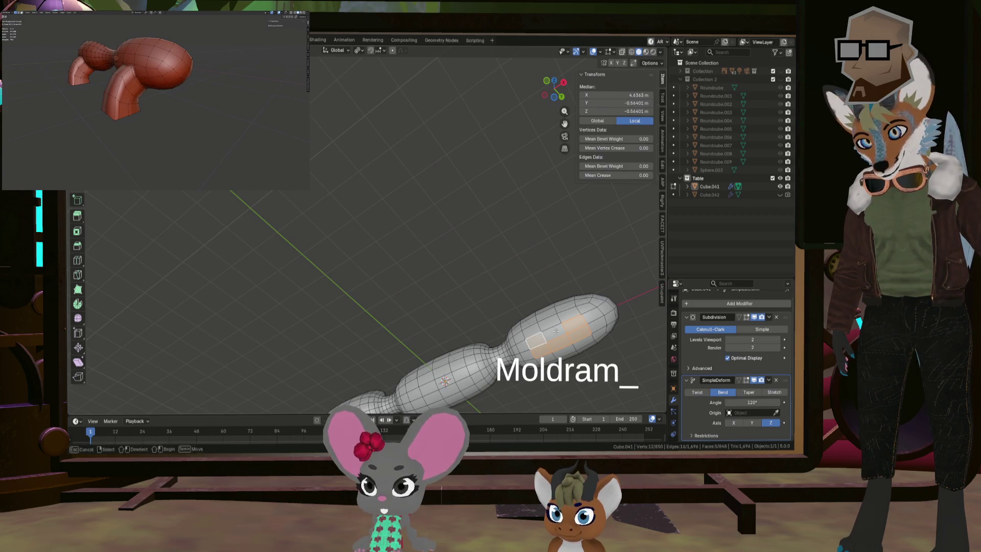
middle_drag(560, 331, 503, 342)
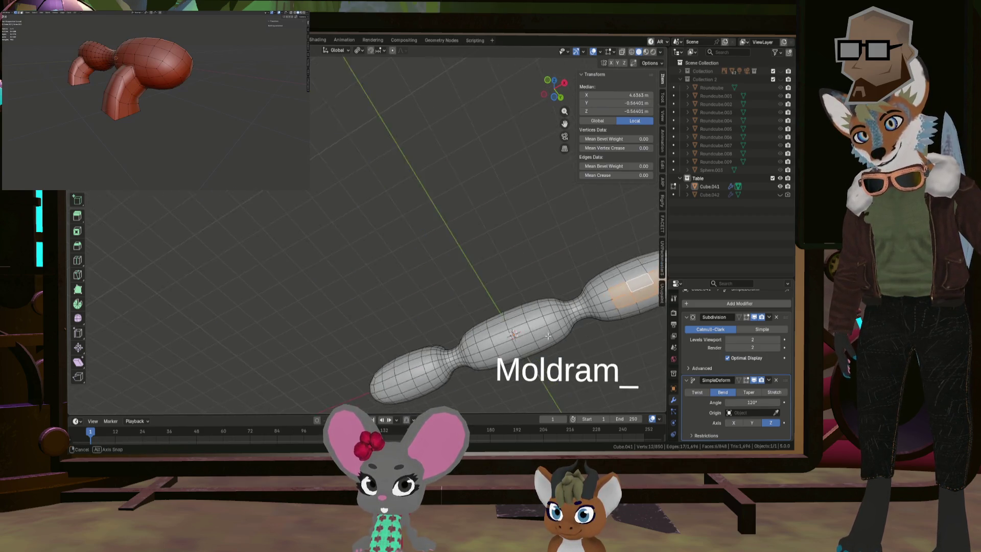
shift+click(504, 331)
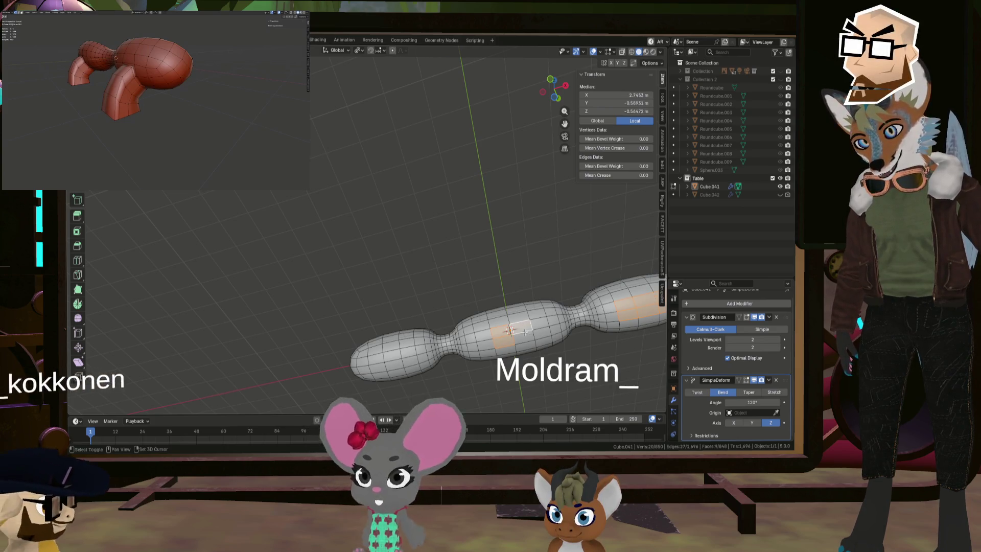
middle_drag(503, 330, 455, 352)
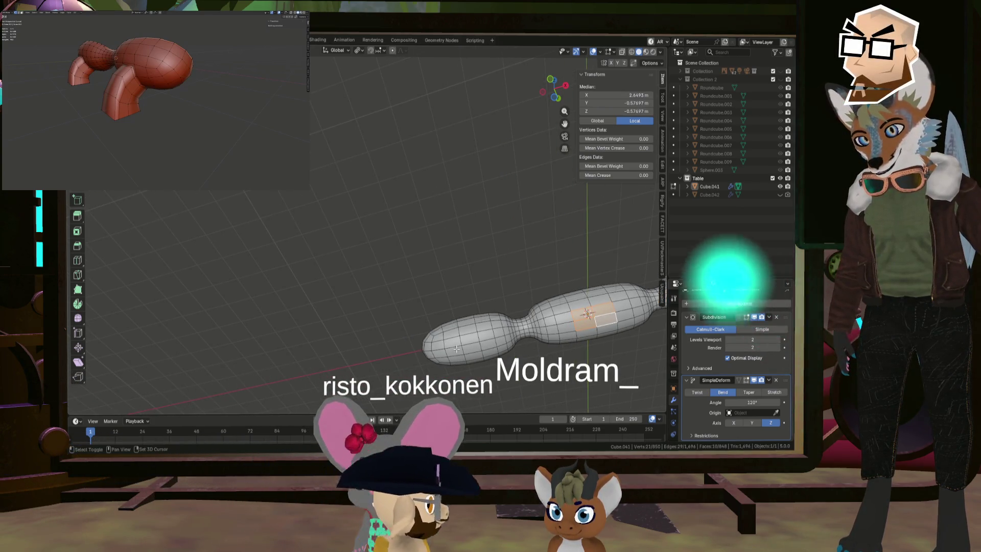
shift+click(486, 337)
shift+click(486, 337)
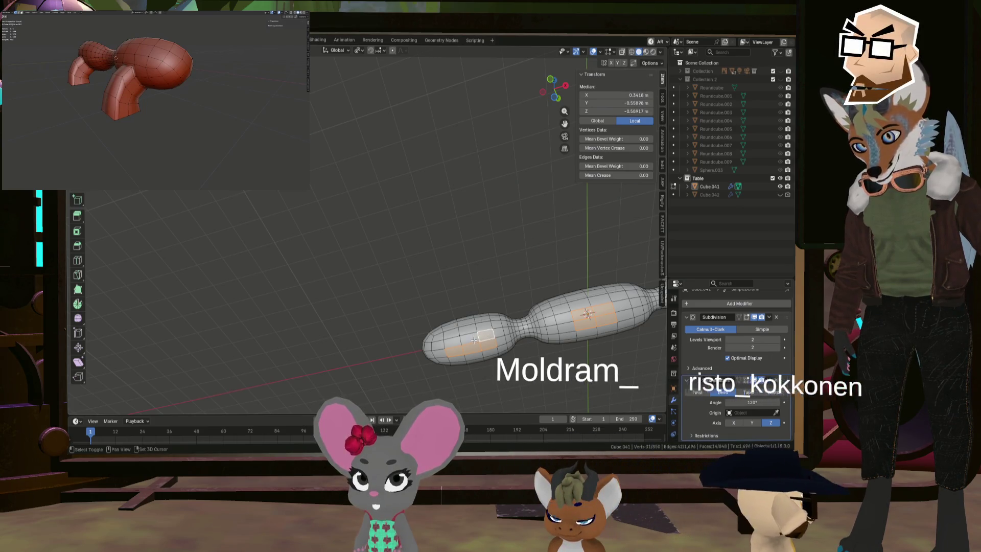
middle_drag(486, 337, 444, 363)
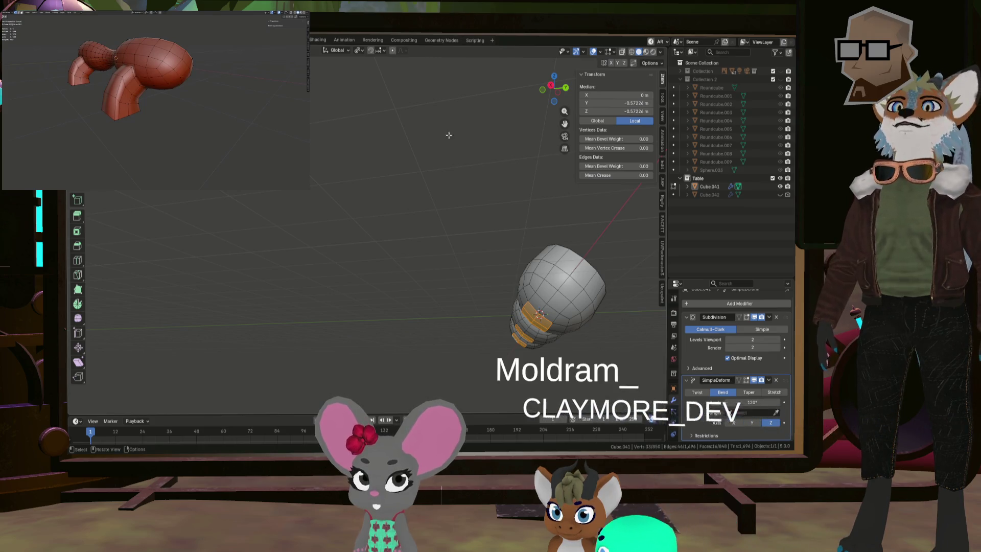
- Extrude further leg sections, tilting and shifting the end ring, including a 0.316 m section
click(550, 93)
mouse_move(516, 369)
shift+middle_down()
mouse_move(534, 312)
mouse_move(511, 295)
shift+middle_up()
scroll(487, 278, up, 4)
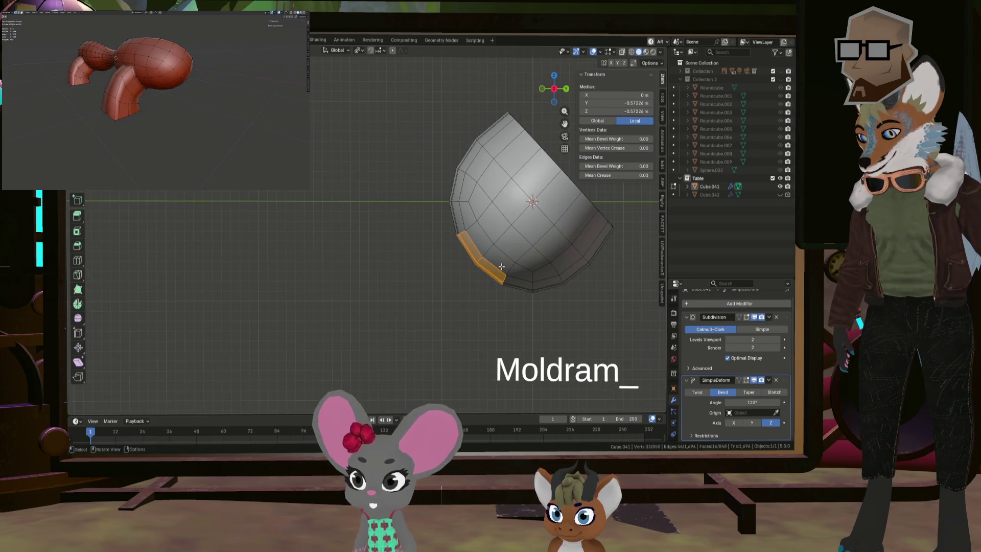
click(499, 268)
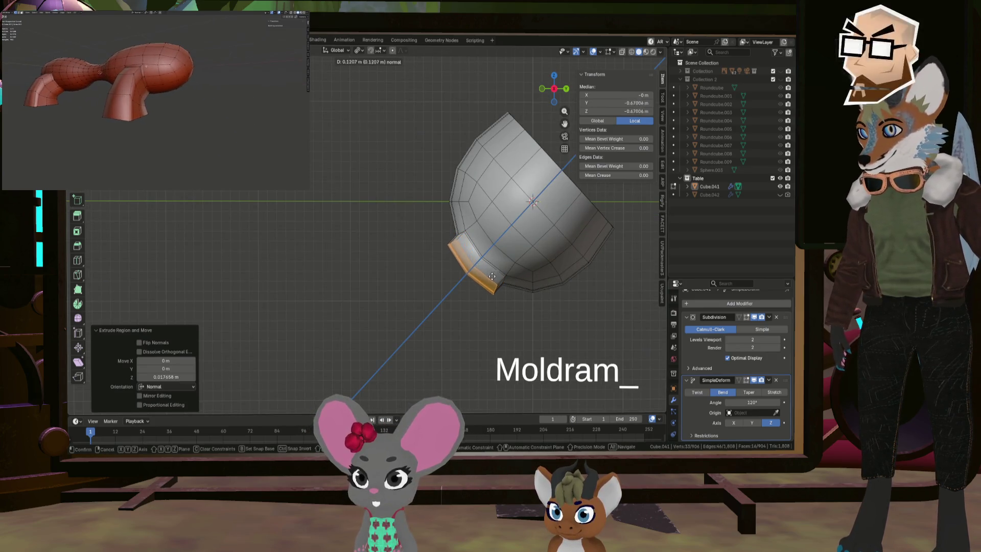
key(e)
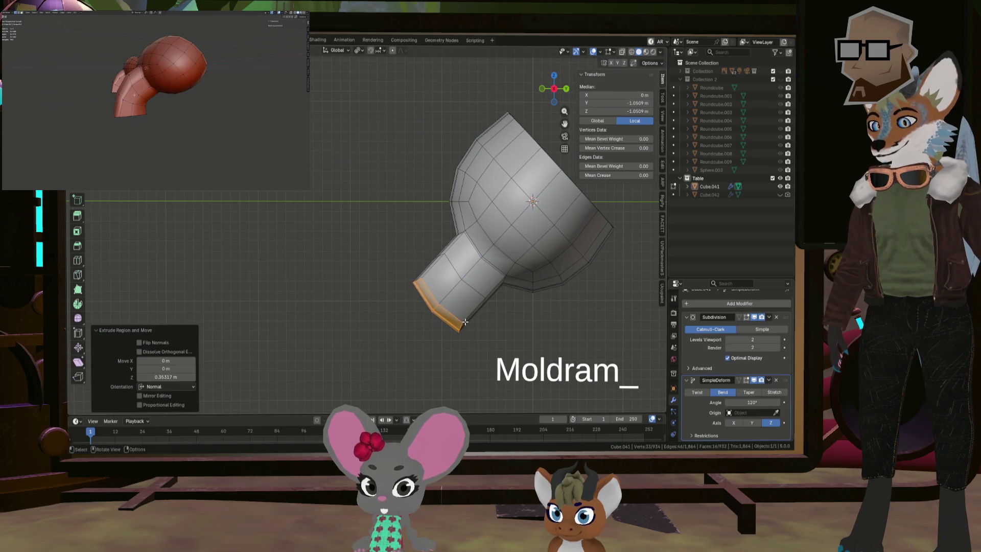
click(548, 285)
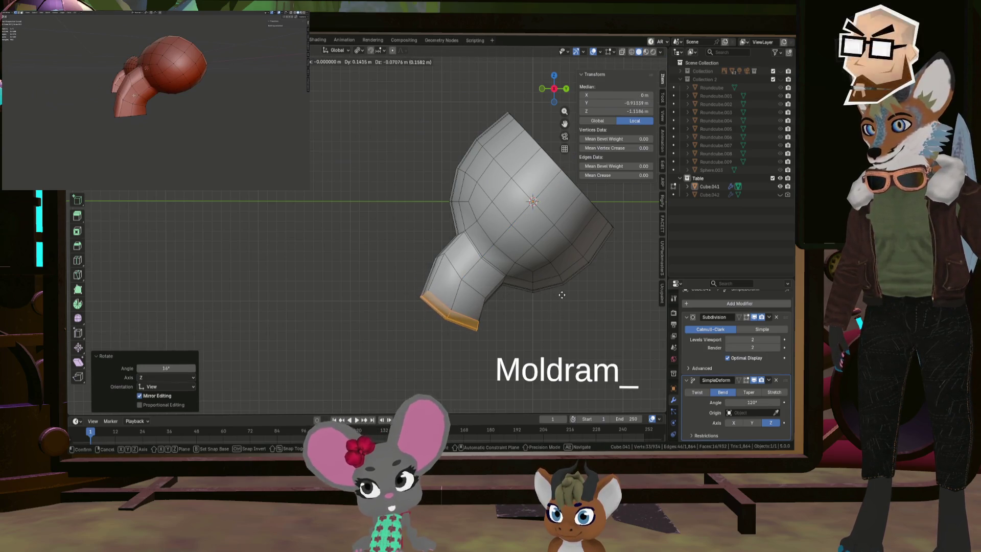
click(563, 295)
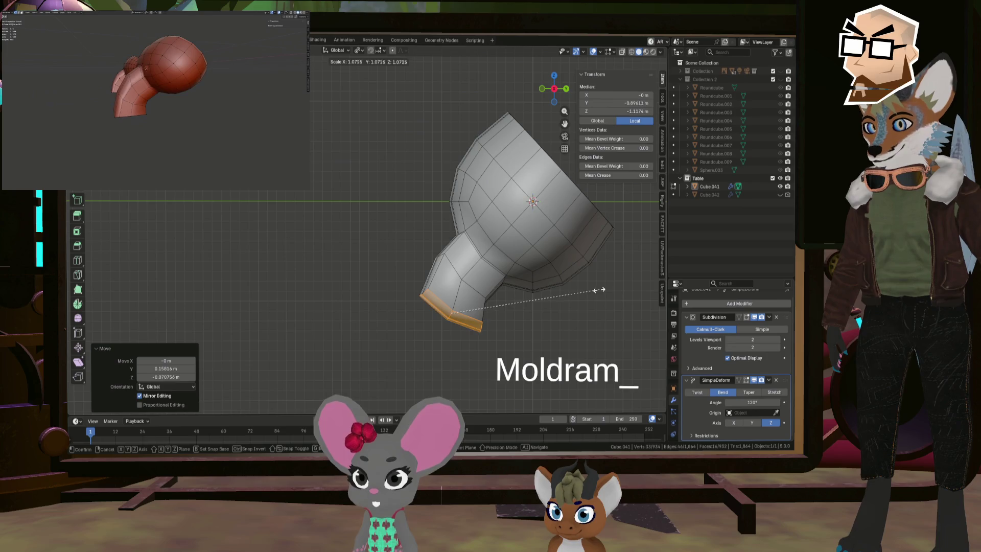
click(523, 313)
- Widen the bottom edge loop by 1.064, tilt it 21.2° and shift it into place
key(s)
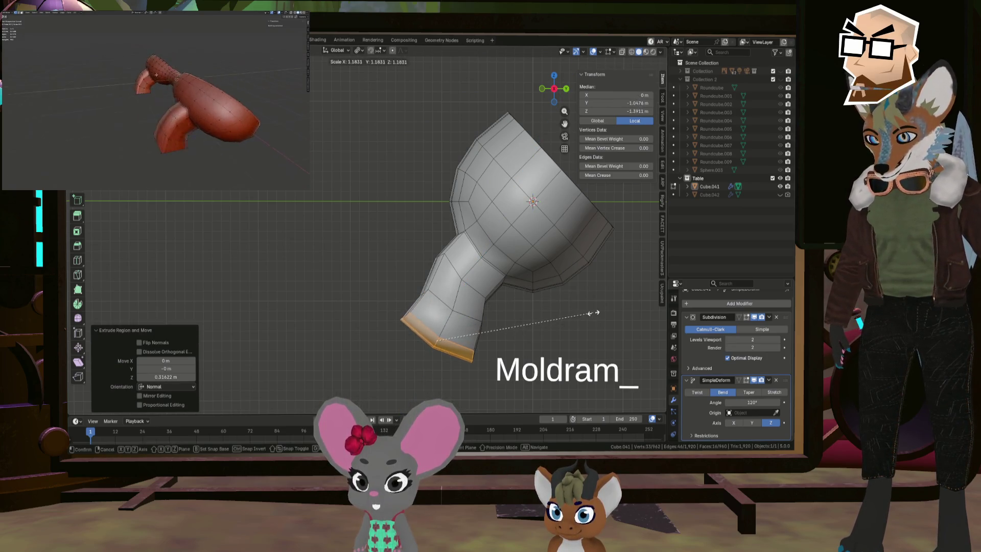
click(597, 309)
key(r)
click(568, 260)
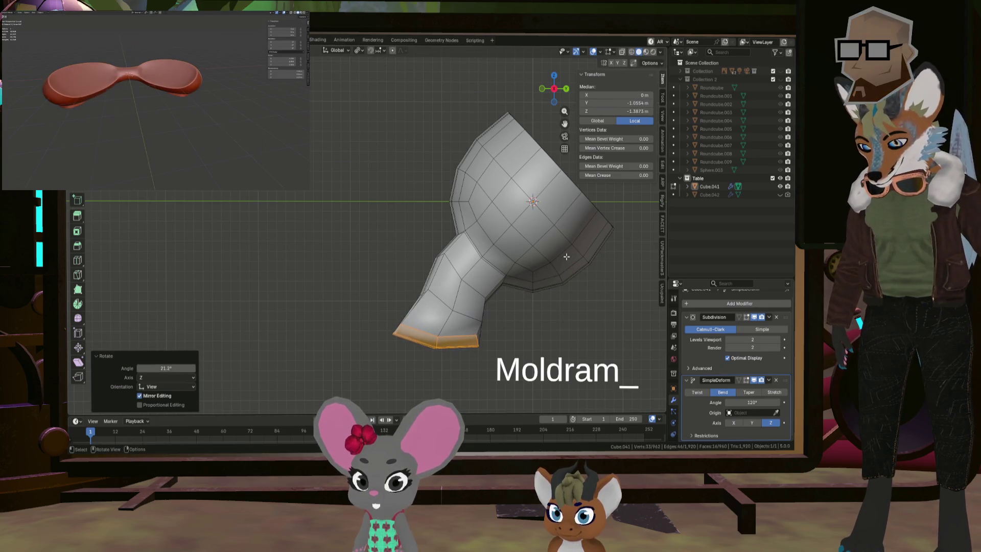
key(g)
click(581, 261)
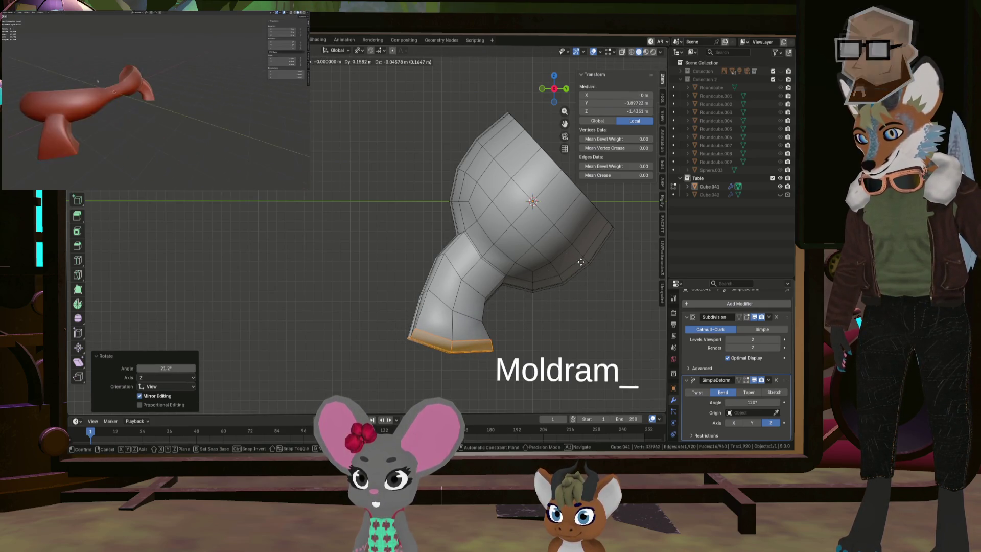
- Flatten the leg's bottom faces with LoopTools and tilt them 8°
right_click(526, 279)
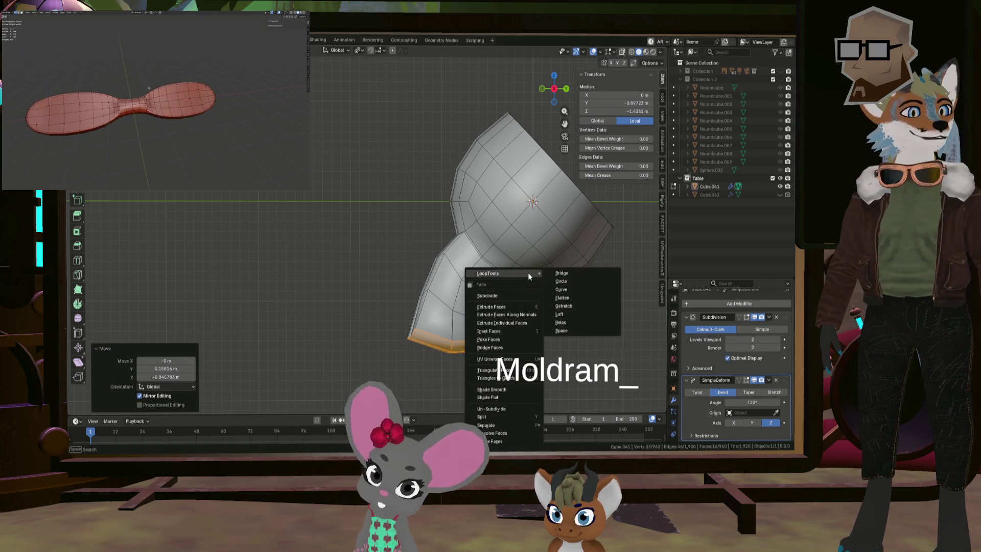
click(570, 299)
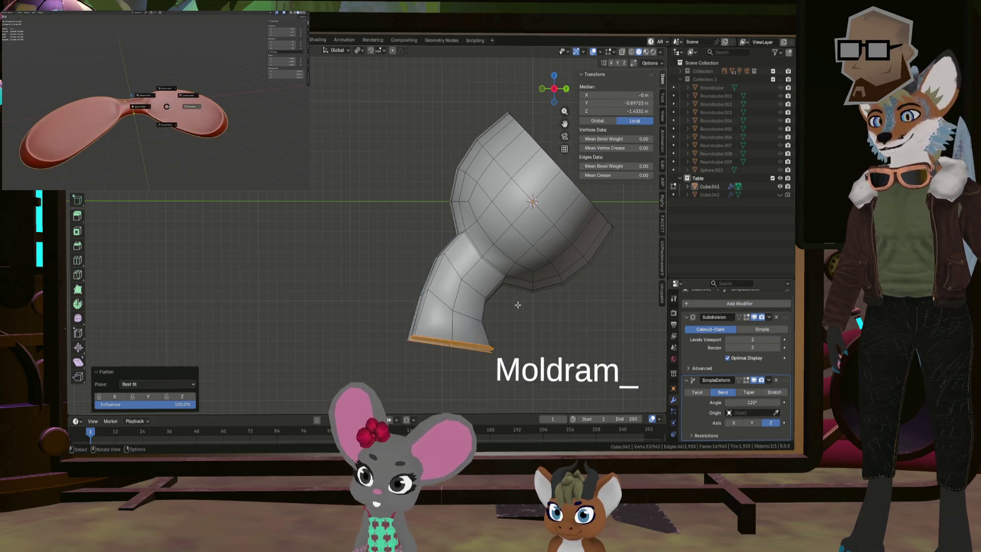
key(r)
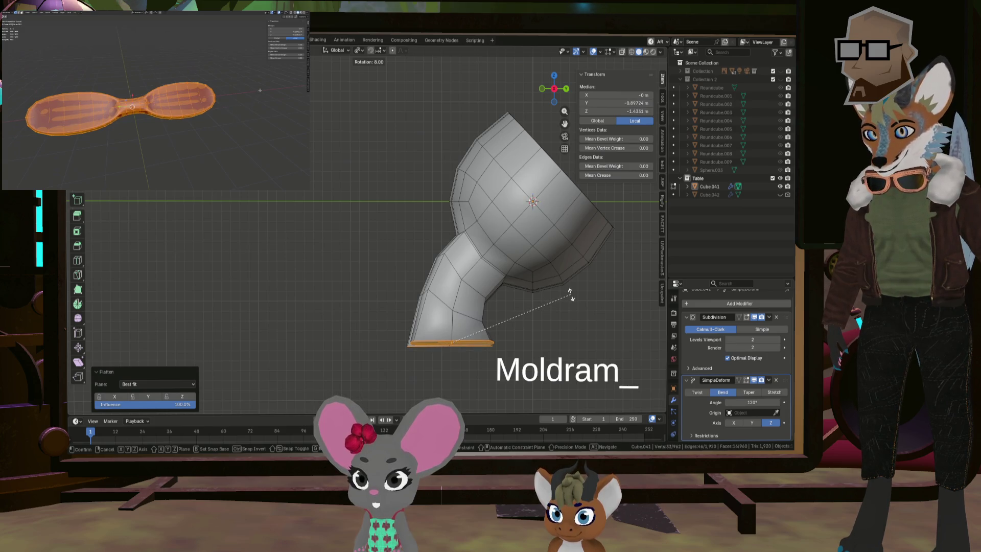
key(Return)
- Delete the selected end faces so the leg end is open
mouse_move(570, 294)
middle_down()
mouse_move(483, 315)
mouse_move(528, 299)
middle_up()
scroll(483, 315, down, 5)
key(x)
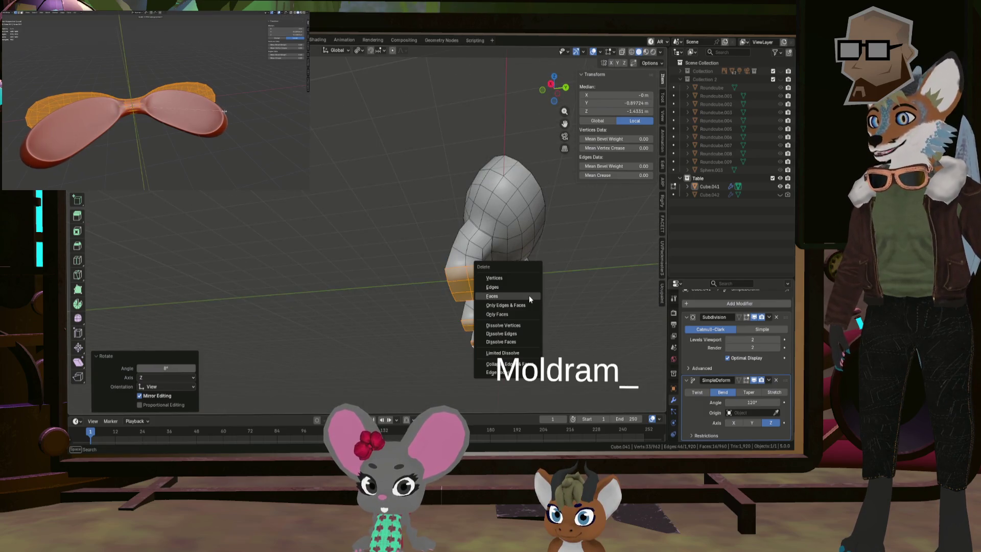
click(518, 296)
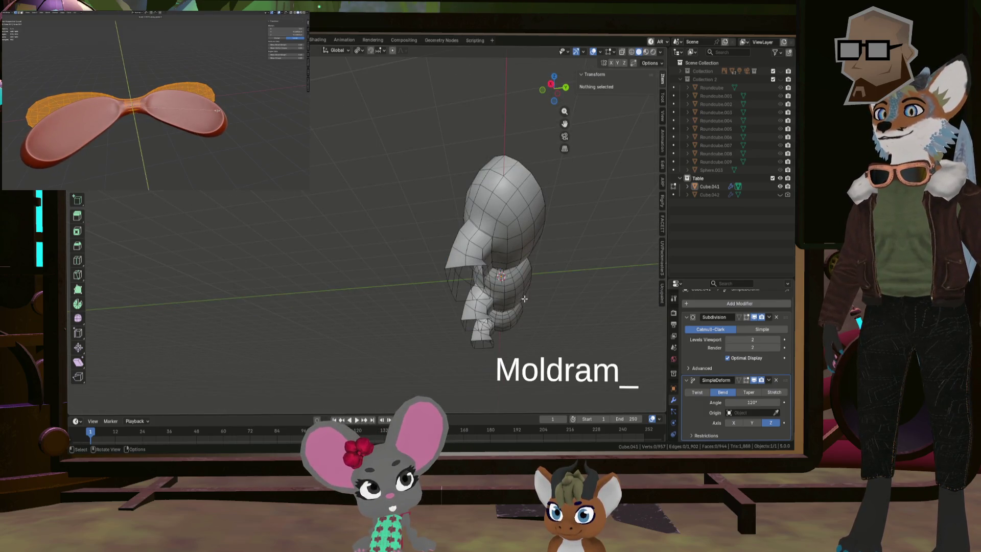
mouse_move(524, 299)
middle_down()
mouse_move(574, 321)
mouse_move(542, 312)
middle_up()
scroll(575, 322, down, 2)
click(746, 380)
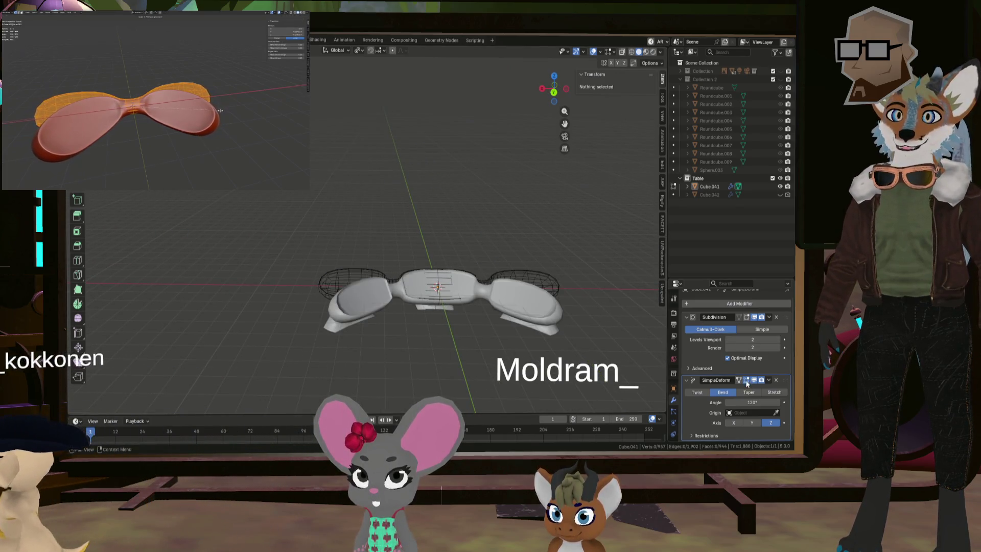
mouse_move(572, 327)
middle_down()
mouse_move(439, 289)
mouse_move(446, 302)
middle_up()
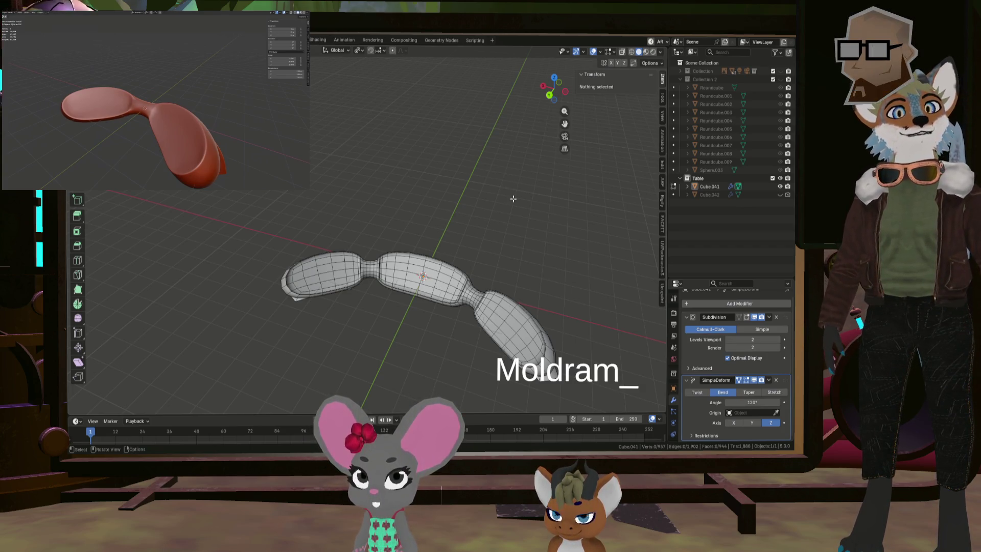
- In Object Mode, duplicate the paddle in place and hide the original Cube.041
middle_drag(494, 256, 515, 234)
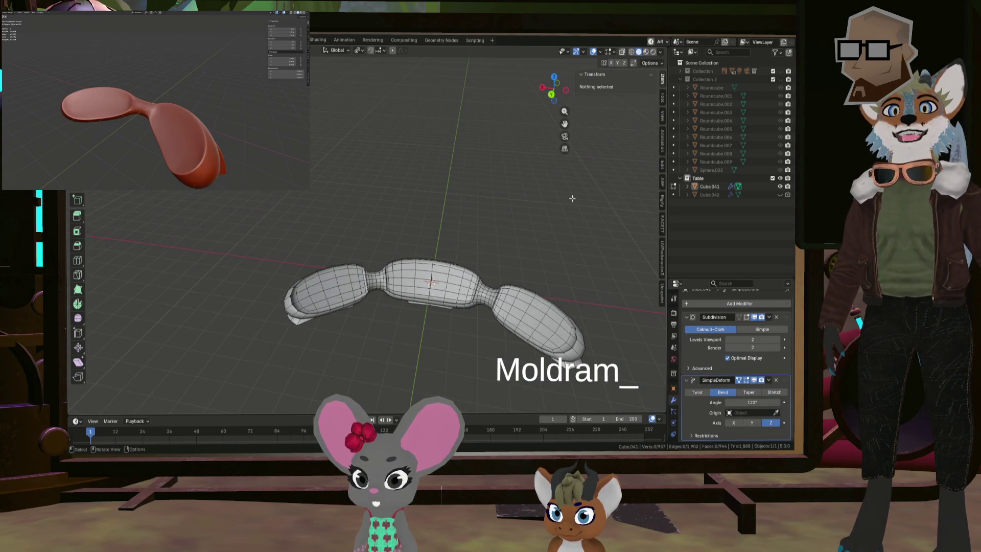
key(Tab)
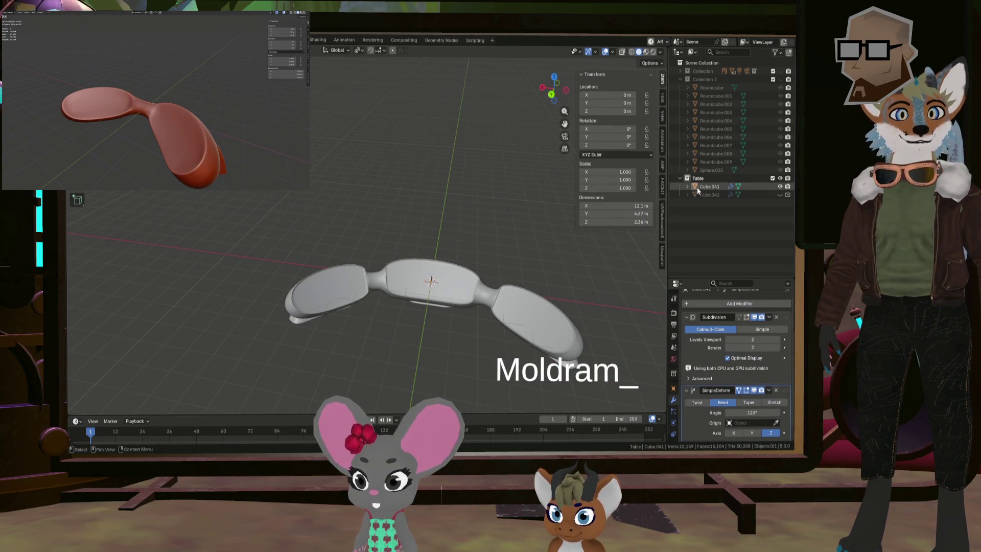
click(697, 188)
shift+middle_drag(517, 232, 629, 210)
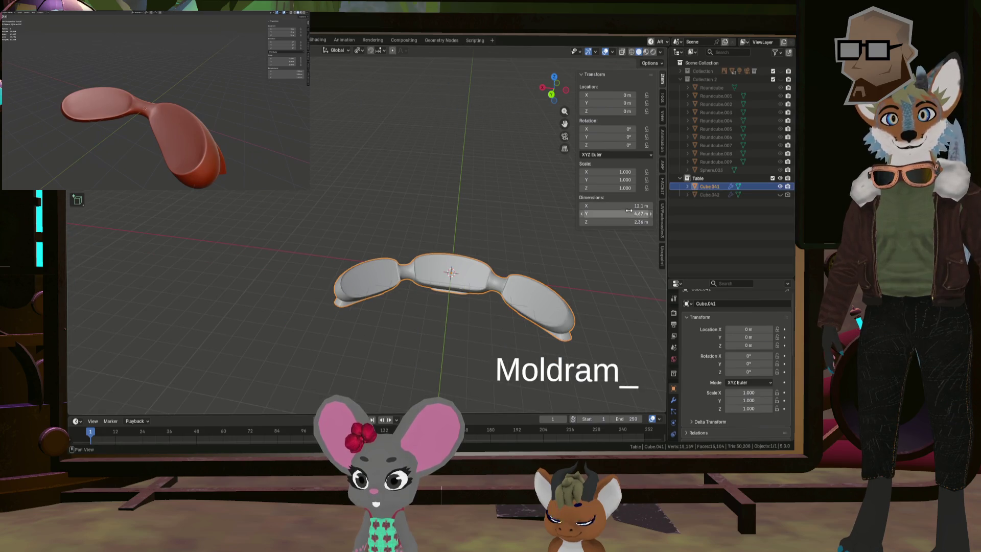
click(781, 187)
click(780, 186)
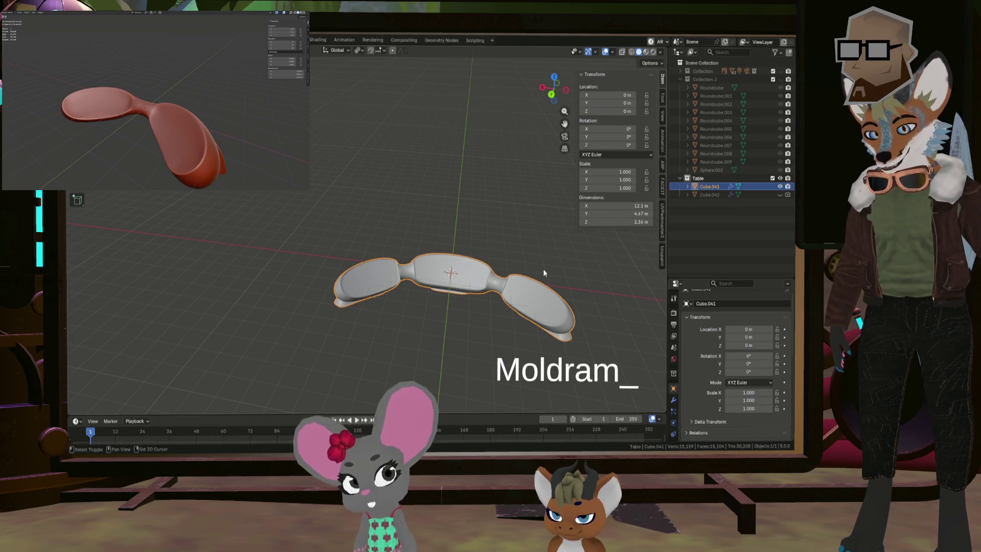
key(shift+d)
key(Escape)
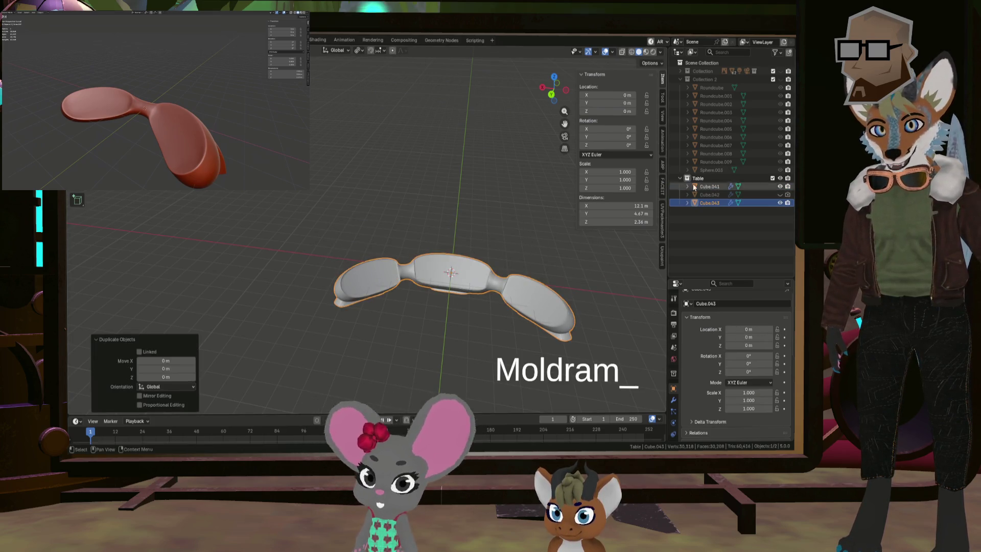
click(780, 187)
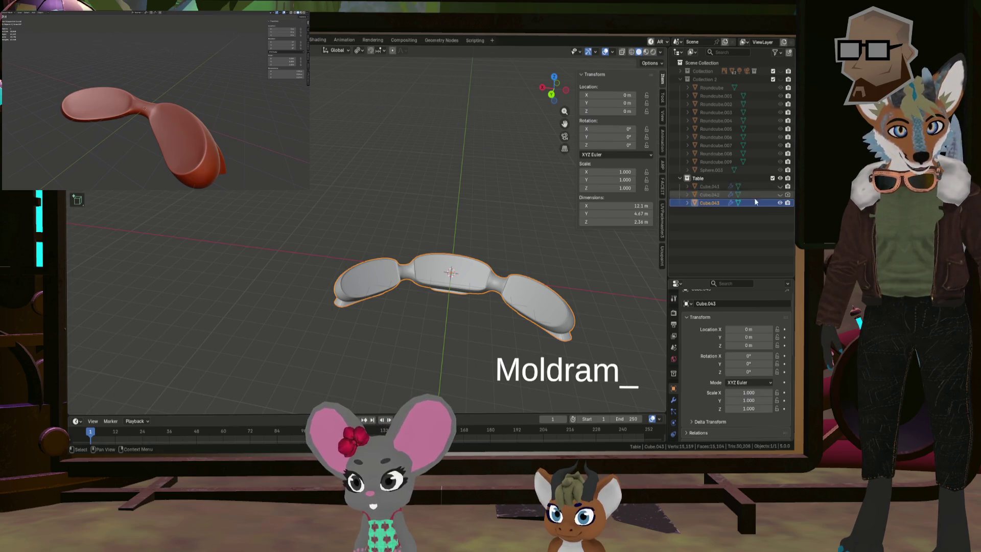
- Unhide the collection containing the round table scene
middle_drag(509, 229, 542, 194)
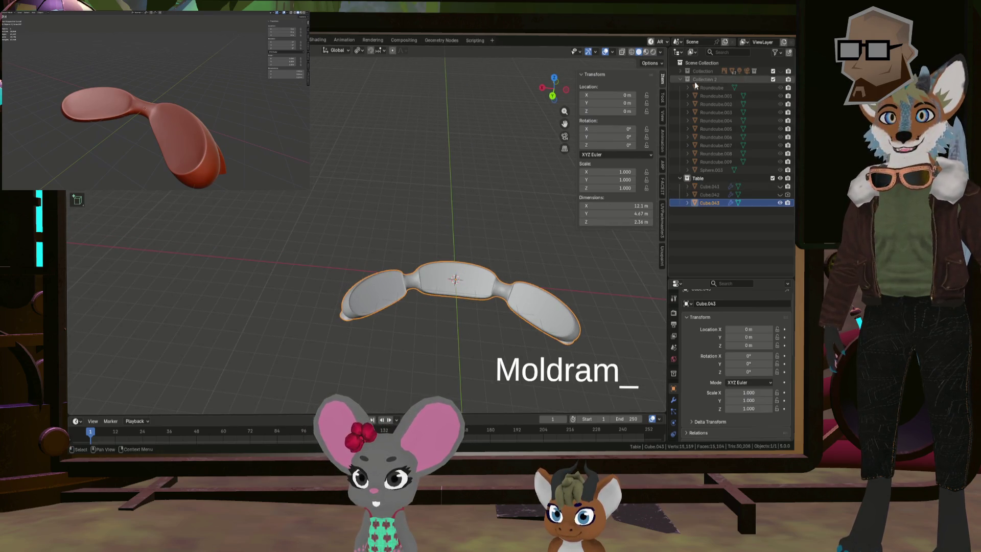
click(780, 71)
middle_drag(537, 250, 446, 271)
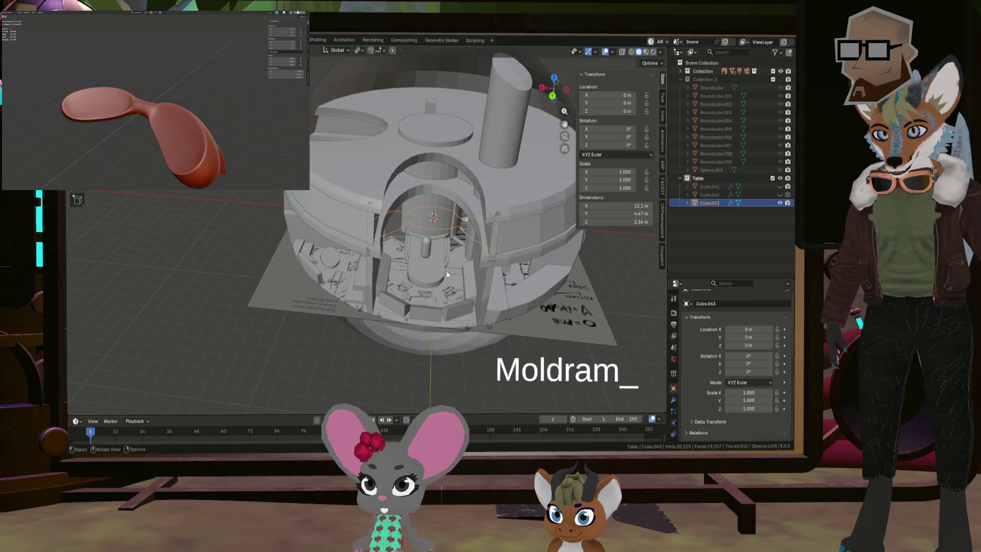
scroll(446, 271, up, 3)
scroll(429, 232, up, 3)
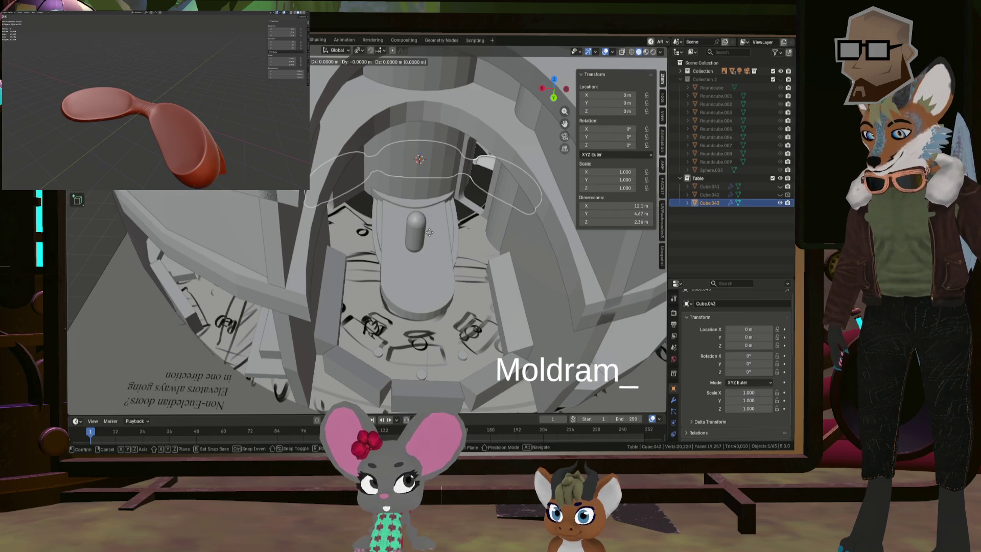
- Move the copy to Y 8.6117 m, raise it to Z 1.2102 m, then select everything
key(y)
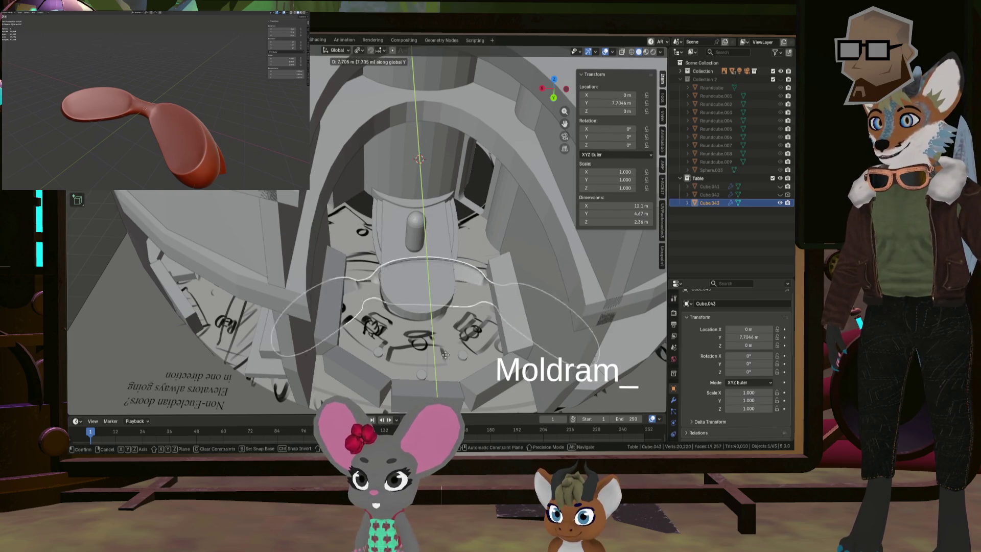
click(465, 360)
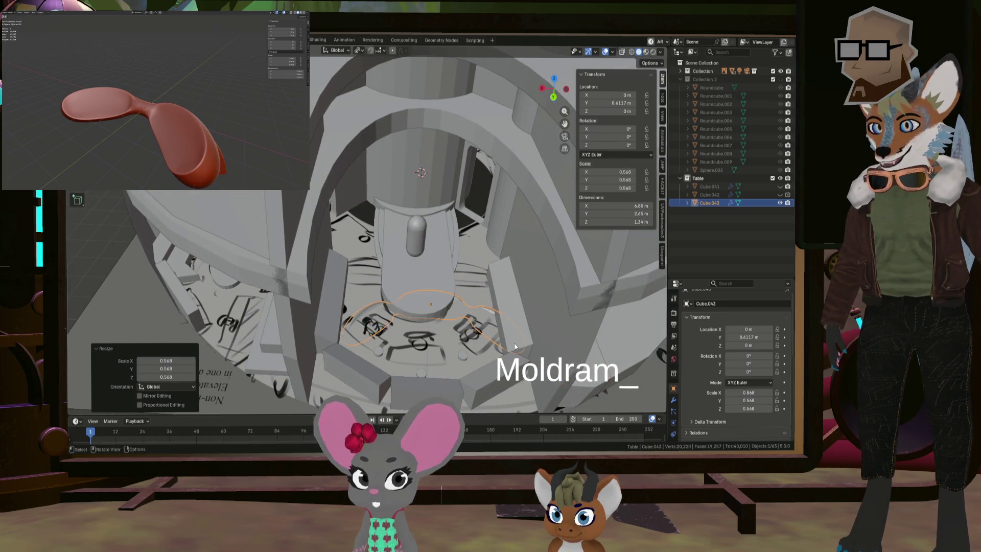
mouse_move(515, 347)
middle_down()
mouse_move(462, 300)
mouse_move(470, 274)
middle_up()
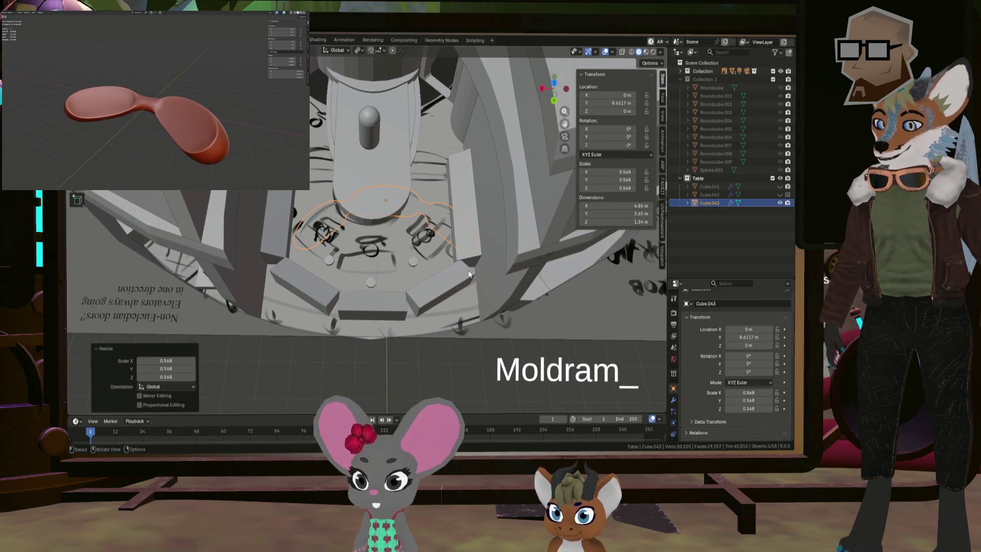
key(g)
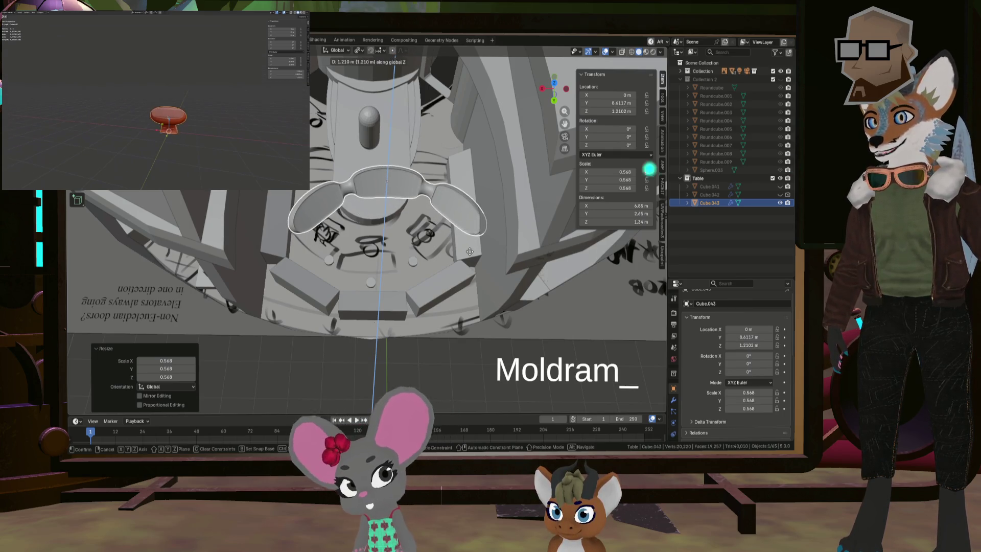
click(471, 270)
middle_drag(472, 284, 465, 218)
key(a)
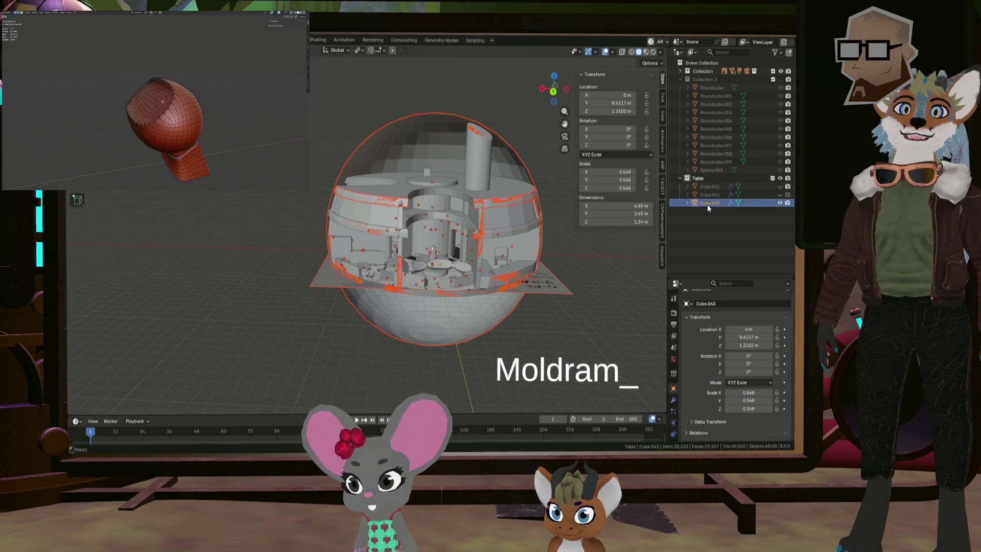
- Frame the selected table and move it along X
key(KP_Decimal)
mouse_move(588, 252)
middle_down()
mouse_move(391, 269)
mouse_move(393, 259)
middle_up()
key(g)
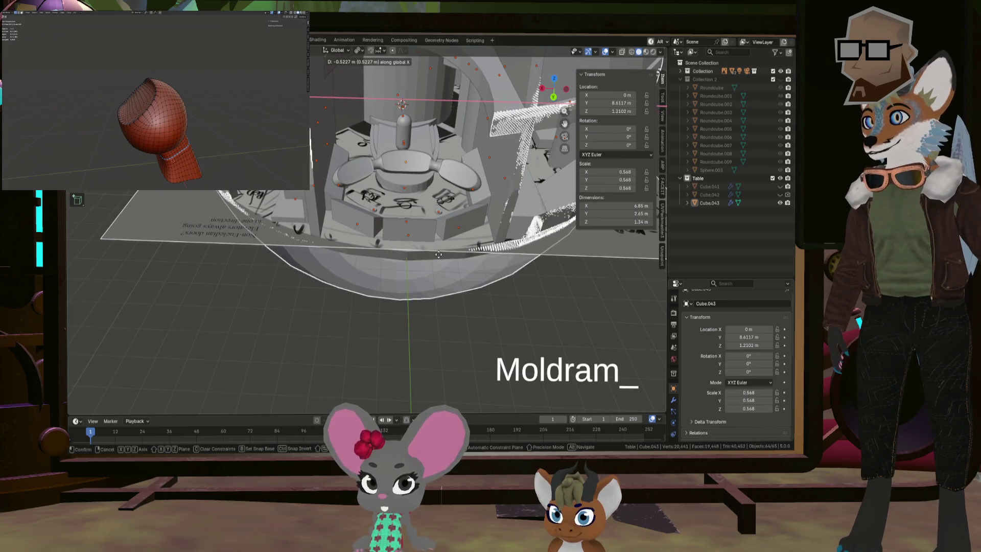
click(440, 257)
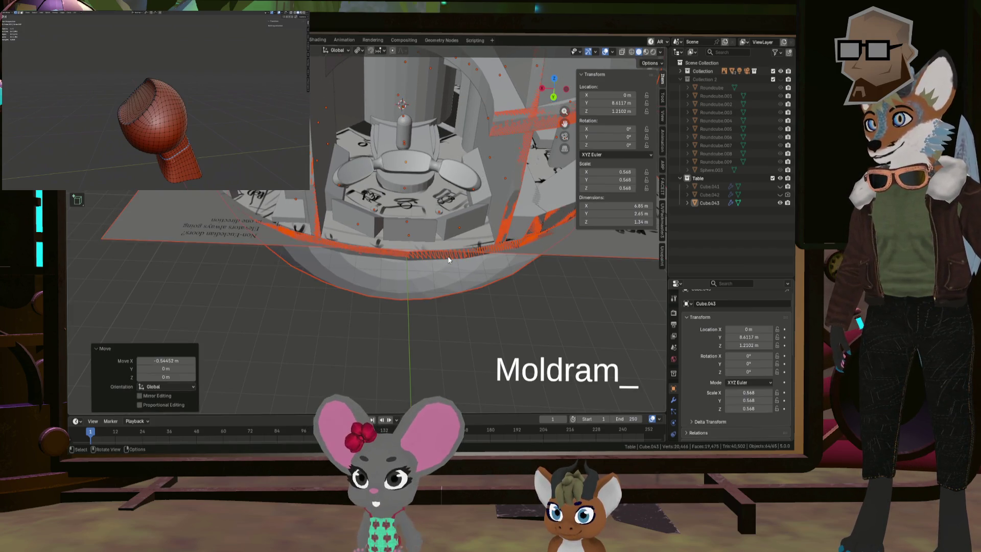
- In top view, fine-tune the object's X position with small nudges like 0.024159 m
key(KP_7)
scroll(440, 247, down, 5)
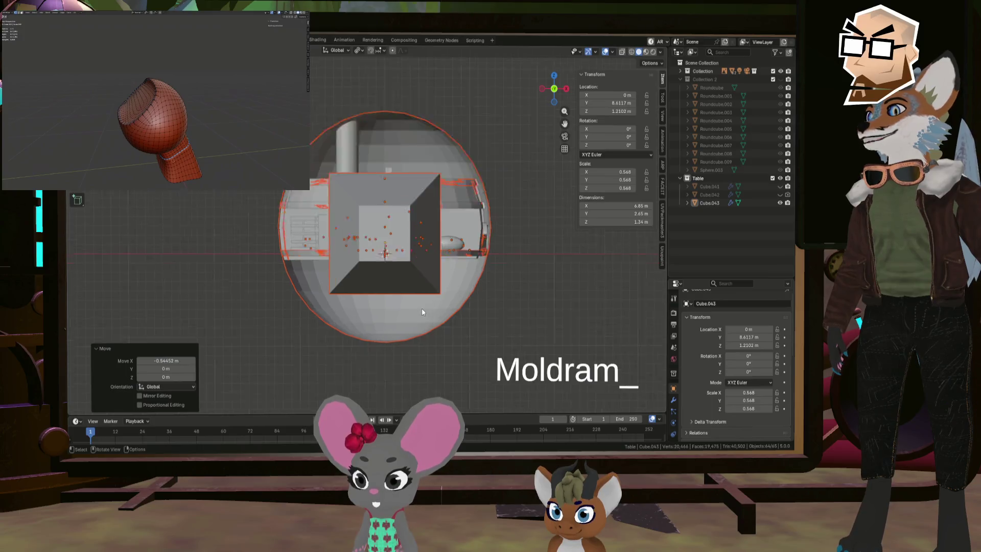
scroll(422, 307, up, 5)
mouse_move(402, 345)
middle_down()
mouse_move(433, 202)
mouse_move(395, 283)
mouse_move(340, 166)
mouse_move(446, 167)
middle_up()
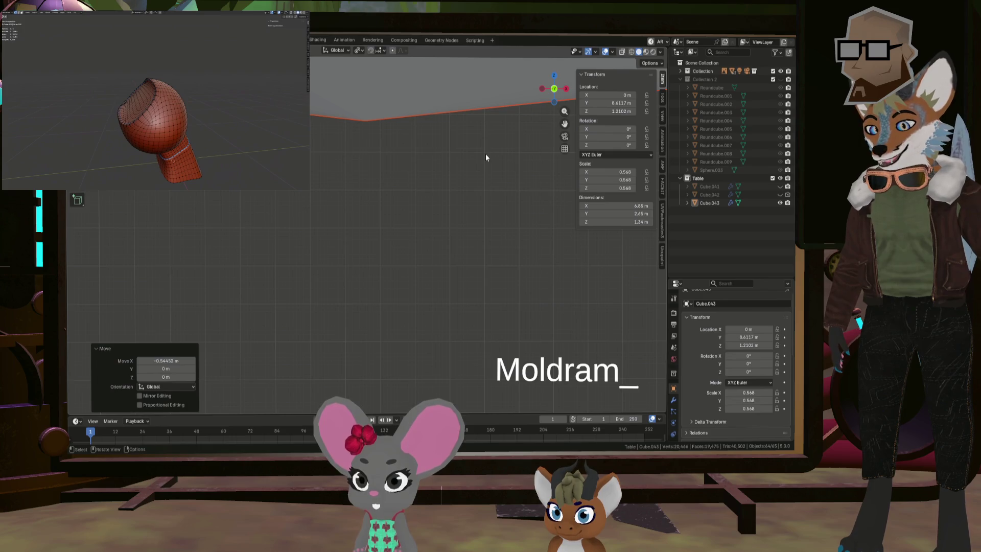
key(g)
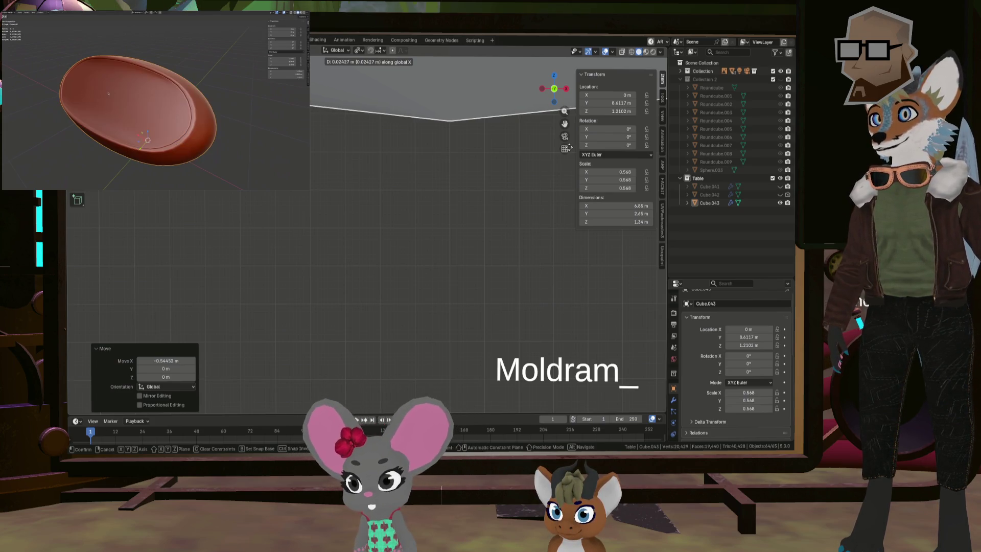
click(568, 148)
mouse_move(539, 150)
middle_down()
mouse_move(457, 122)
mouse_move(410, 272)
middle_up()
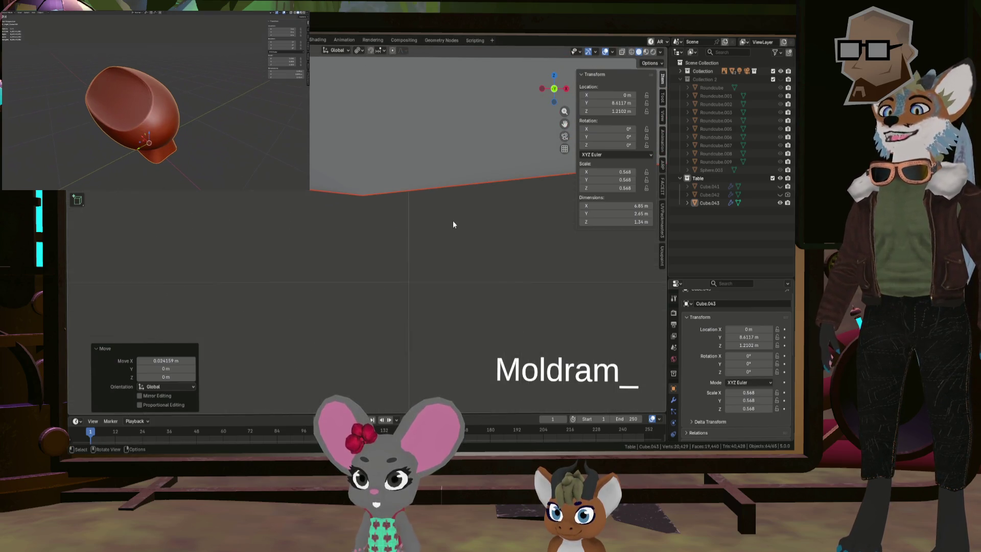
key(g)
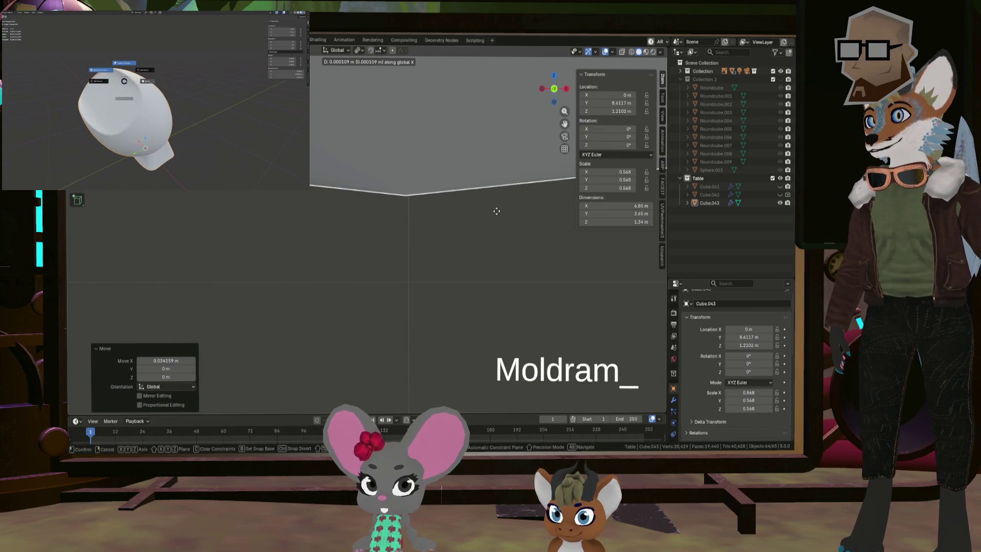
click(498, 210)
- Orbit into the hull interior and select the three-lobed paddle Cube.043
click(452, 191)
mouse_move(449, 192)
middle_down()
mouse_move(374, 213)
mouse_move(526, 220)
middle_up()
scroll(375, 213, down, 6)
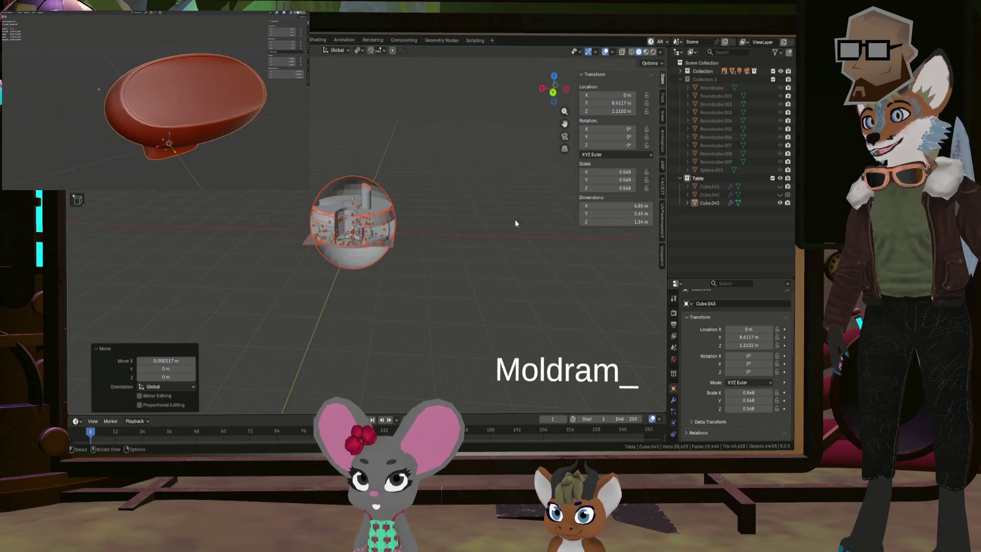
scroll(330, 232, up, 4)
middle_drag(330, 232, 378, 259)
scroll(368, 255, up, 4)
click(357, 225)
mouse_move(358, 225)
middle_down()
mouse_move(402, 285)
mouse_move(416, 249)
middle_up()
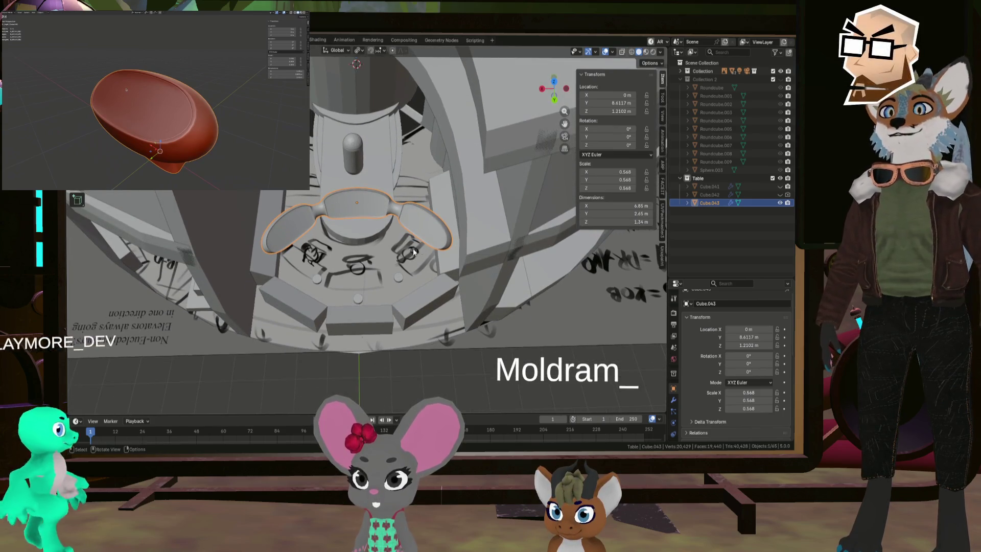
- Move the paddle along Y and turn it 180° around Z
key(g)
key(y)
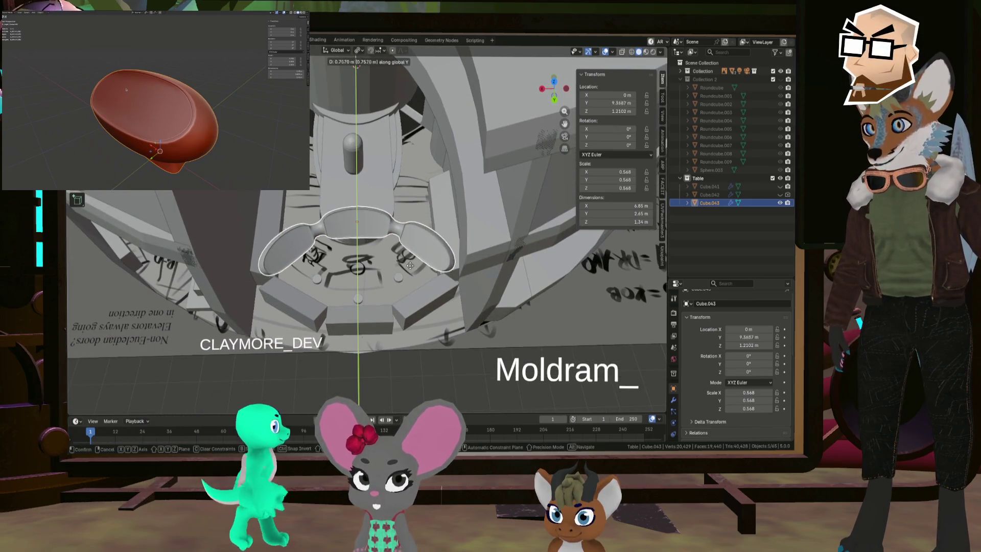
click(411, 281)
text(rz)
text(180)
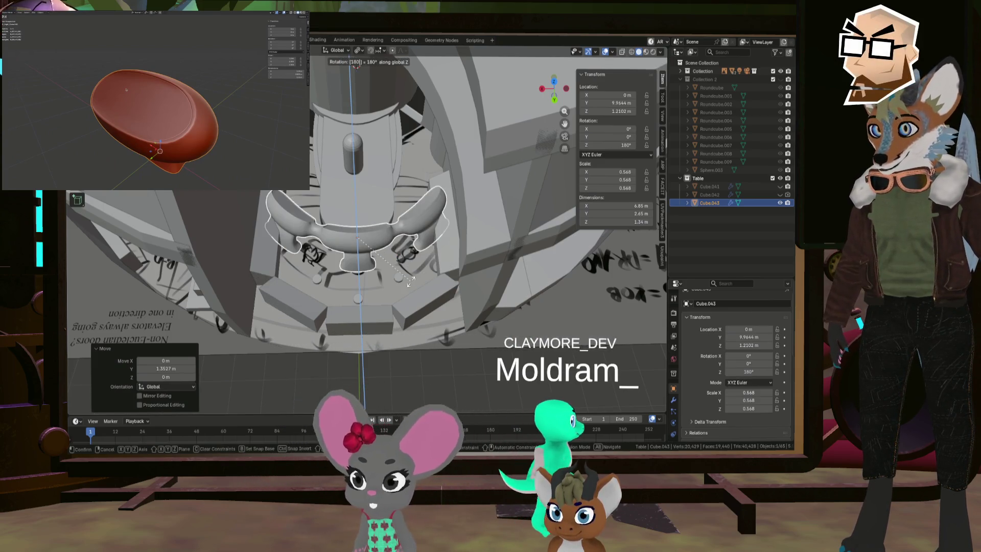
key(Return)
- Shrink the paddle and push it along Y to 12.657 m against the platform rim
mouse_move(410, 281)
middle_down()
mouse_move(405, 231)
mouse_move(393, 231)
mouse_move(430, 262)
middle_up()
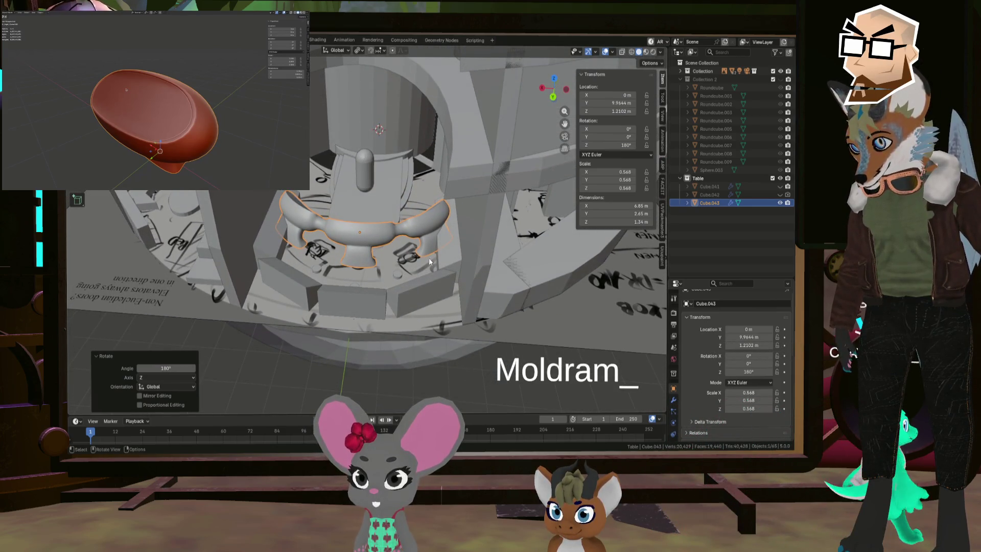
key(s)
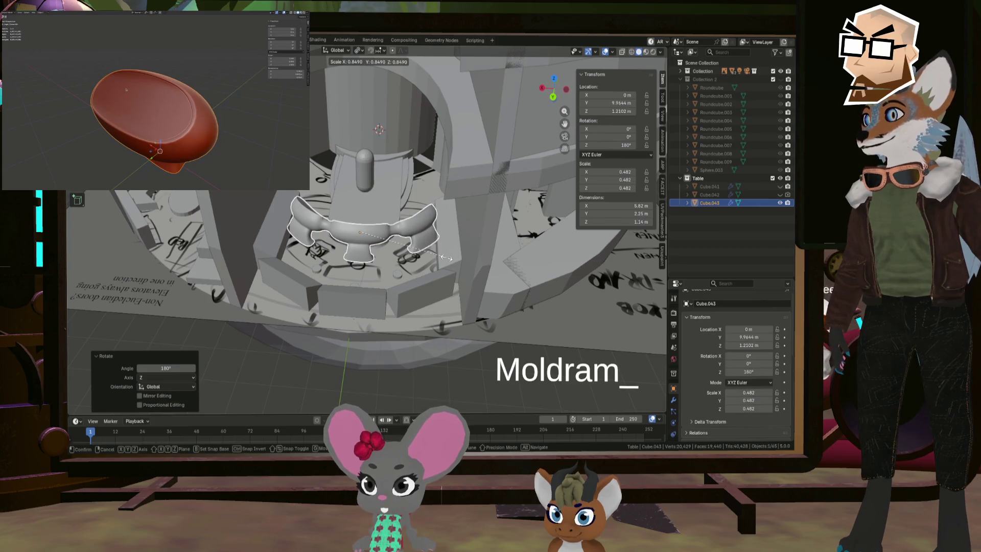
click(447, 257)
middle_drag(446, 257, 430, 226)
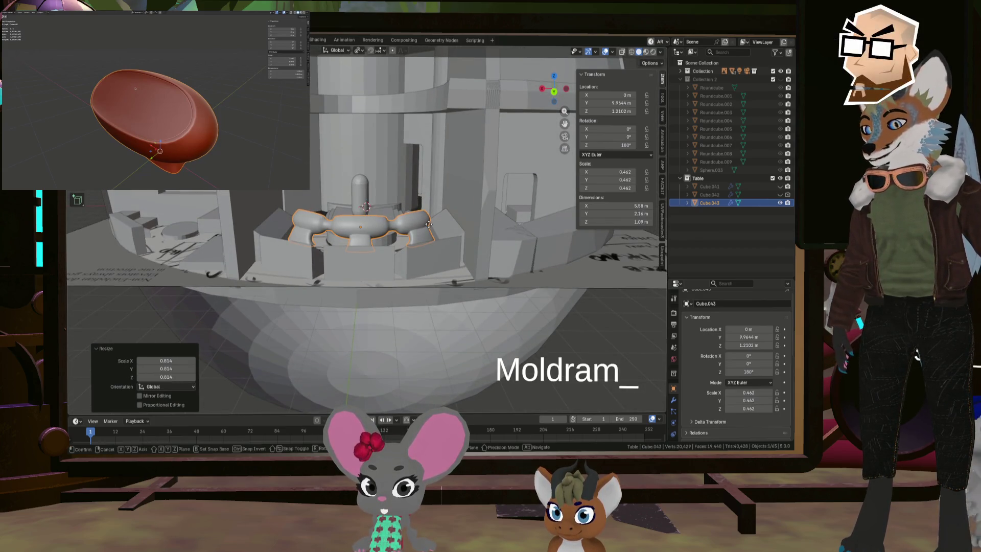
click(409, 220)
mouse_move(409, 220)
middle_down()
mouse_move(392, 266)
mouse_move(360, 224)
mouse_move(351, 245)
mouse_move(468, 237)
mouse_move(449, 272)
mouse_move(424, 285)
middle_up()
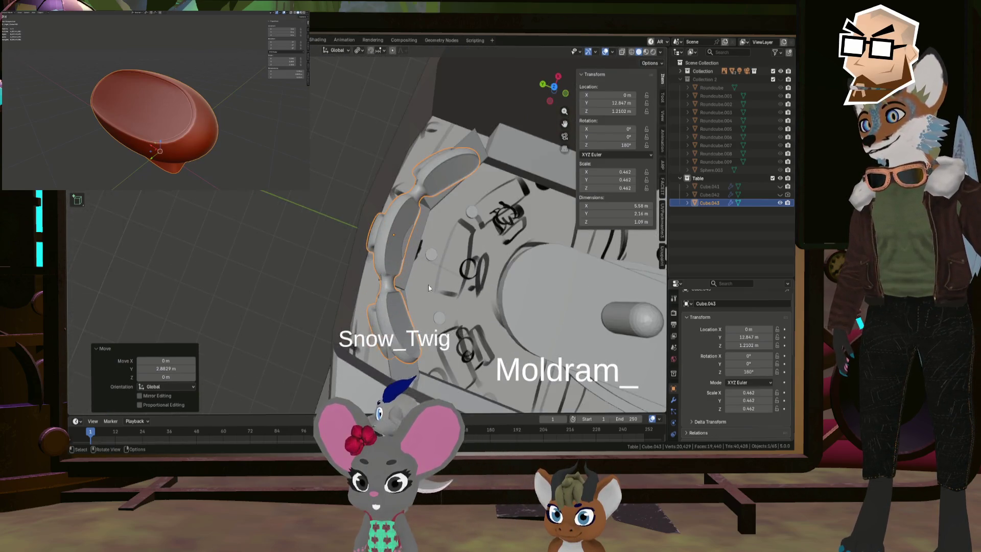
scroll(430, 273, up, 2)
key(g)
key(y)
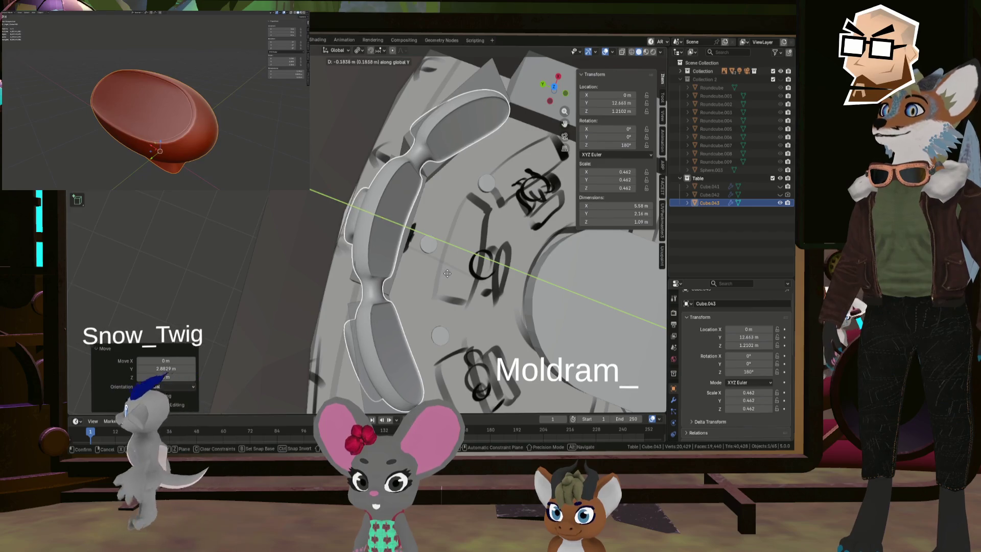
click(448, 274)
mouse_move(448, 274)
middle_down()
mouse_move(418, 274)
mouse_move(377, 235)
mouse_move(415, 241)
middle_up()
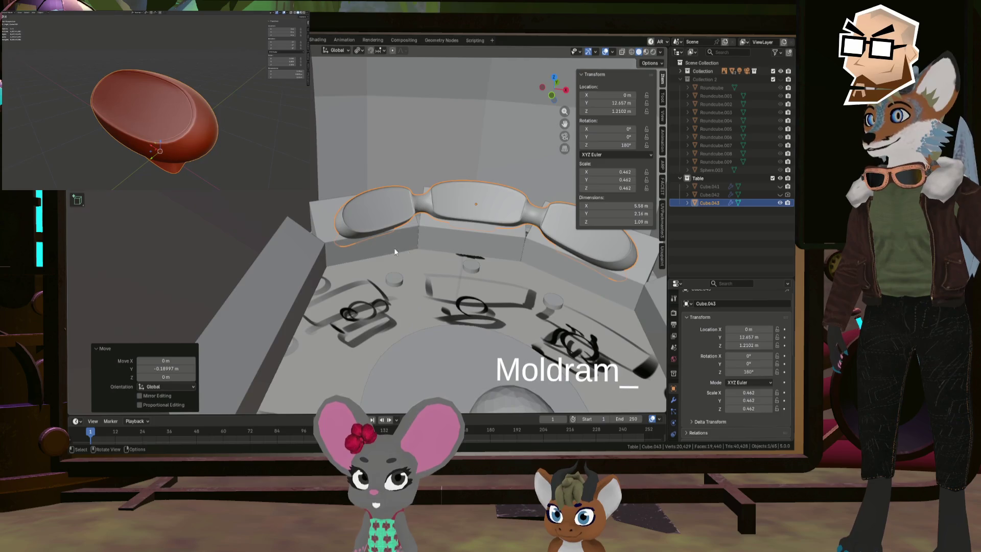
- Hide the block standing in front of the paddle in the Outliner
click(414, 241)
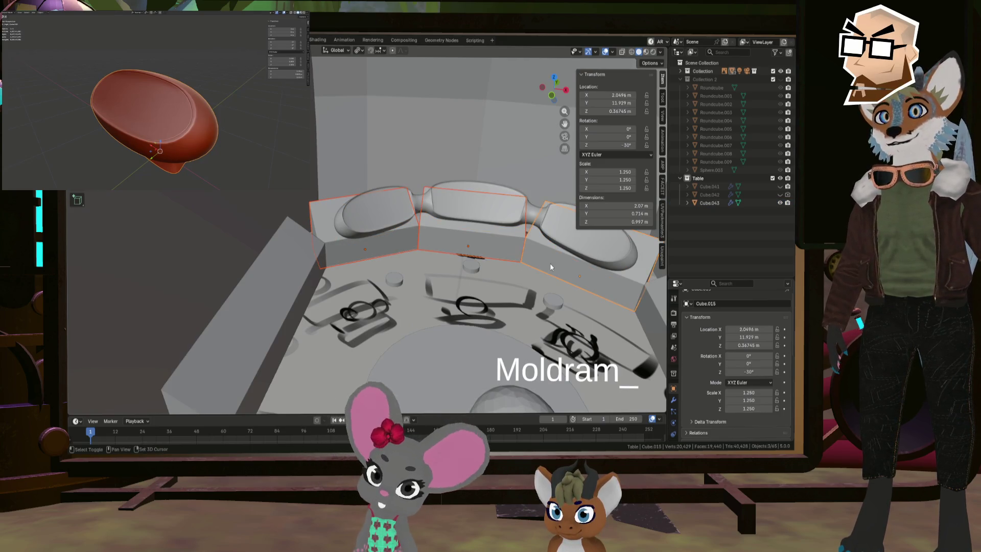
click(682, 72)
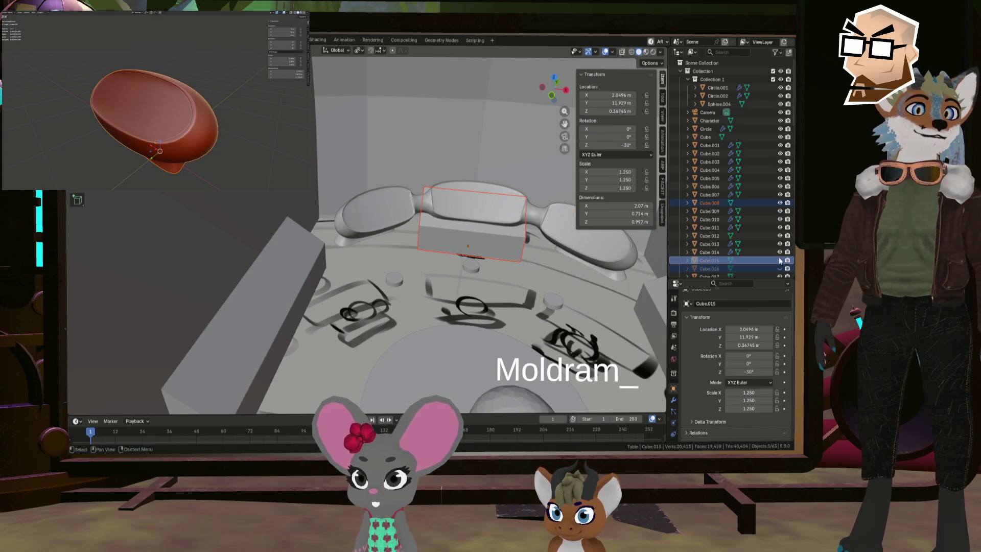
click(780, 203)
middle_drag(459, 215, 486, 206)
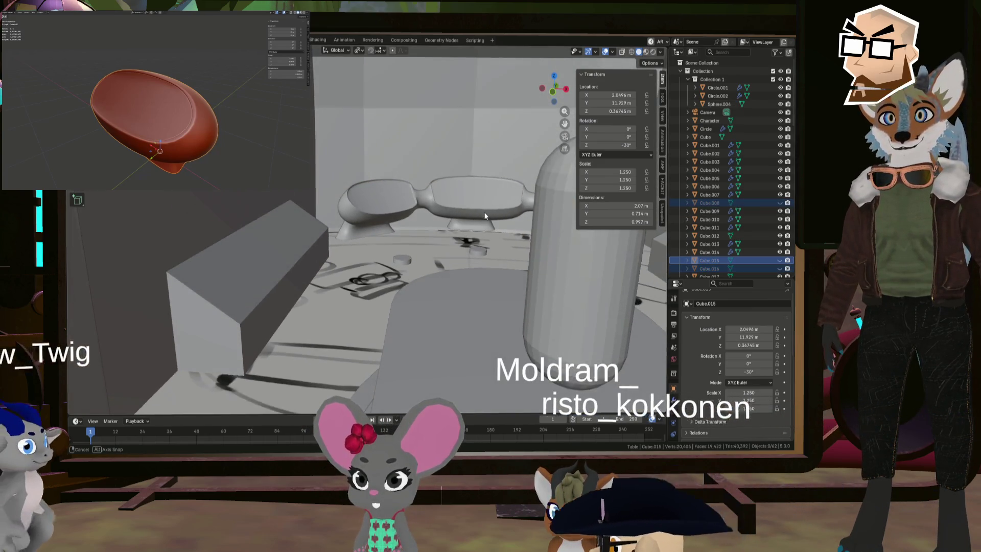
- Lower the paddle along Z to 1.0584 m, then deselect everything
click(485, 207)
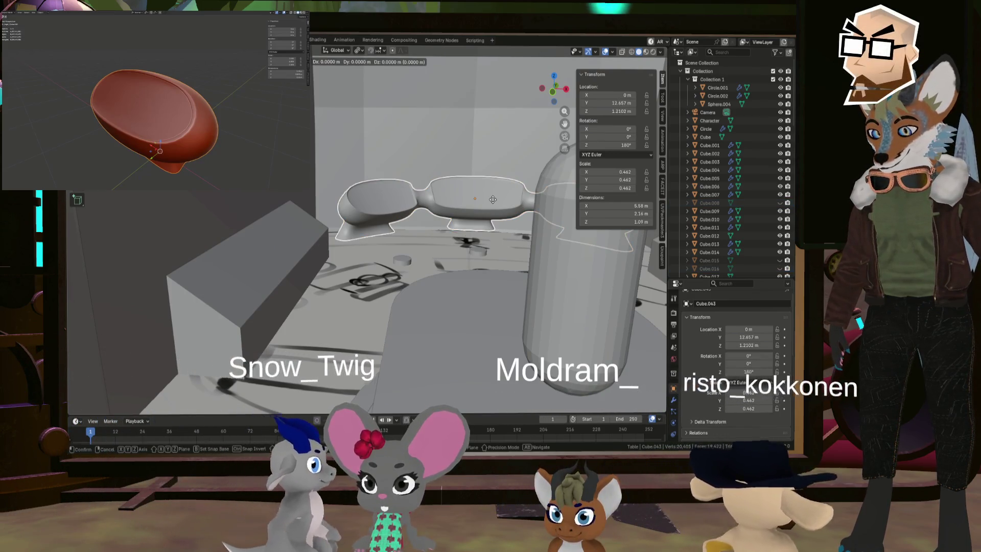
key(g)
key(z)
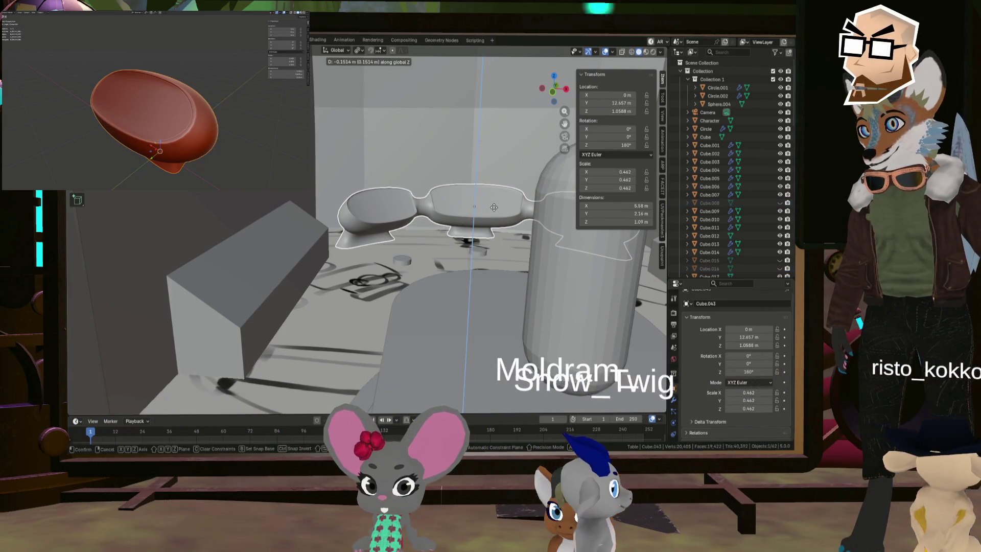
click(490, 206)
mouse_move(490, 205)
middle_down()
mouse_move(456, 185)
mouse_move(440, 220)
mouse_move(415, 214)
mouse_move(465, 214)
mouse_move(380, 226)
mouse_move(479, 229)
mouse_move(497, 260)
mouse_move(549, 219)
middle_up()
click(280, 192)
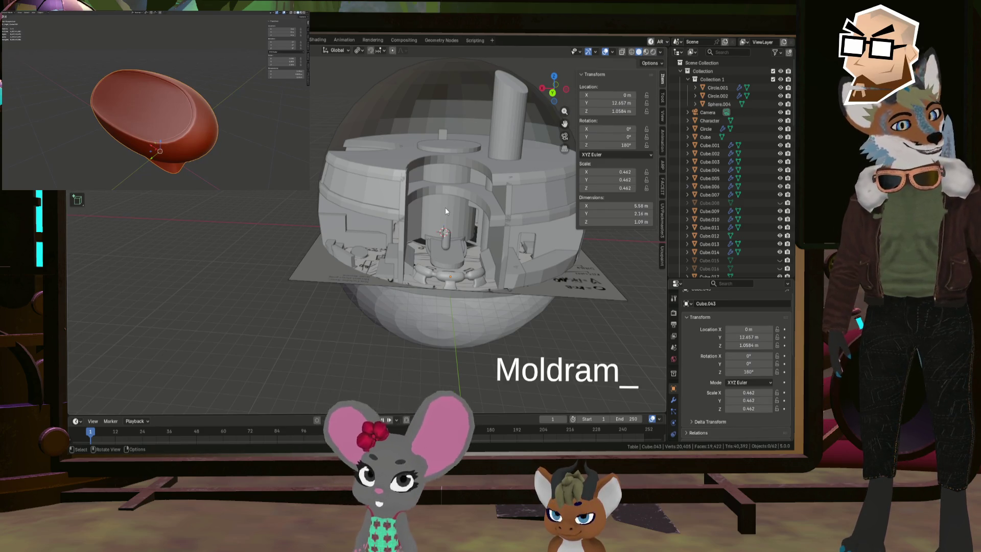
scroll(457, 235, up, 5)
mouse_move(469, 262)
middle_down()
mouse_move(446, 303)
mouse_move(433, 241)
mouse_move(462, 216)
mouse_move(439, 191)
middle_up()
scroll(449, 201, up, 2)
scroll(449, 209, up, 2)
scroll(435, 221, up, 2)
scroll(435, 220, down, 3)
scroll(452, 207, down, 3)
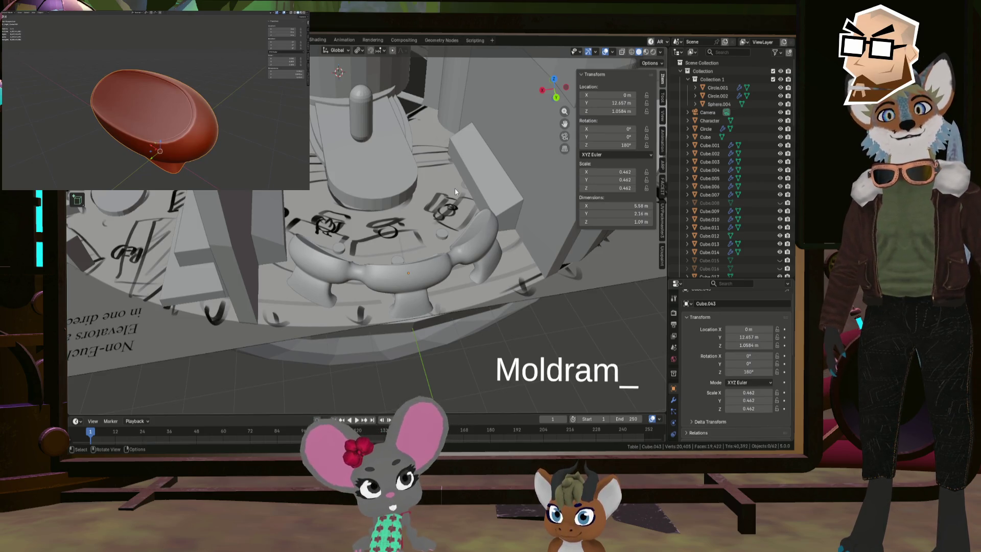
middle_drag(456, 191, 445, 216)
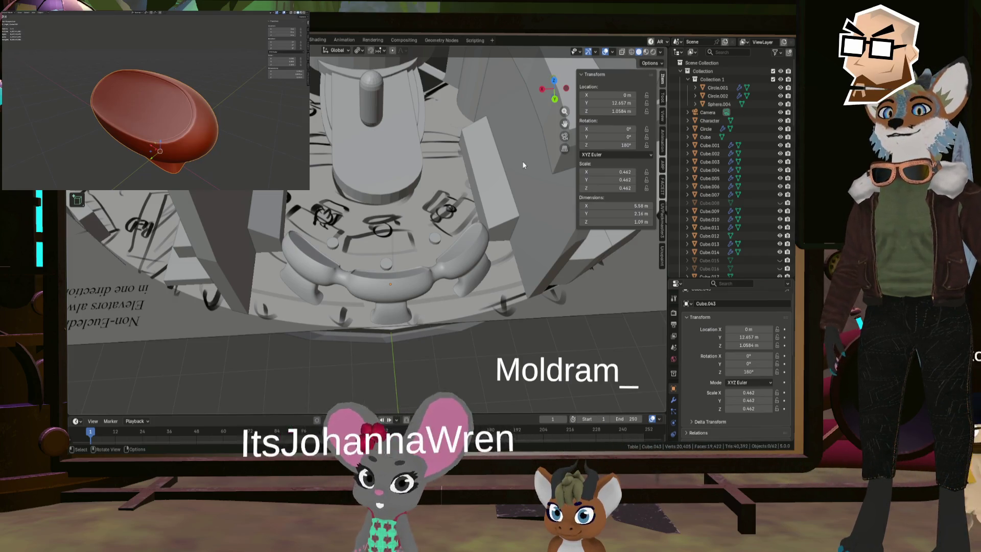
mouse_move(522, 161)
middle_down()
mouse_move(366, 275)
mouse_move(383, 275)
mouse_move(241, 248)
mouse_move(203, 229)
mouse_move(216, 238)
middle_up()
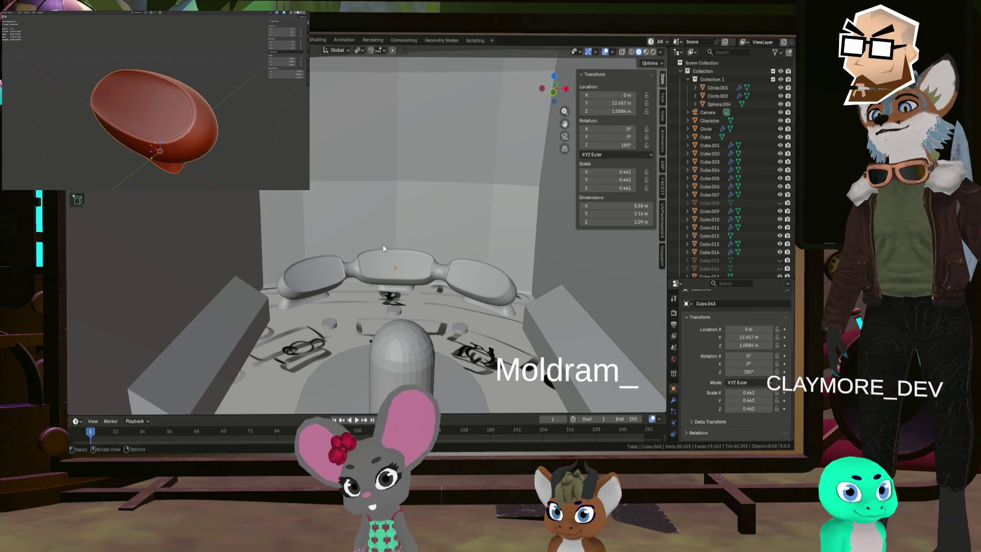
mouse_move(382, 244)
middle_down()
mouse_move(412, 284)
mouse_move(418, 241)
mouse_move(428, 240)
middle_up()
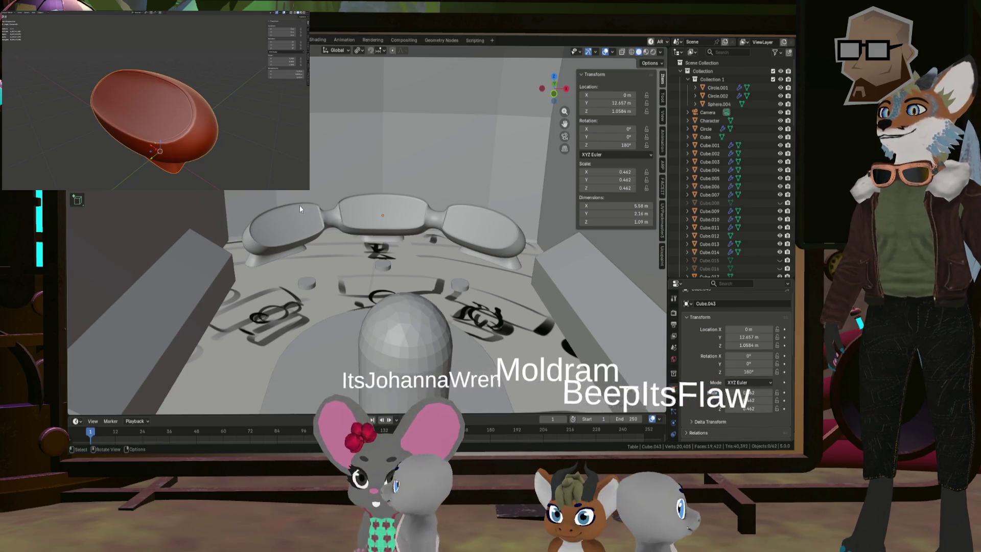
middle_drag(473, 228, 484, 227)
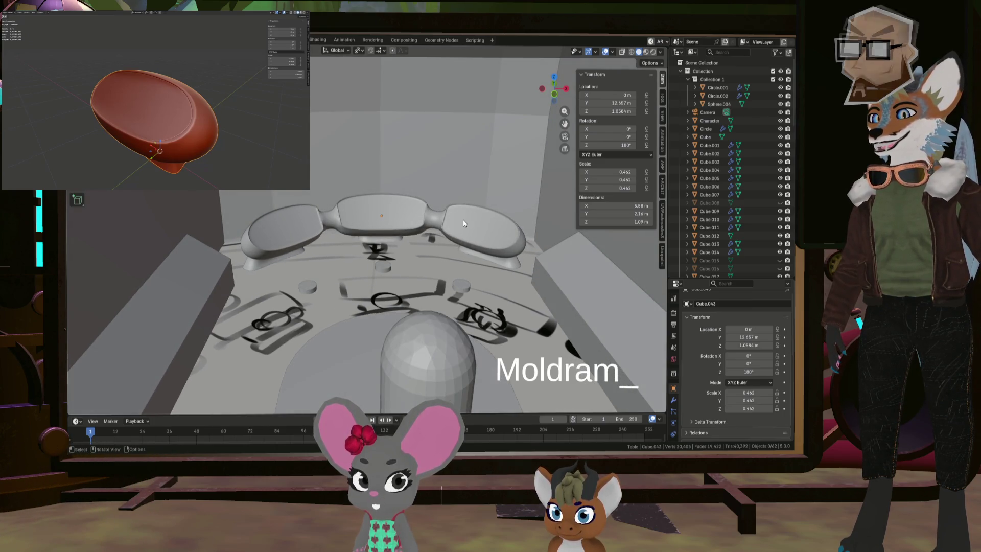
mouse_move(454, 221)
middle_down()
mouse_move(464, 247)
mouse_move(534, 323)
mouse_move(397, 276)
mouse_move(514, 282)
middle_up()
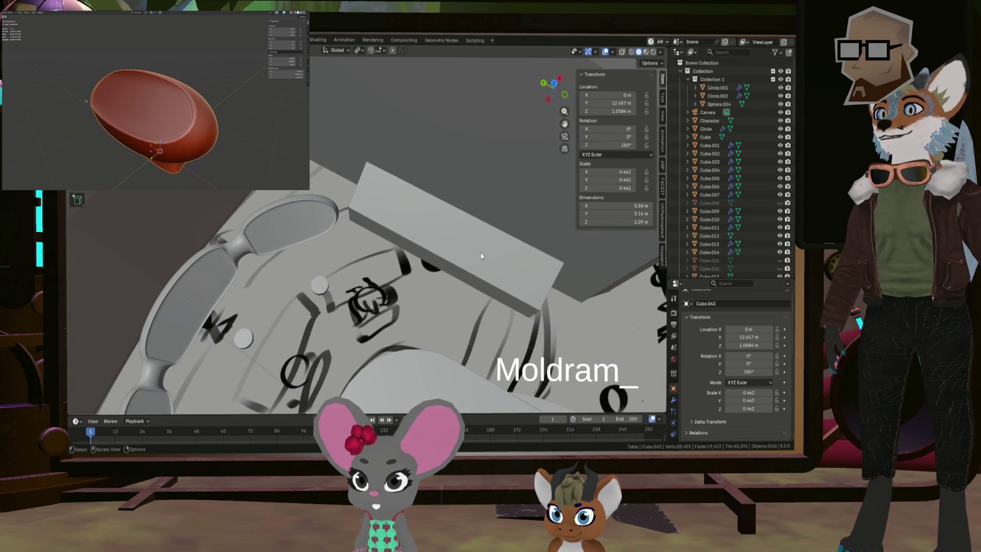
middle_drag(480, 256, 470, 246)
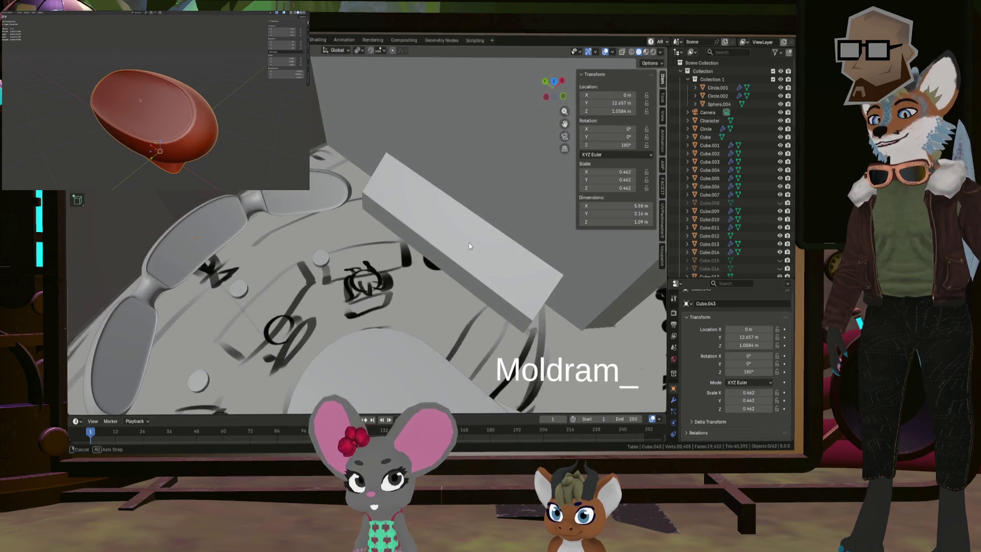
middle_drag(470, 247, 391, 219)
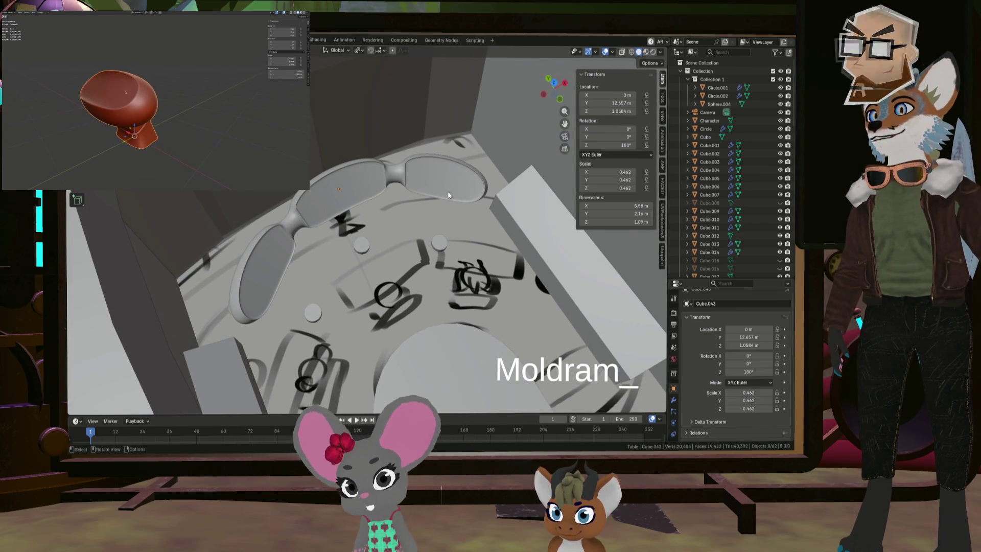
mouse_move(324, 244)
middle_down()
mouse_move(373, 198)
mouse_move(340, 213)
middle_up()
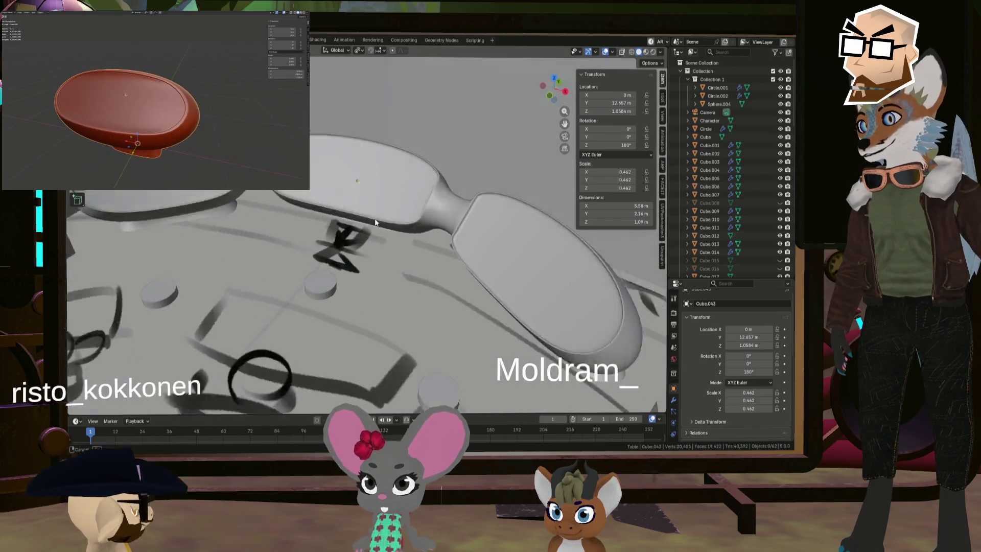
mouse_move(340, 213)
middle_down()
mouse_move(419, 227)
mouse_move(407, 226)
middle_up()
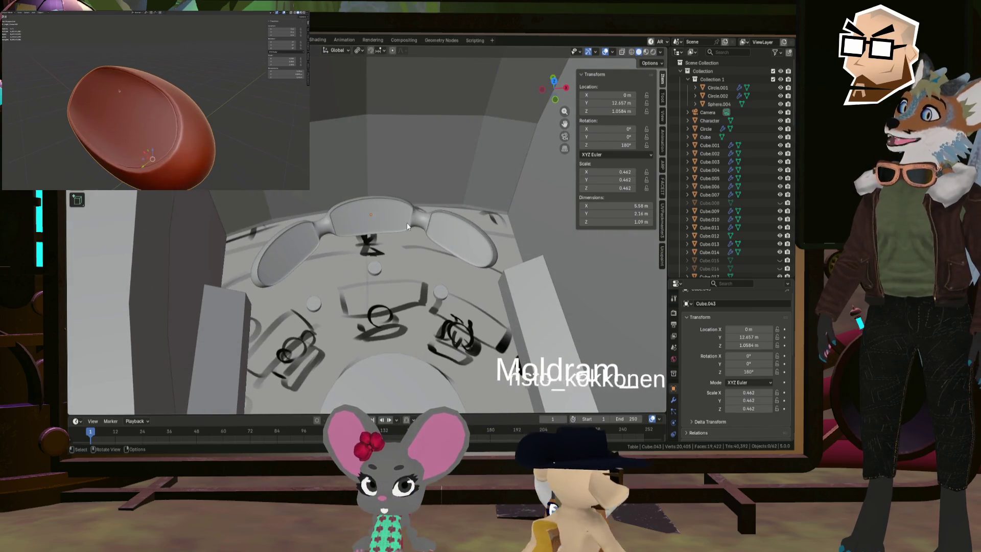
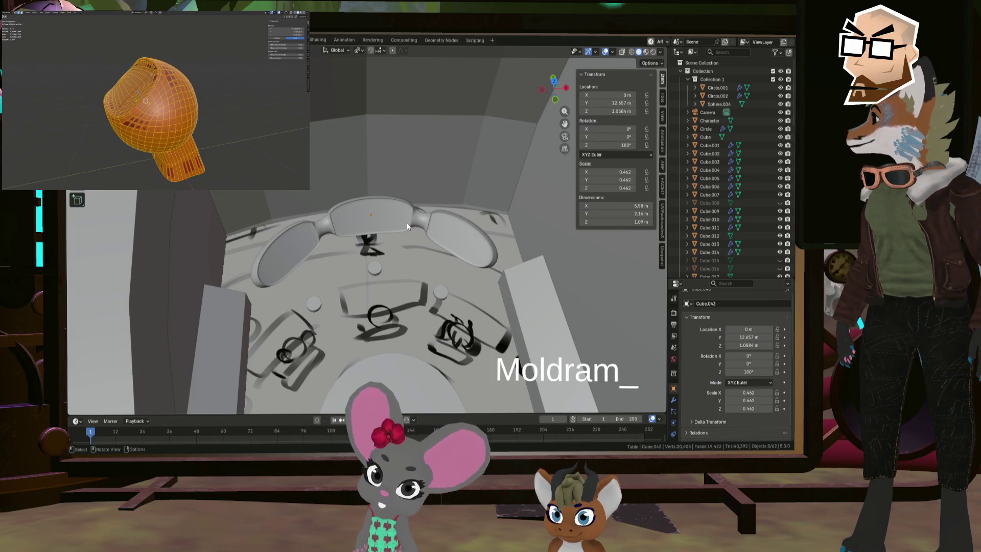
- Orbit around the glasses-shaped piece and show its Subdivision and SimpleDeform modifier stack
scroll(385, 196, up, 5)
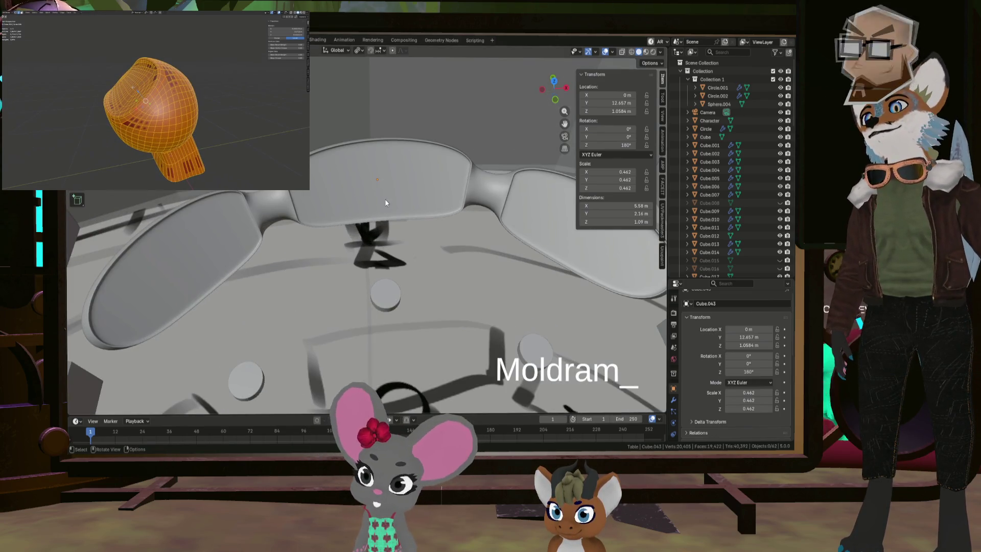
middle_drag(386, 196, 391, 200)
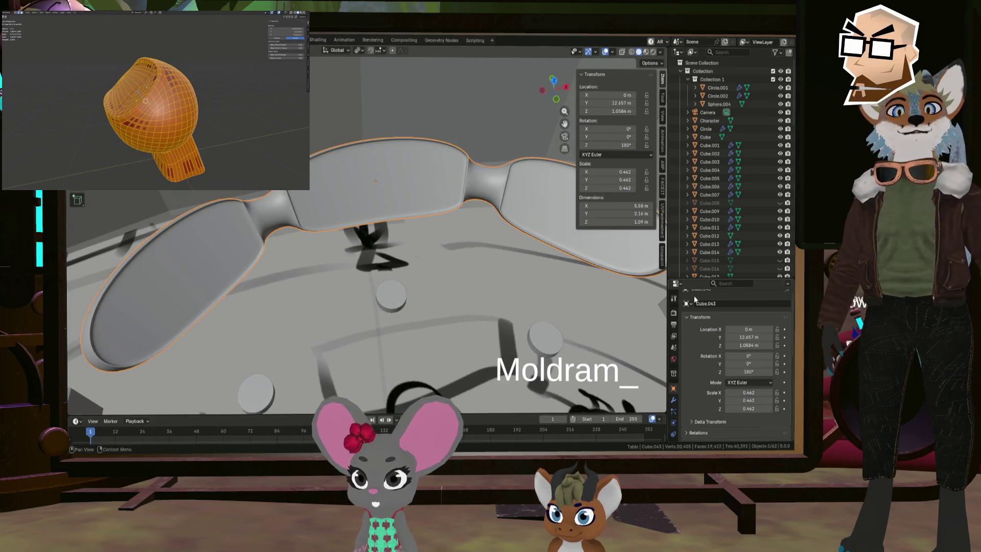
click(674, 402)
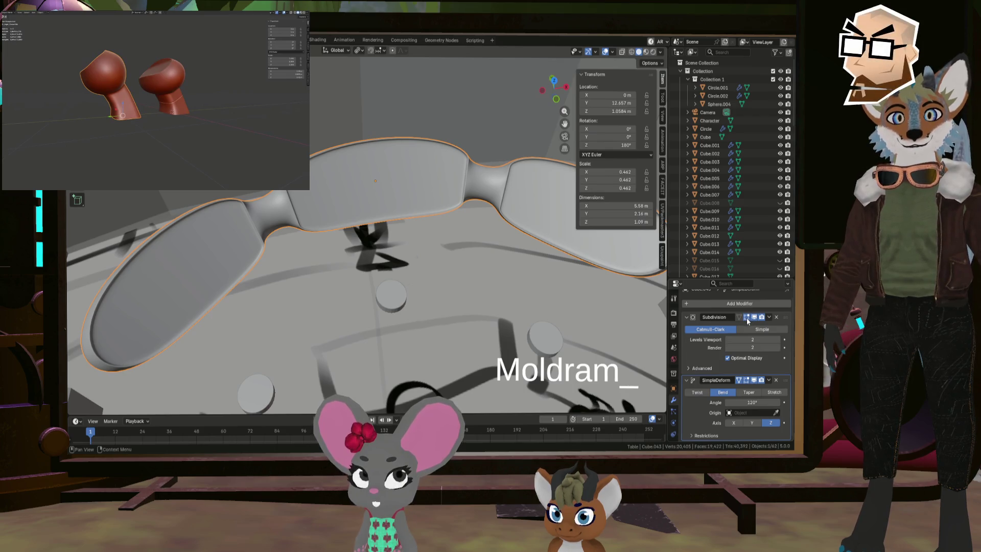
- Orbit around the bent glasses piece and enter Edit Mode to reveal its low-poly cage
key(r)
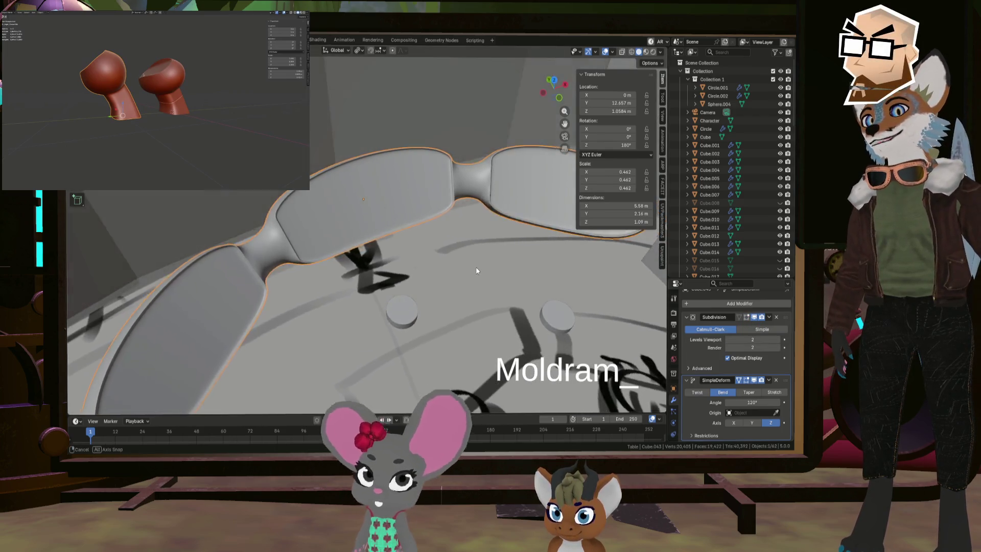
middle_drag(462, 276, 470, 255)
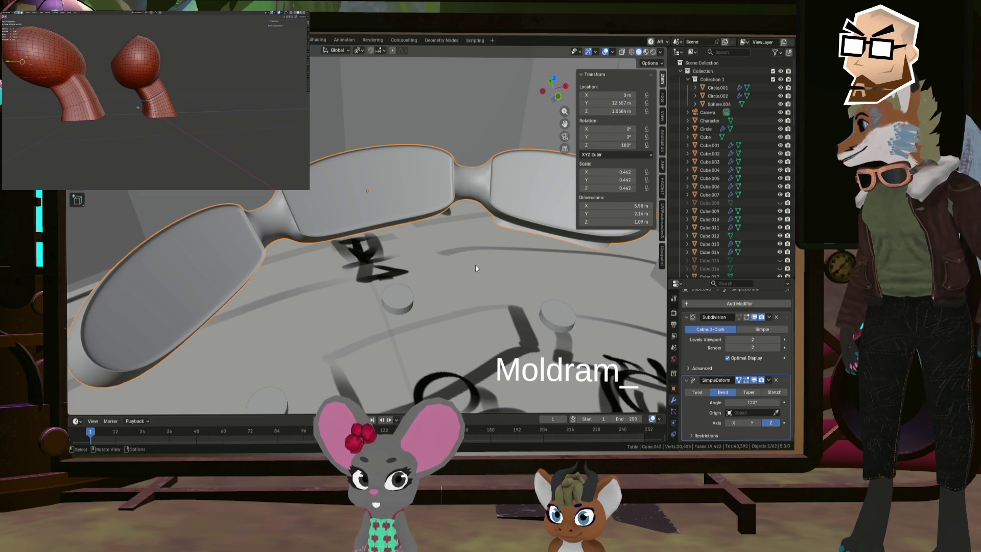
mouse_move(475, 265)
middle_down()
mouse_move(330, 274)
mouse_move(342, 270)
mouse_move(309, 285)
middle_up()
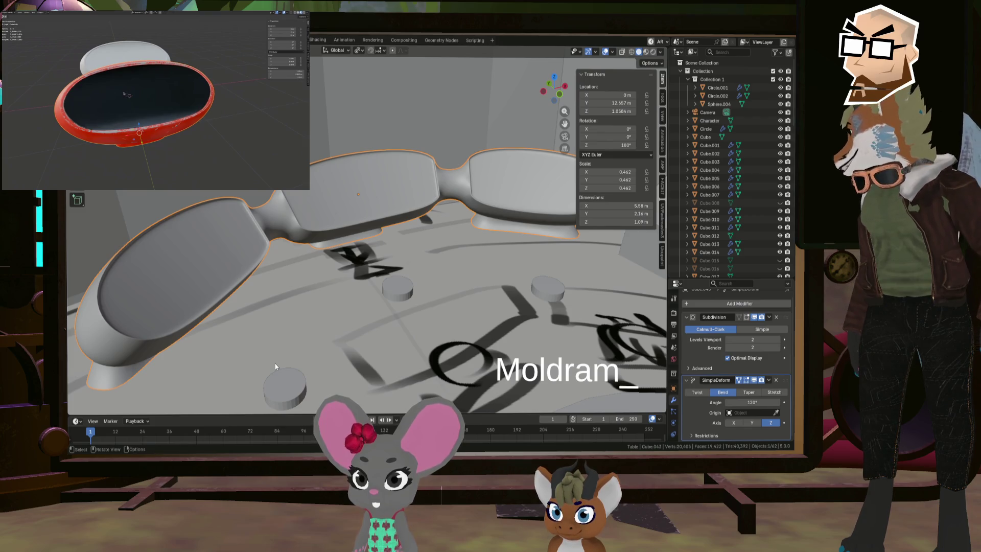
mouse_move(298, 206)
middle_down()
mouse_move(214, 260)
mouse_move(296, 249)
mouse_move(301, 264)
mouse_move(323, 253)
middle_up()
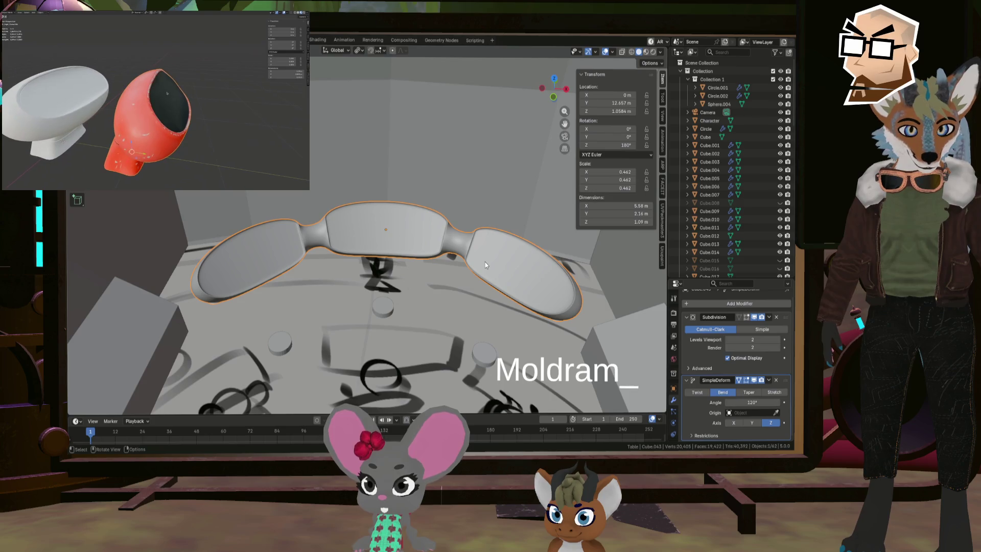
key(Tab)
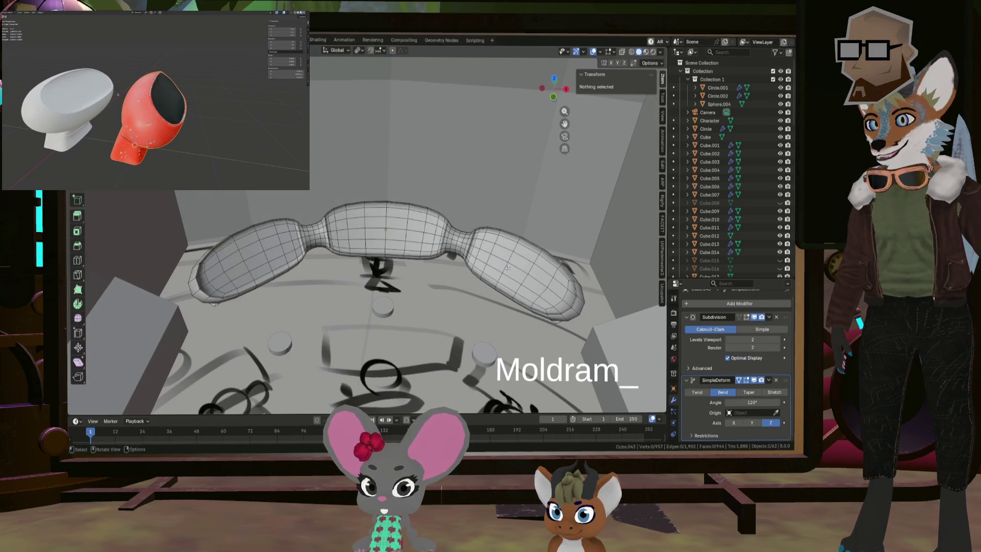
scroll(526, 253, up, 3)
scroll(564, 240, up, 4)
middle_drag(565, 239, 537, 259)
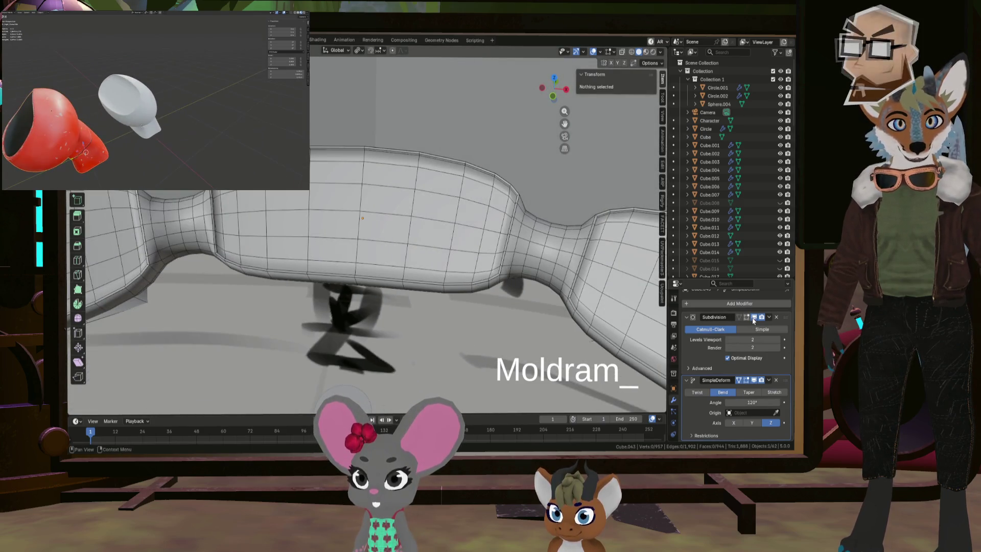
middle_drag(460, 259, 503, 254)
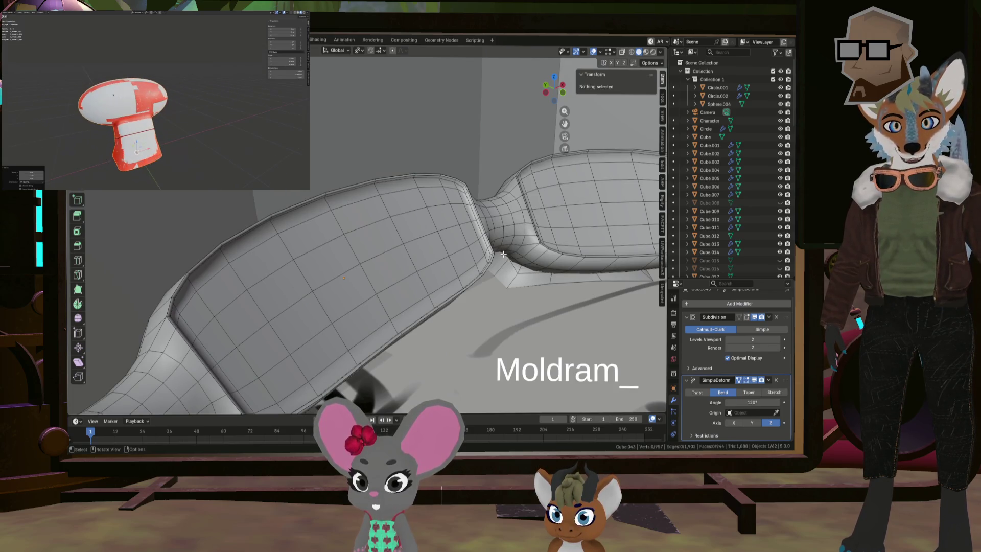
middle_drag(503, 253, 452, 281)
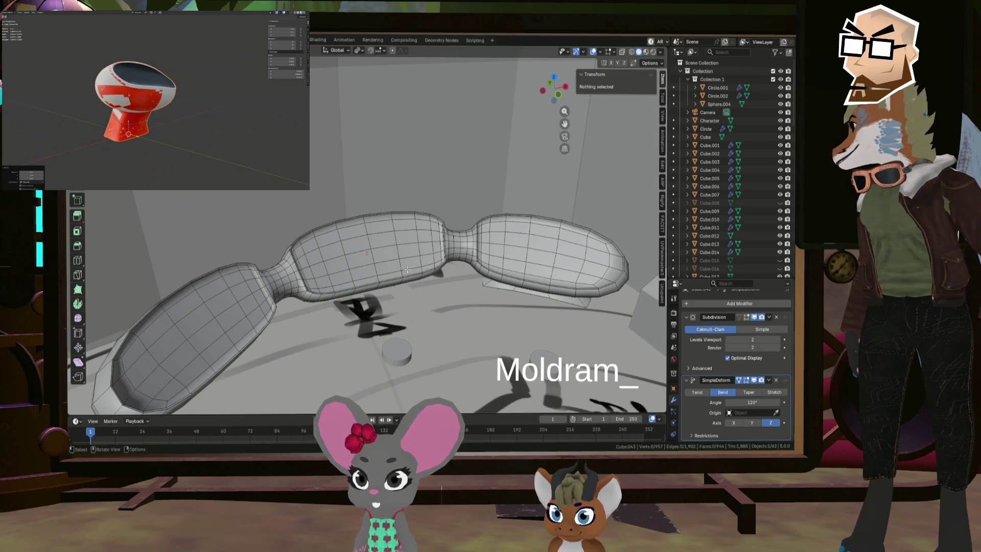
mouse_move(408, 270)
middle_down()
mouse_move(421, 250)
mouse_move(410, 263)
middle_up()
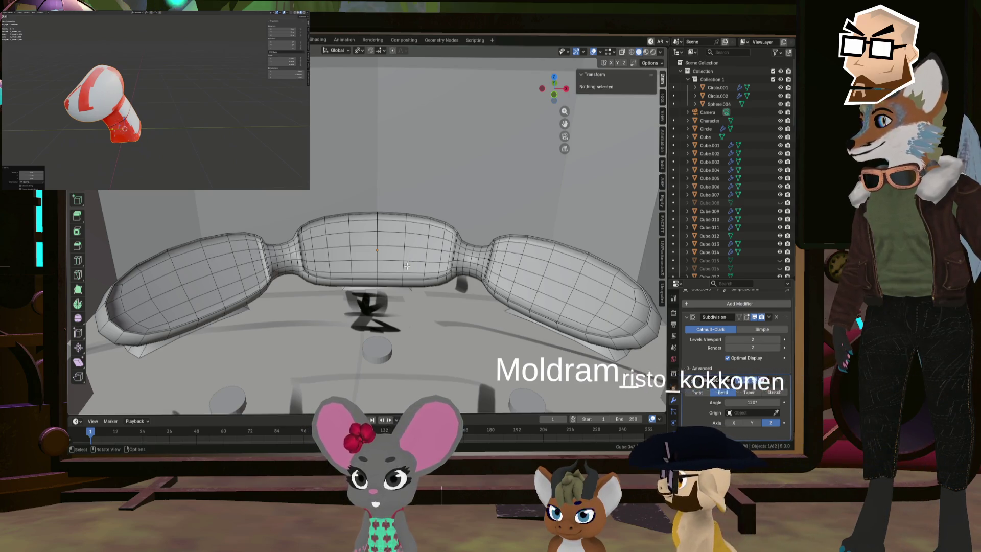
middle_drag(407, 267, 413, 271)
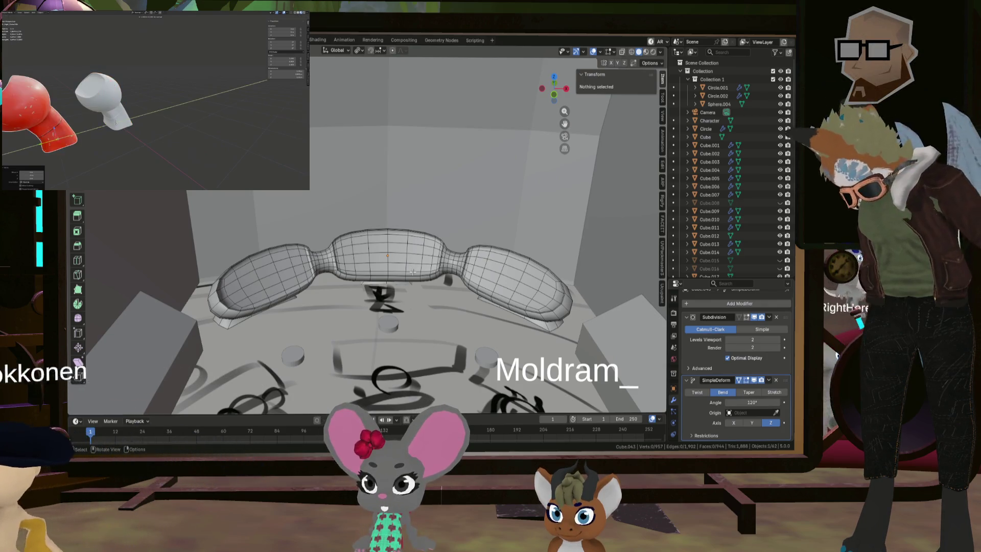
scroll(471, 281, up, 2)
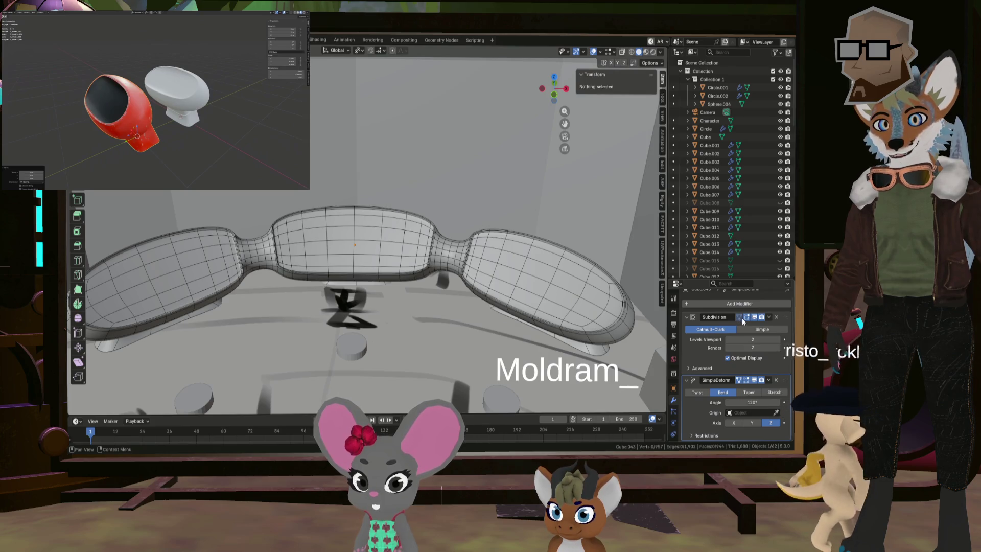
click(746, 318)
click(746, 317)
click(746, 318)
click(746, 317)
click(746, 317)
click(746, 317)
click(746, 318)
click(746, 317)
click(746, 317)
click(747, 317)
click(746, 317)
click(746, 317)
click(746, 317)
click(746, 317)
click(746, 317)
click(746, 318)
click(746, 317)
click(746, 317)
click(746, 317)
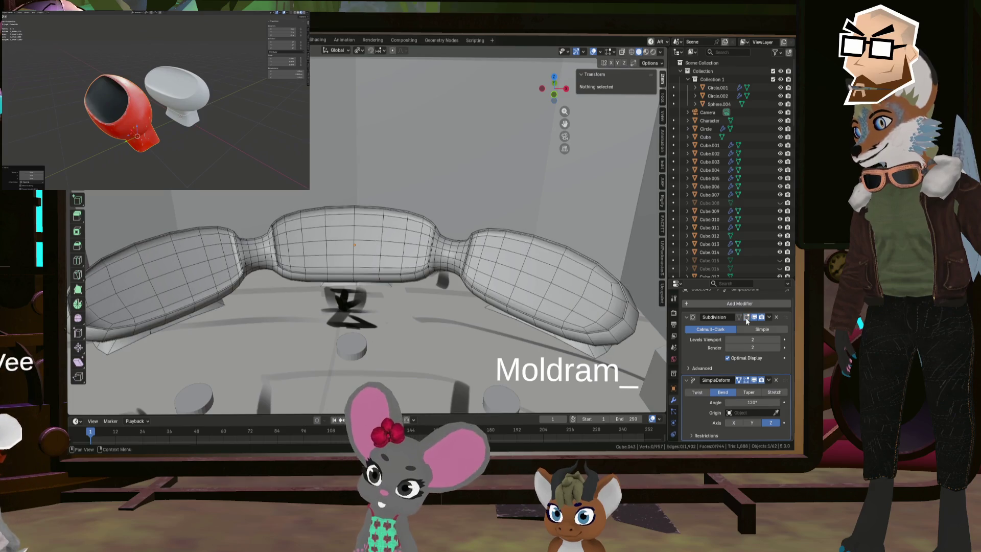
click(746, 318)
click(746, 318)
click(746, 317)
click(746, 317)
click(746, 318)
click(746, 317)
click(746, 317)
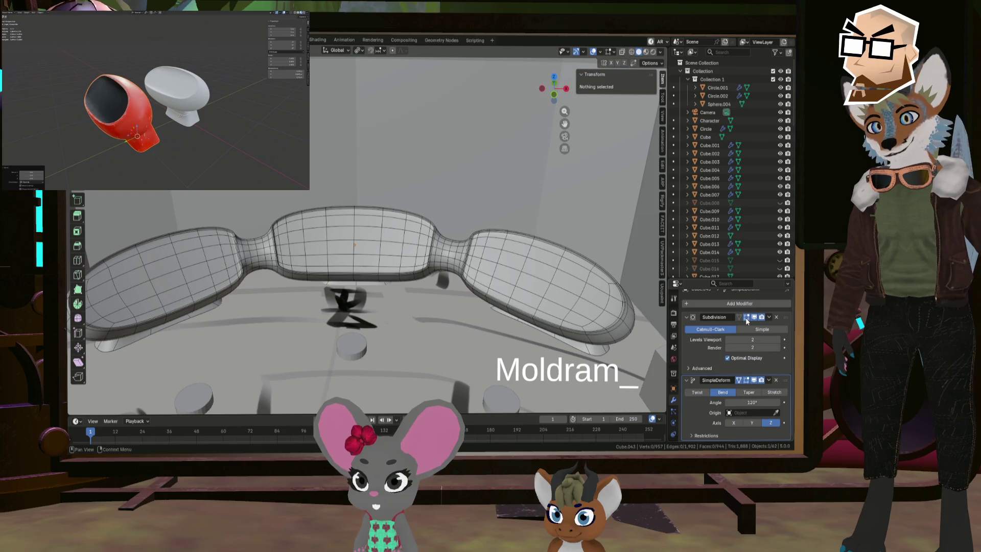
click(746, 317)
click(746, 318)
click(746, 317)
click(746, 318)
click(746, 318)
click(746, 318)
click(746, 318)
click(746, 317)
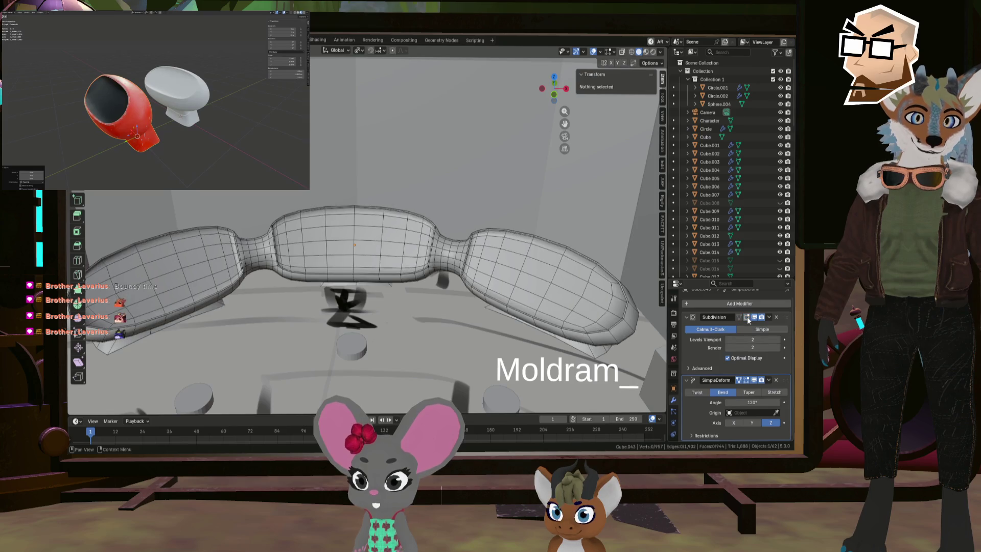
mouse_move(490, 266)
middle_down()
mouse_move(535, 282)
mouse_move(490, 323)
mouse_move(472, 320)
mouse_move(490, 296)
mouse_move(576, 276)
middle_up()
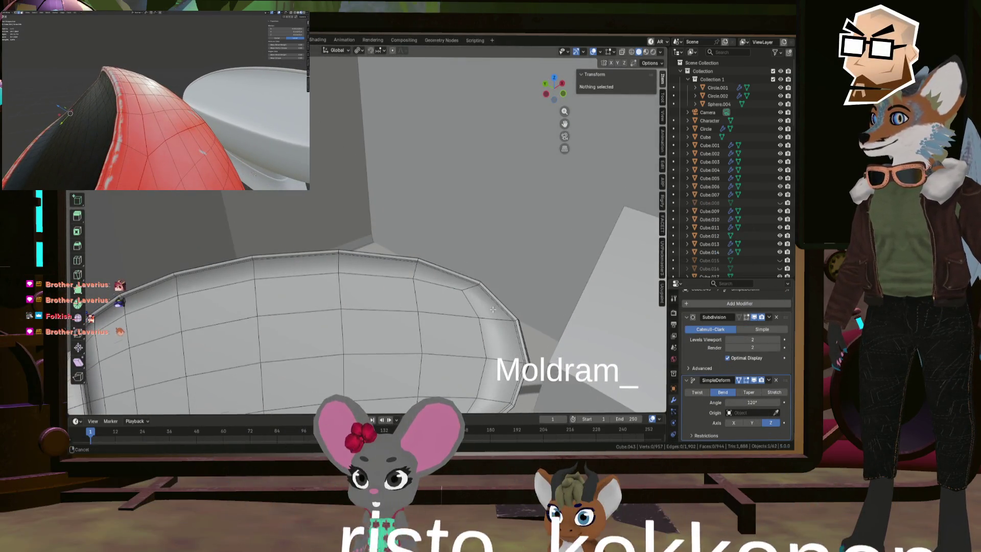
middle_drag(576, 276, 479, 211)
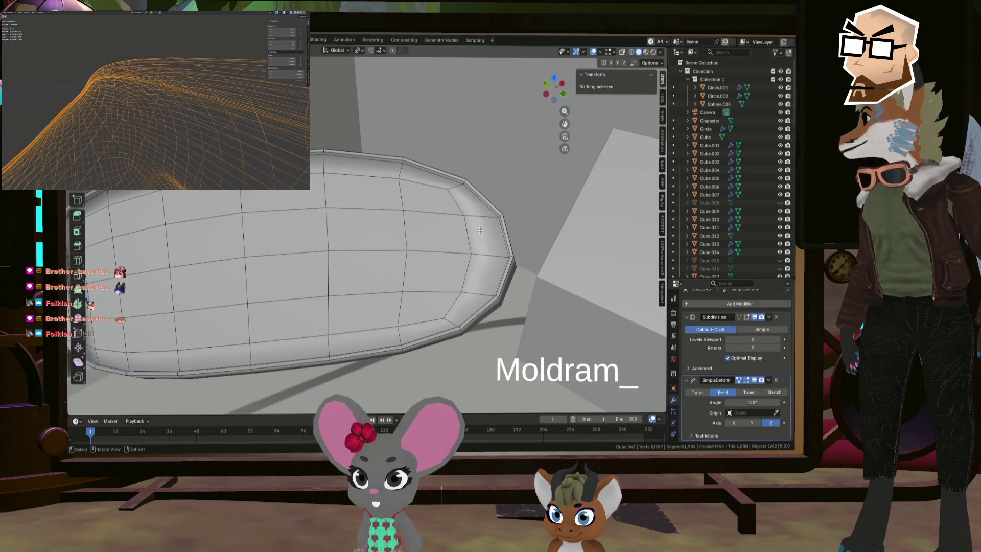
mouse_move(479, 230)
middle_down()
mouse_move(450, 195)
mouse_move(655, 319)
middle_up()
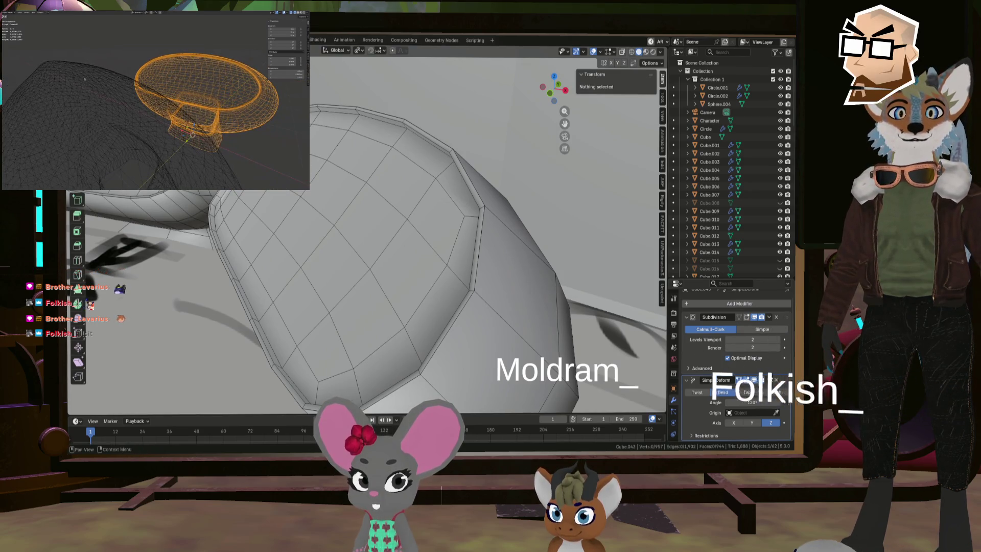
click(747, 317)
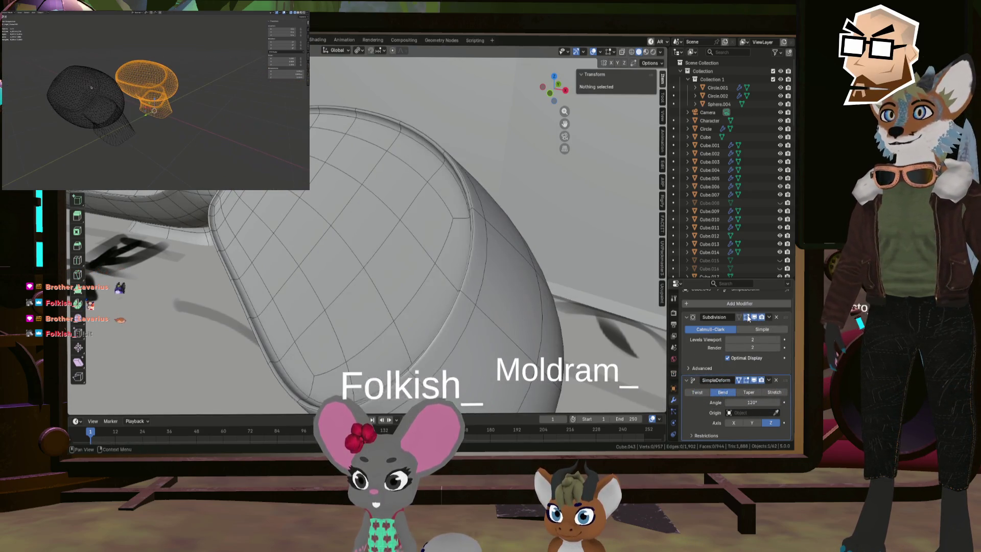
scroll(358, 215, up, 5)
mouse_move(357, 215)
middle_down()
mouse_move(456, 246)
mouse_move(461, 267)
mouse_move(401, 274)
mouse_move(482, 274)
middle_up()
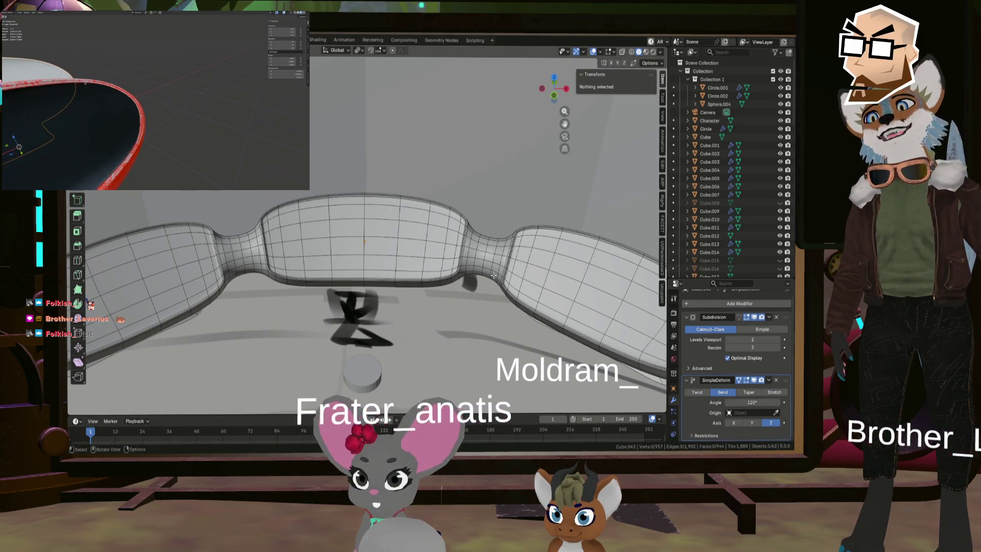
mouse_move(552, 315)
middle_down()
mouse_move(526, 316)
mouse_move(526, 305)
middle_up()
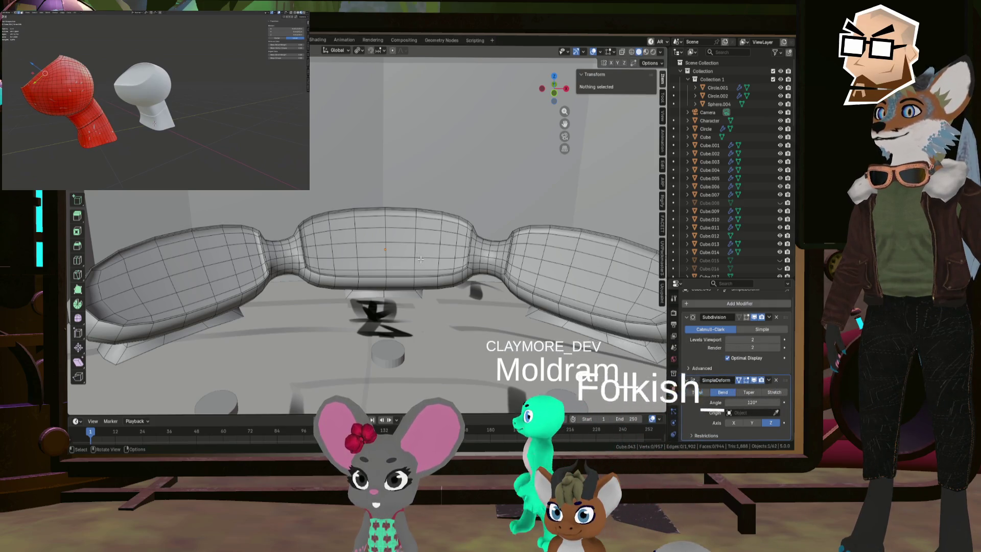
middle_drag(420, 259, 431, 274)
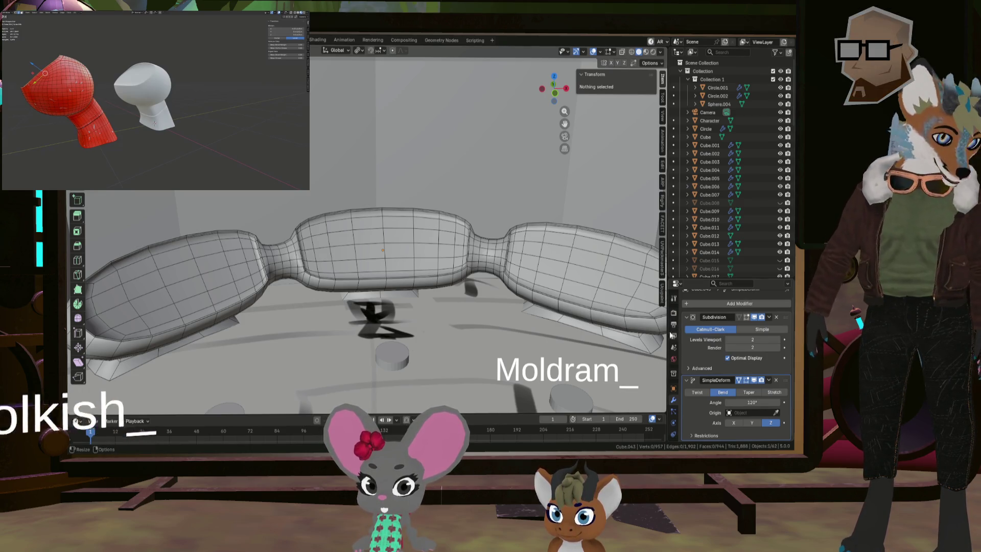
middle_drag(485, 210, 421, 235)
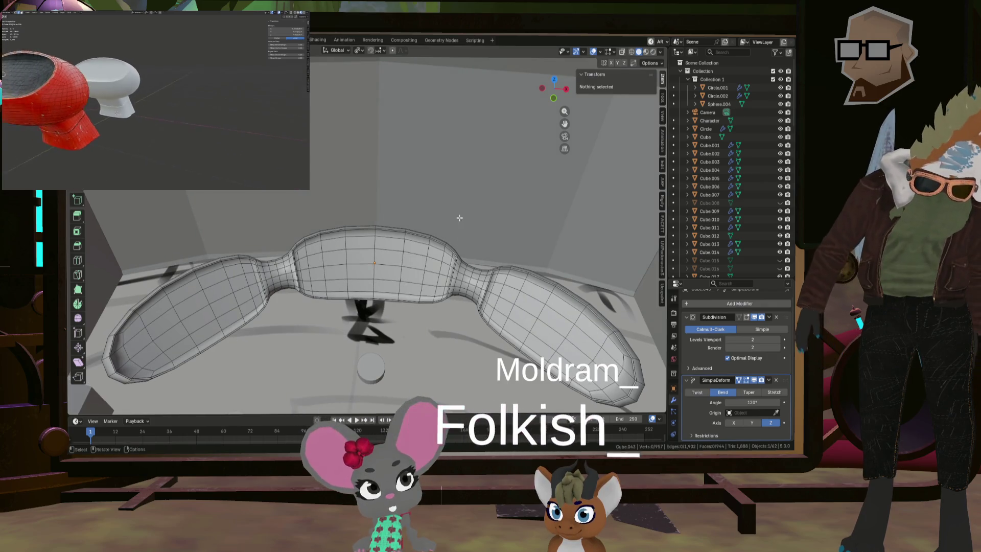
mouse_move(388, 222)
middle_down()
mouse_move(381, 287)
mouse_move(393, 278)
middle_up()
scroll(408, 271, up, 5)
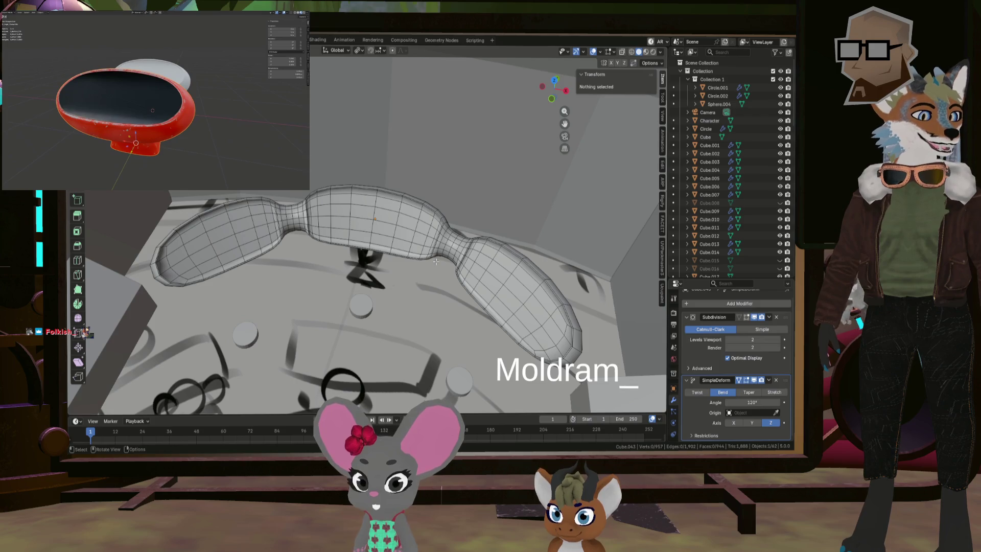
mouse_move(437, 261)
middle_down()
mouse_move(430, 240)
mouse_move(483, 231)
mouse_move(465, 275)
mouse_move(361, 252)
mouse_move(430, 249)
middle_up()
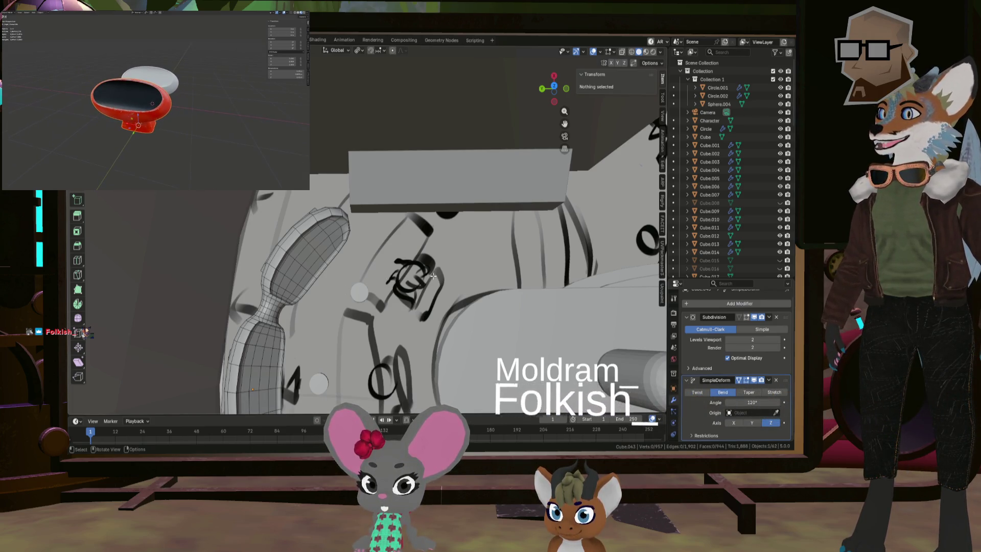
mouse_move(433, 276)
middle_down()
mouse_move(415, 258)
mouse_move(456, 231)
middle_up()
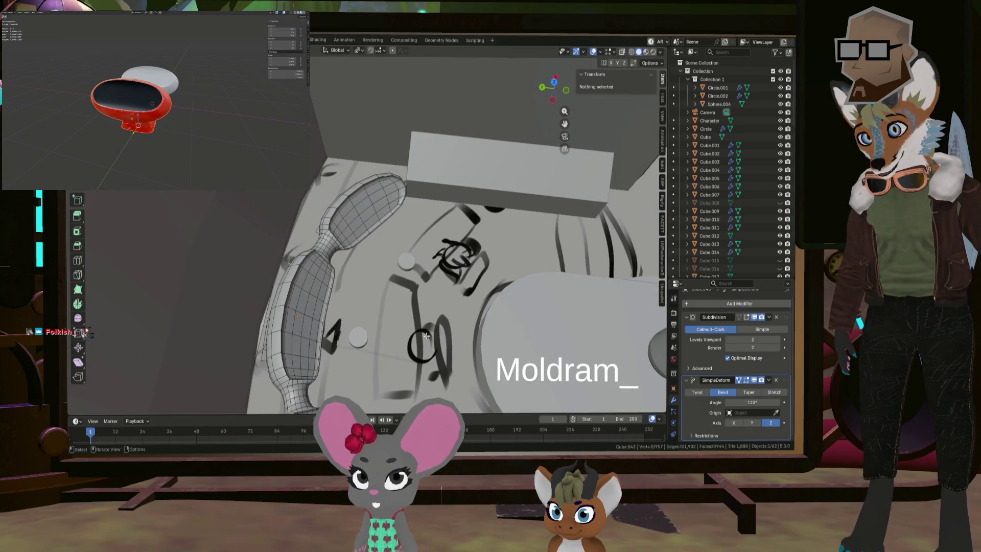
middle_drag(498, 196, 415, 189)
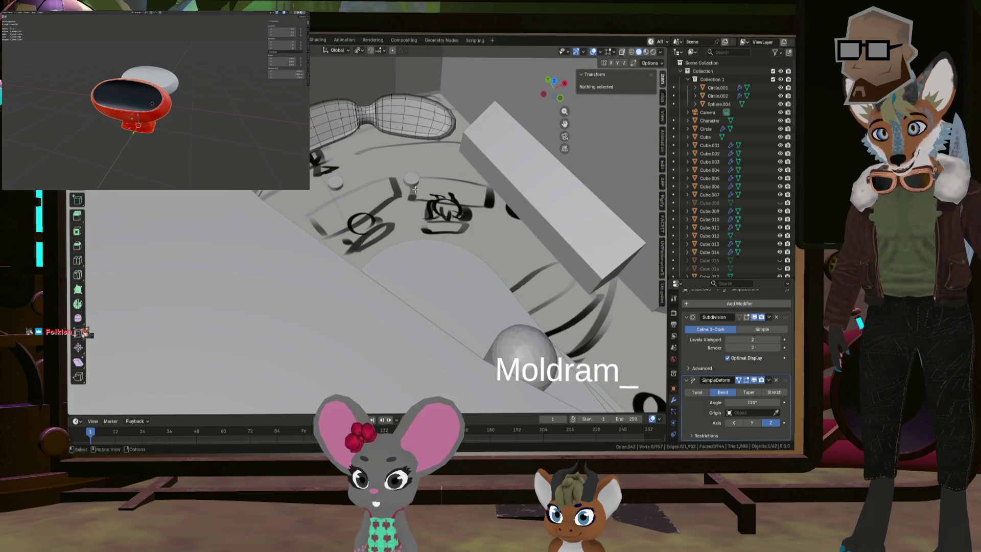
mouse_move(487, 219)
middle_down()
mouse_move(426, 245)
mouse_move(390, 220)
mouse_move(499, 240)
middle_up()
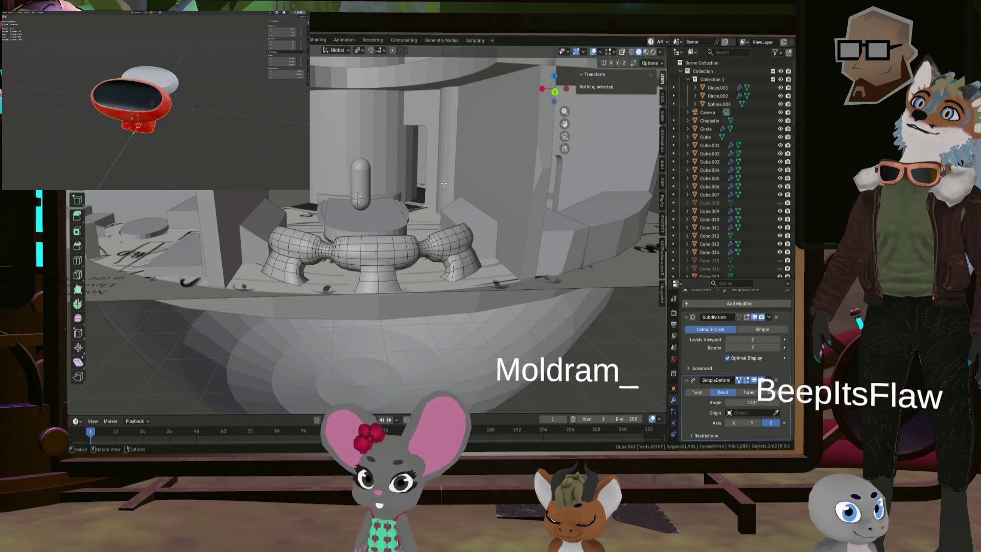
mouse_move(444, 183)
middle_down()
mouse_move(423, 195)
mouse_move(357, 184)
middle_up()
scroll(358, 184, up, 3)
scroll(323, 176, up, 2)
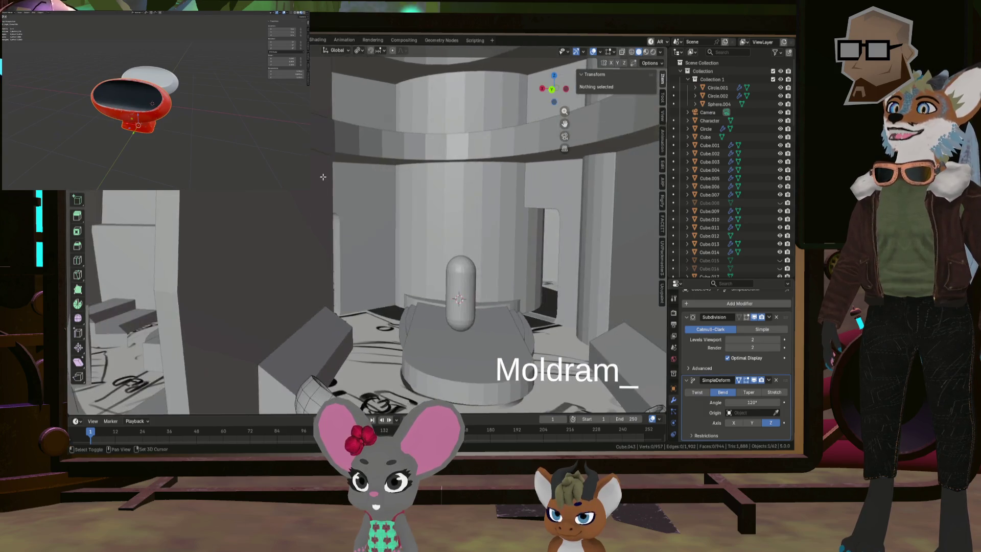
scroll(323, 177, down, 3)
scroll(322, 202, down, 3)
scroll(320, 228, down, 2)
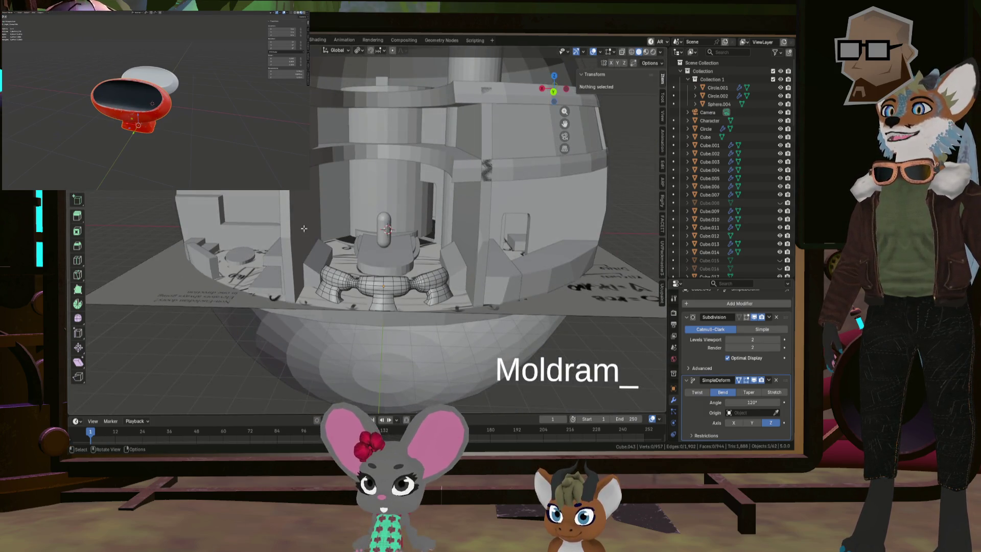
middle_drag(290, 205, 437, 156)
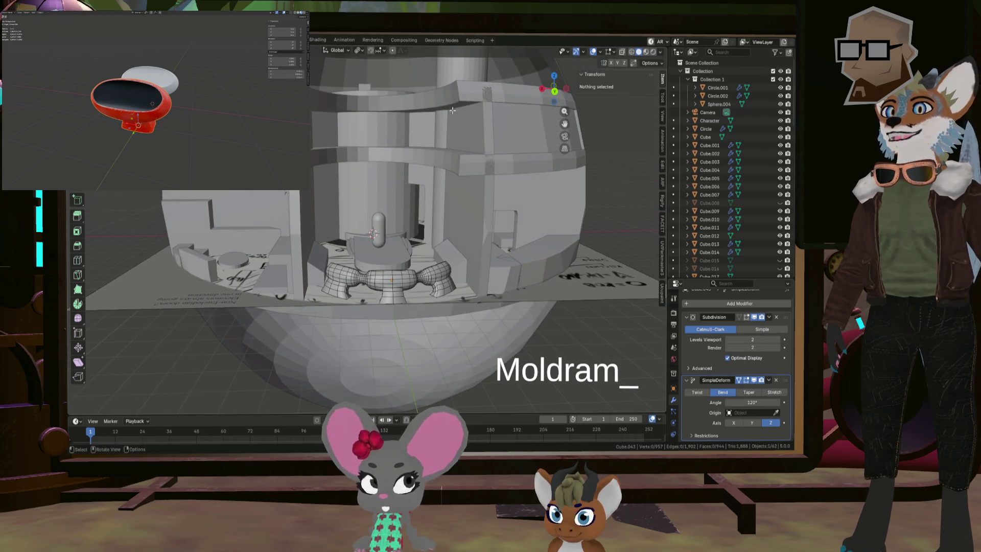
scroll(452, 110, down, 4)
middle_drag(452, 110, 463, 158)
scroll(463, 158, up, 4)
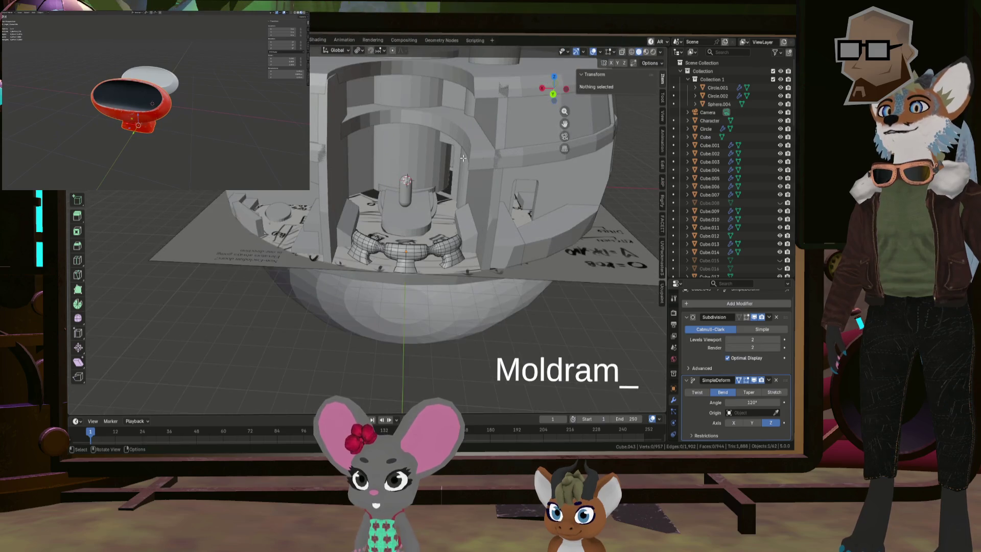
scroll(464, 161, down, 3)
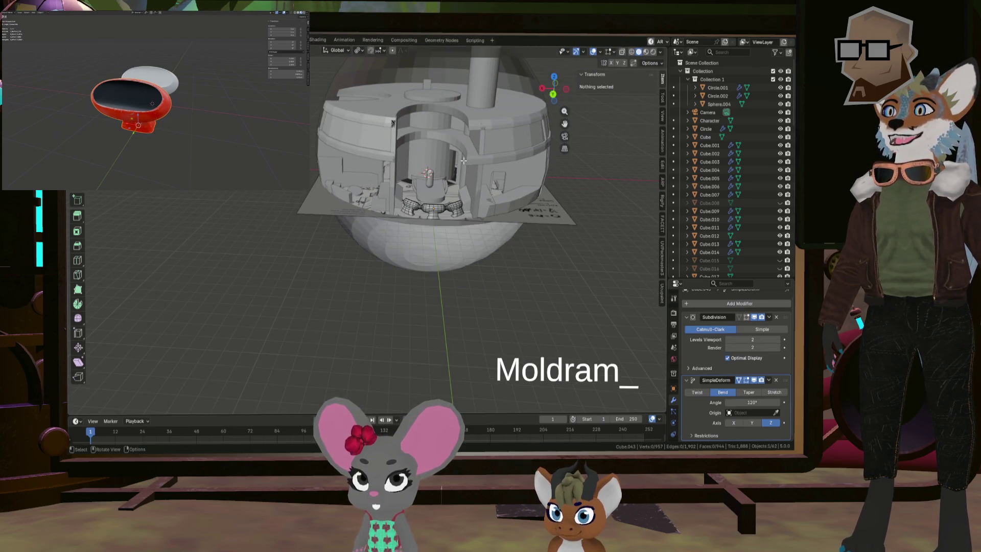
scroll(465, 116, up, 3)
middle_drag(466, 116, 393, 131)
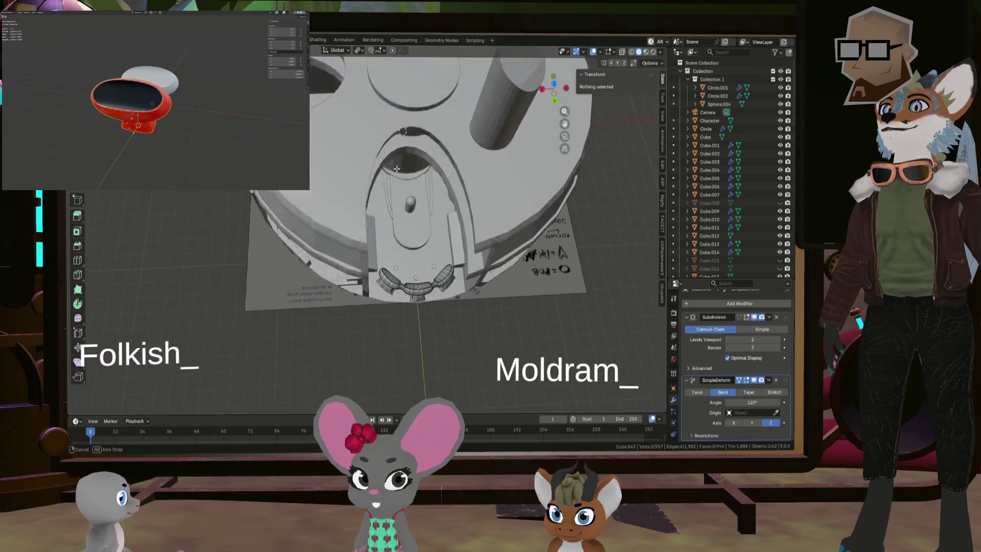
scroll(710, 169, down, 5)
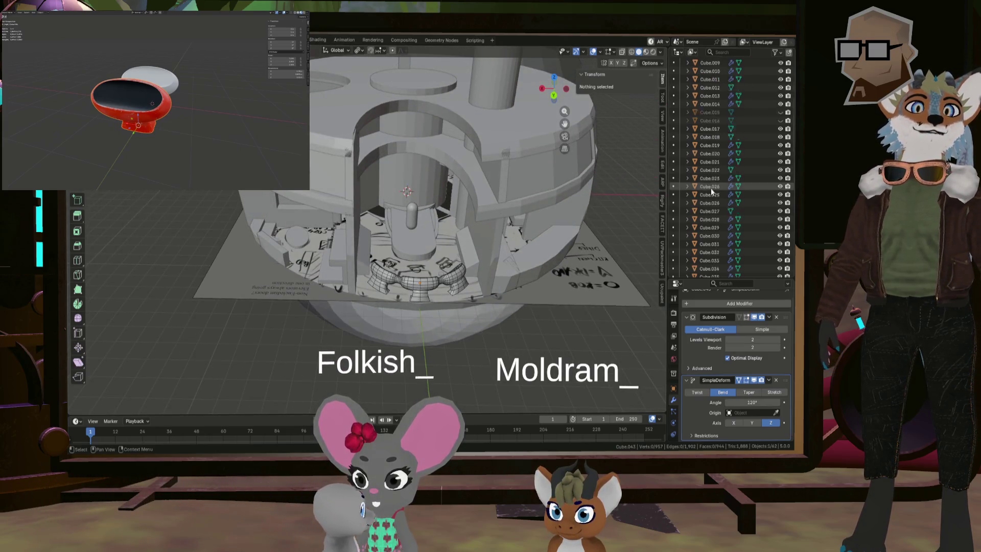
scroll(718, 188, down, 8)
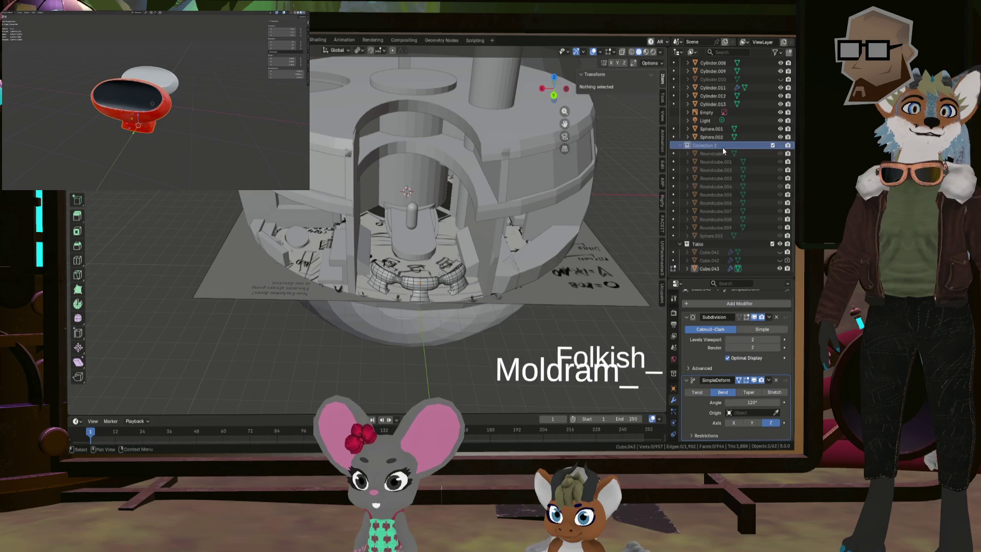
- Unhide Collection 2, select Roundcube through Sphere.003, and view them from the front
key(alt+h)
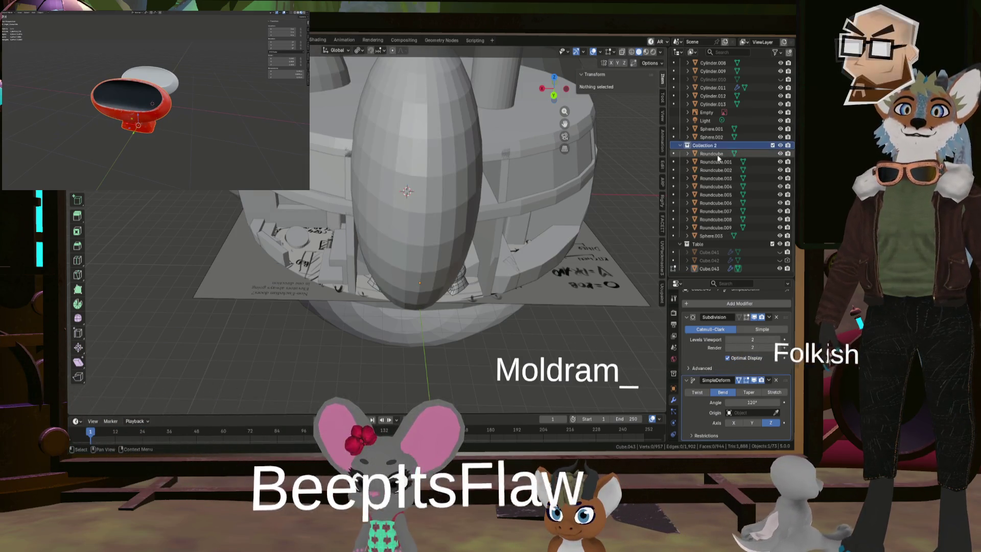
click(718, 154)
shift+click(716, 234)
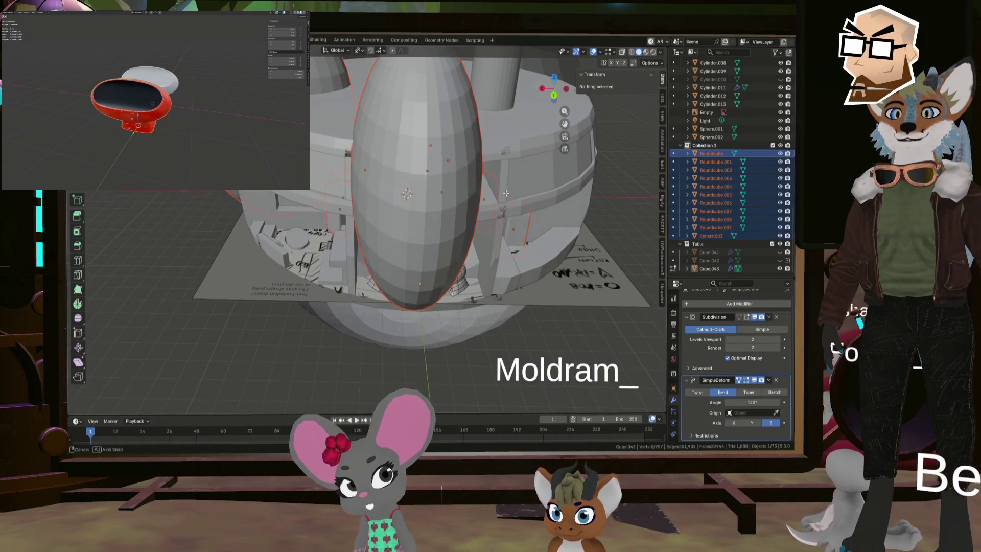
key(KP_1)
- Orbit around the eggs in perspective, then return to Object Mode
scroll(503, 155, up, 5)
middle_drag(503, 155, 380, 181)
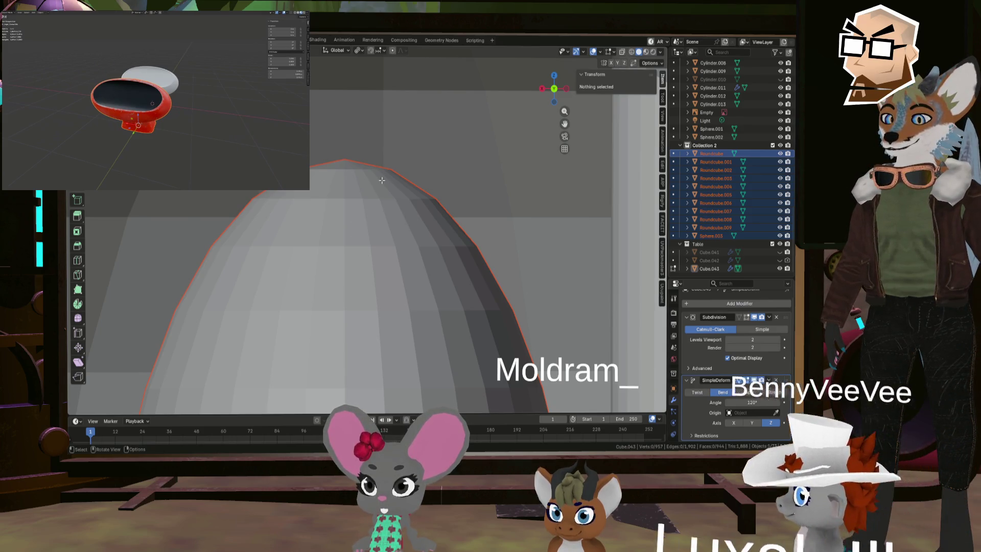
right_click(382, 181)
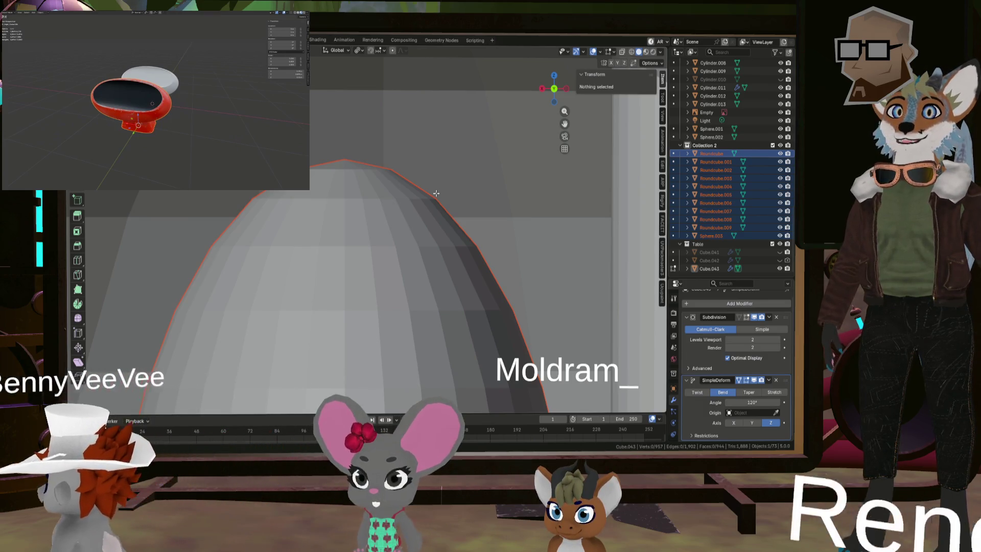
scroll(466, 181, down, 4)
scroll(480, 185, down, 2)
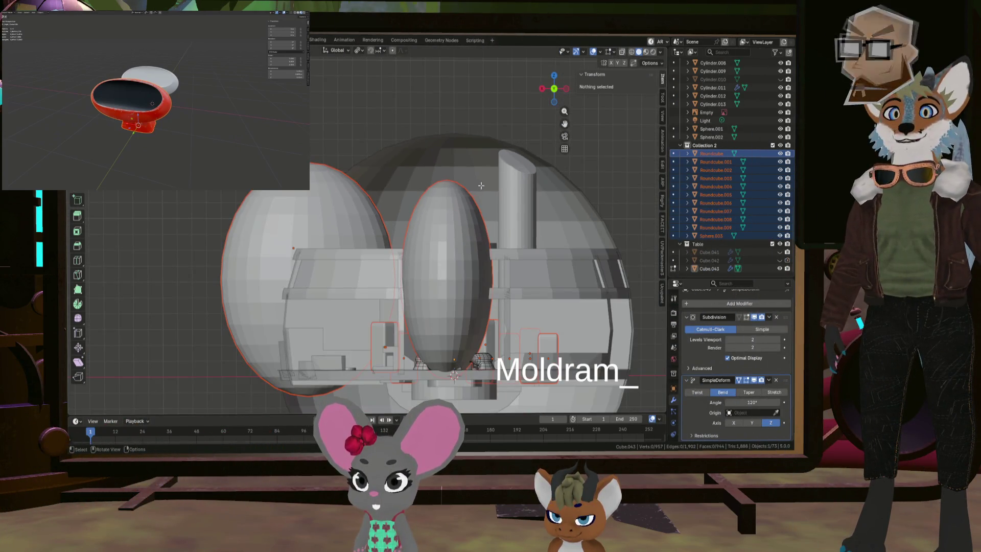
key(Tab)
- Select the Roundcube through Sphere.003 egg group, with Roundcube active, from a lower angle
click(466, 225)
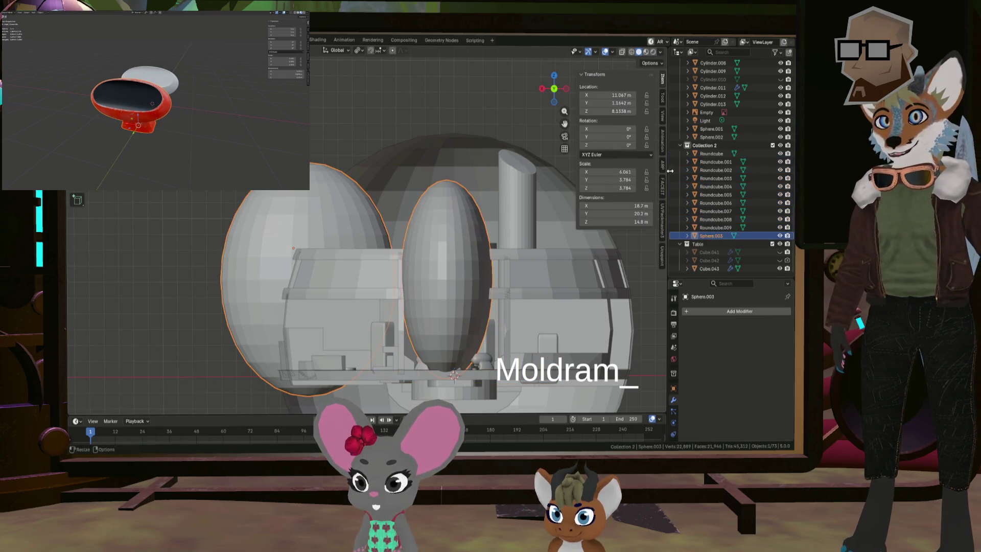
click(711, 154)
shift+click(711, 236)
scroll(408, 246, up, 3)
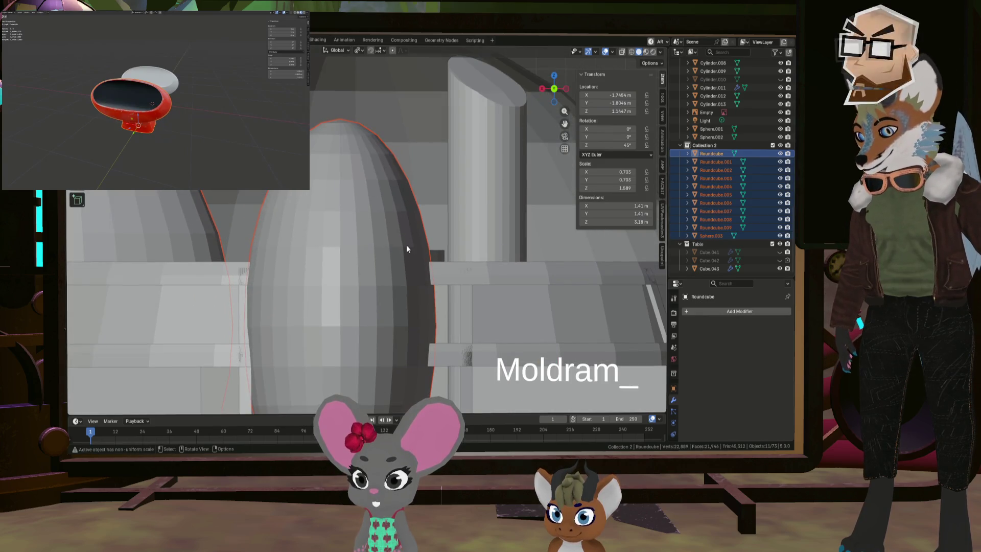
scroll(409, 244, down, 5)
scroll(383, 240, up, 5)
mouse_move(361, 238)
middle_down()
mouse_move(437, 244)
mouse_move(469, 280)
mouse_move(430, 217)
middle_up()
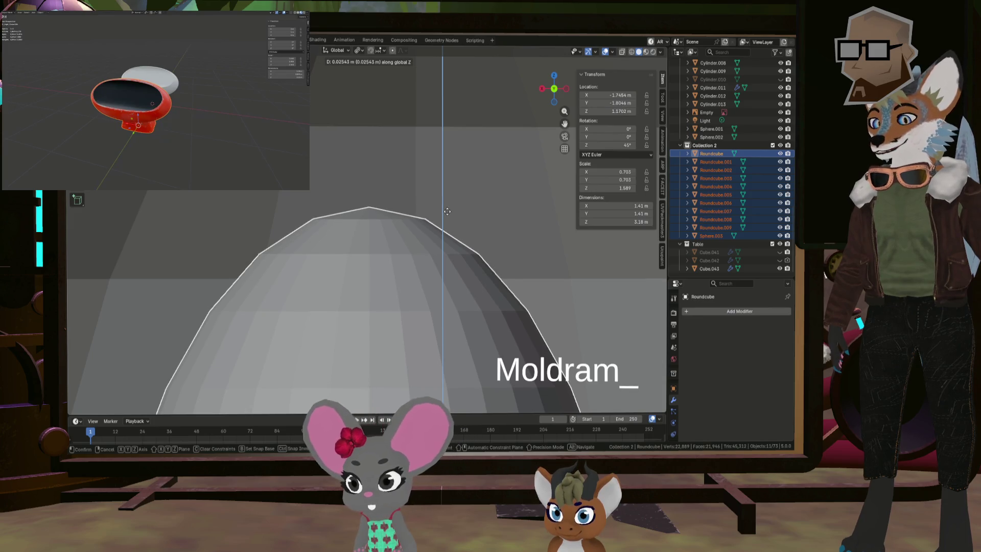
- Move the egg group slightly sideways along the X axis
key(x)
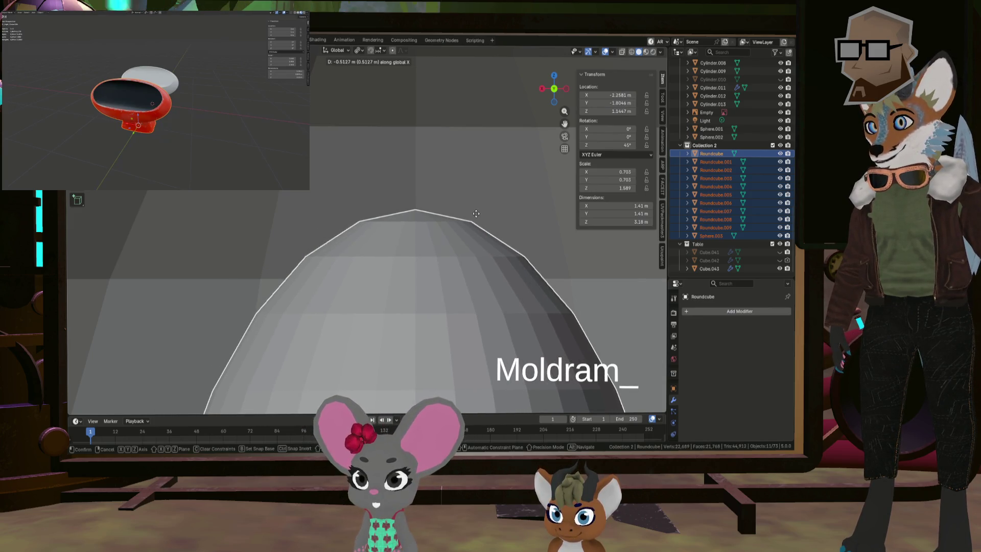
click(476, 213)
scroll(398, 206, up, 5)
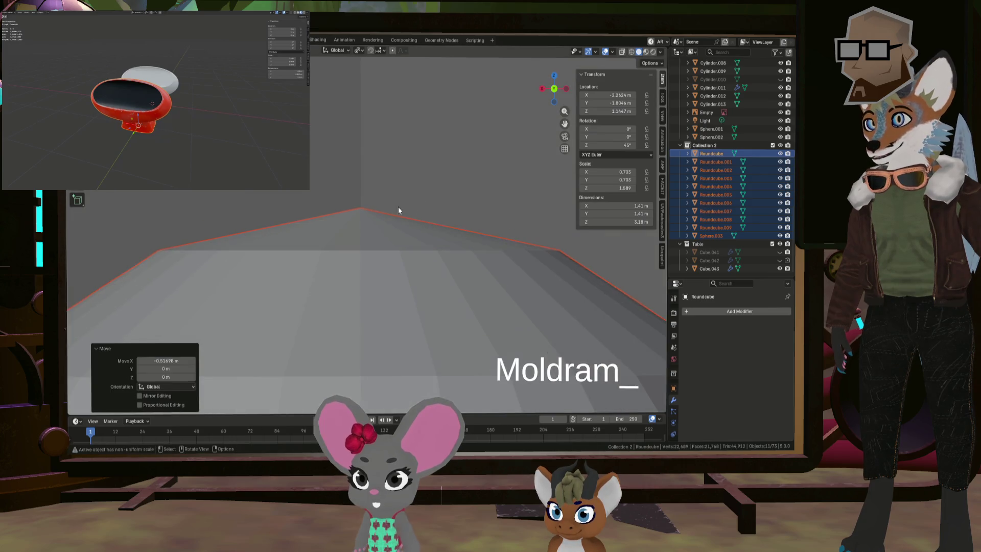
scroll(363, 201, up, 2)
key(g)
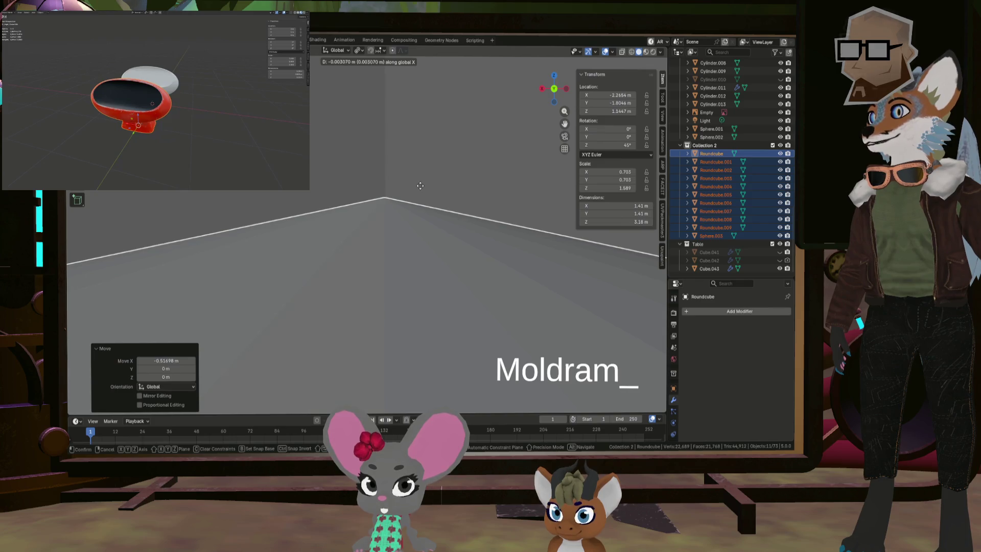
shift+middle_drag(404, 191, 449, 210)
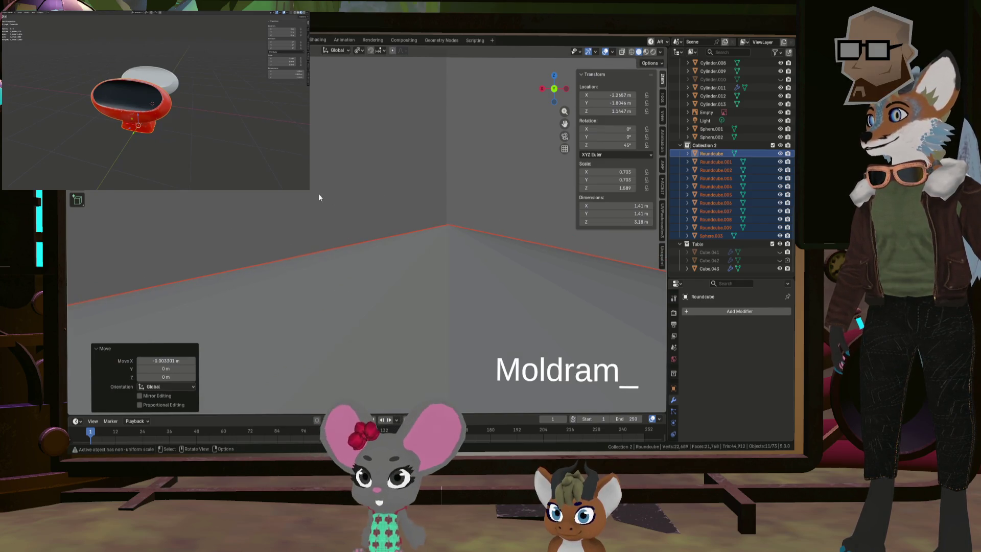
key(g)
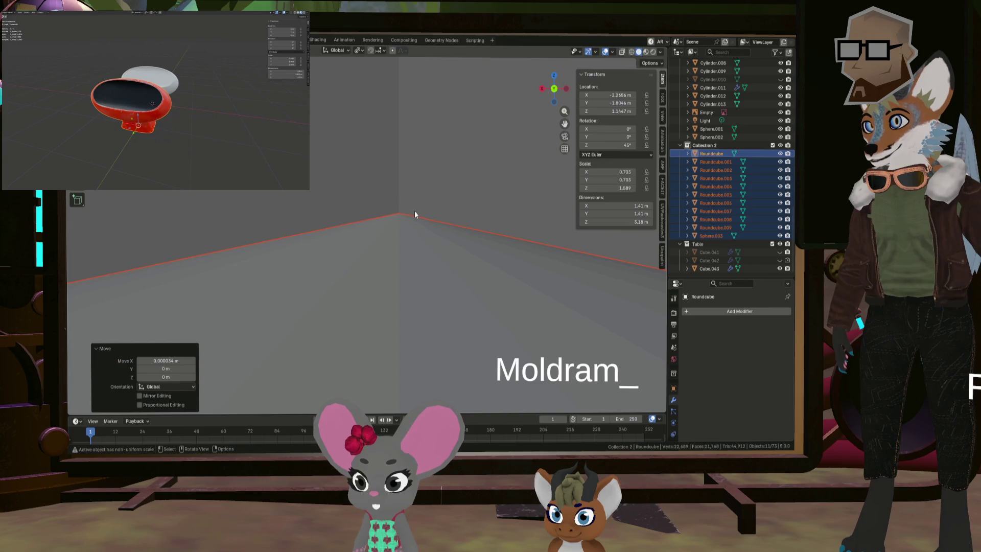
- Hide Collection 2 again and orbit up to see the whole dome
click(780, 146)
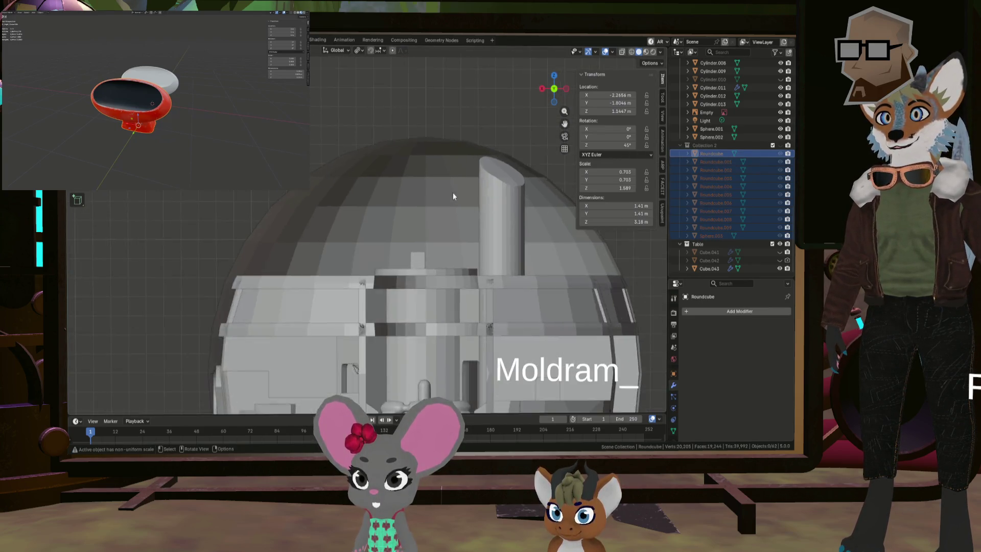
scroll(454, 203, up, 2)
scroll(460, 235, down, 4)
middle_drag(468, 268, 406, 240)
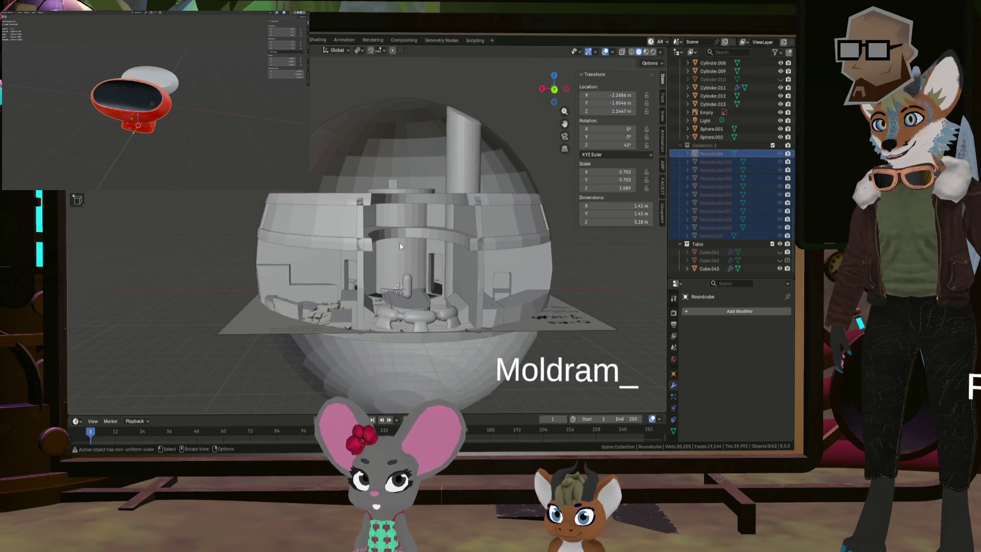
- Zoom in on the station model for a final look at the dome and interior
scroll(406, 240, up, 3)
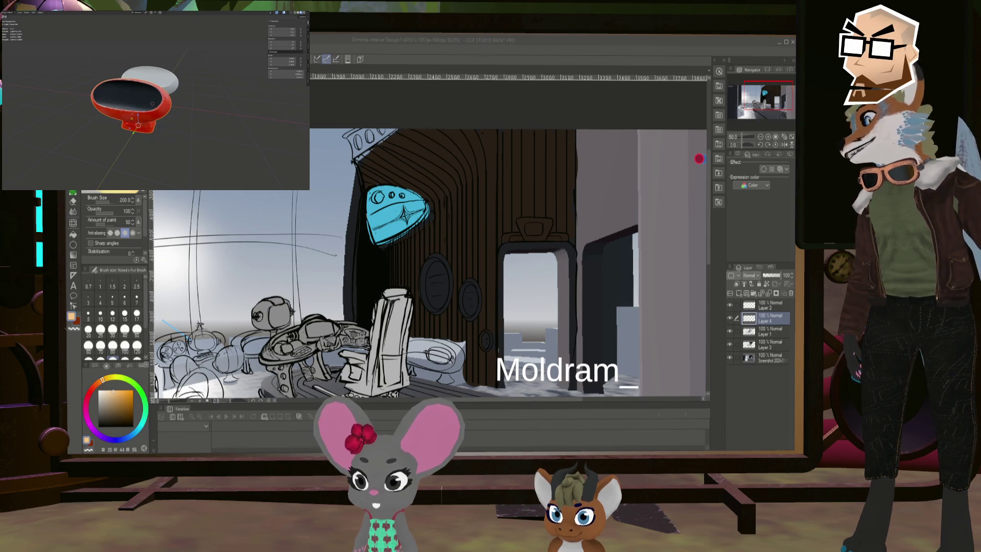
- Switch to the board of retro-futuristic reference photos
key(alt+Tab)
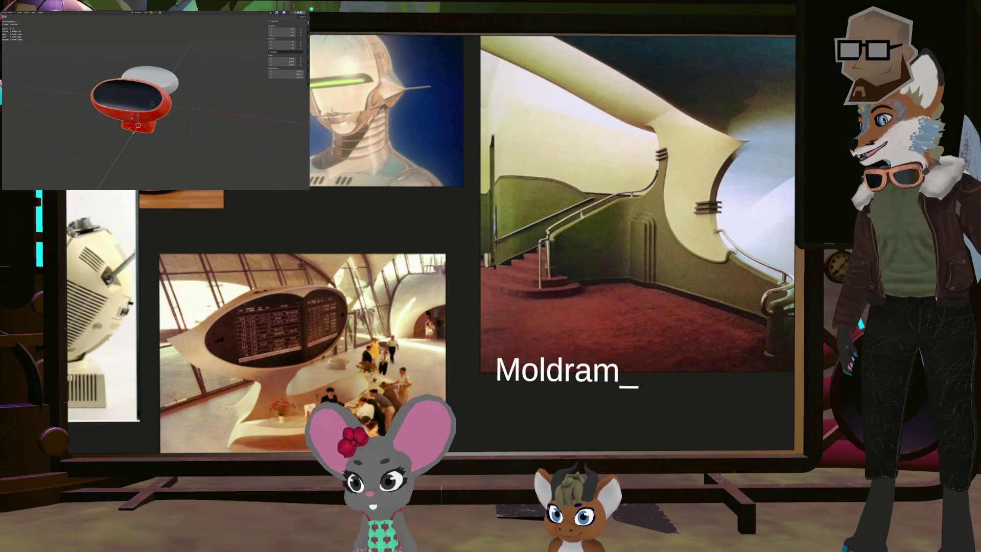
- Step through porthole, U-Boat Worx and superyacht lounge slides back to the interiors overview
key(Right)
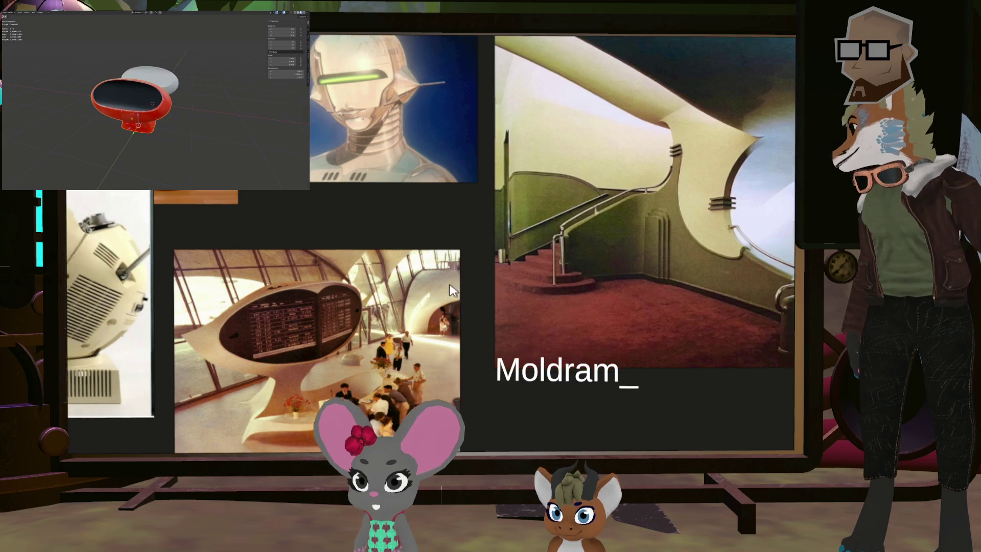
key(Right)
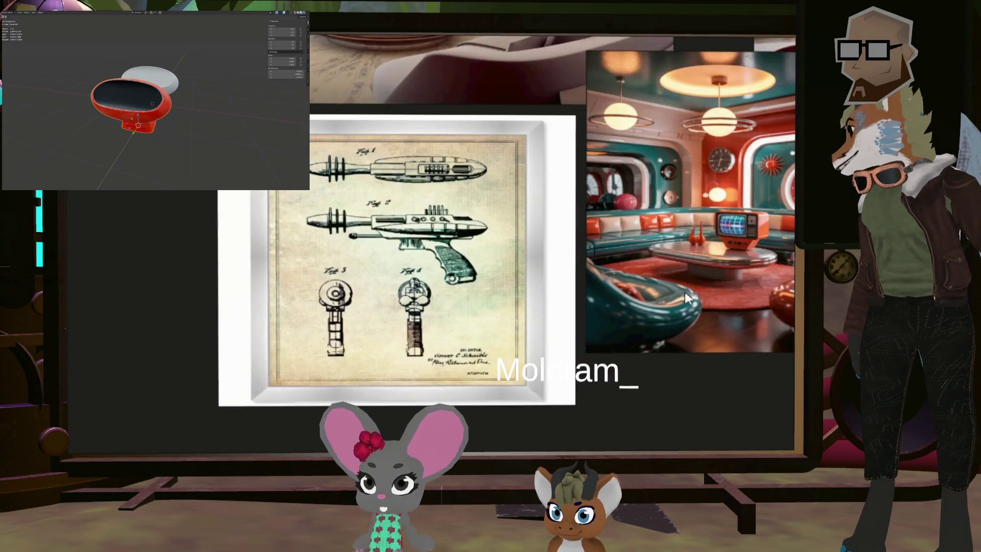
key(Right)
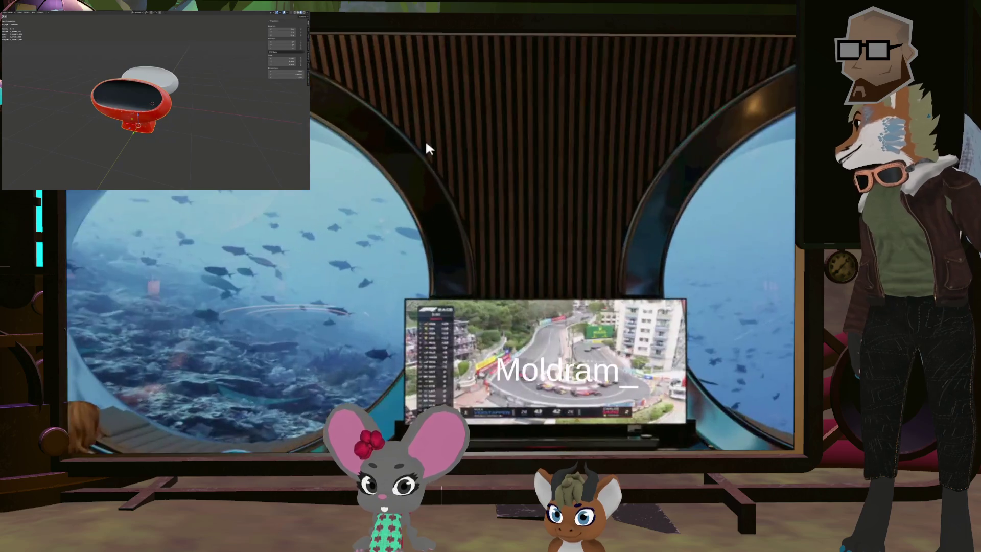
key(Right)
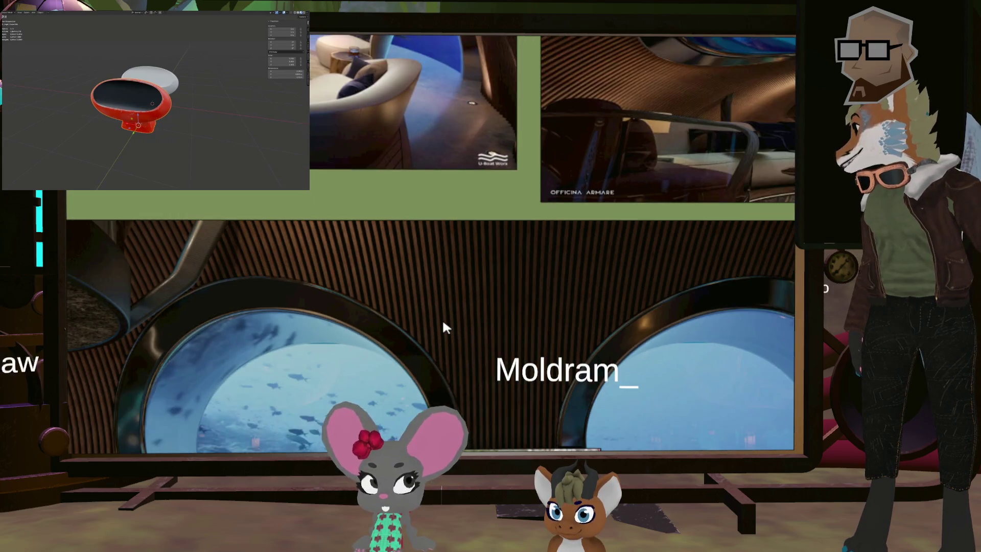
key(Right)
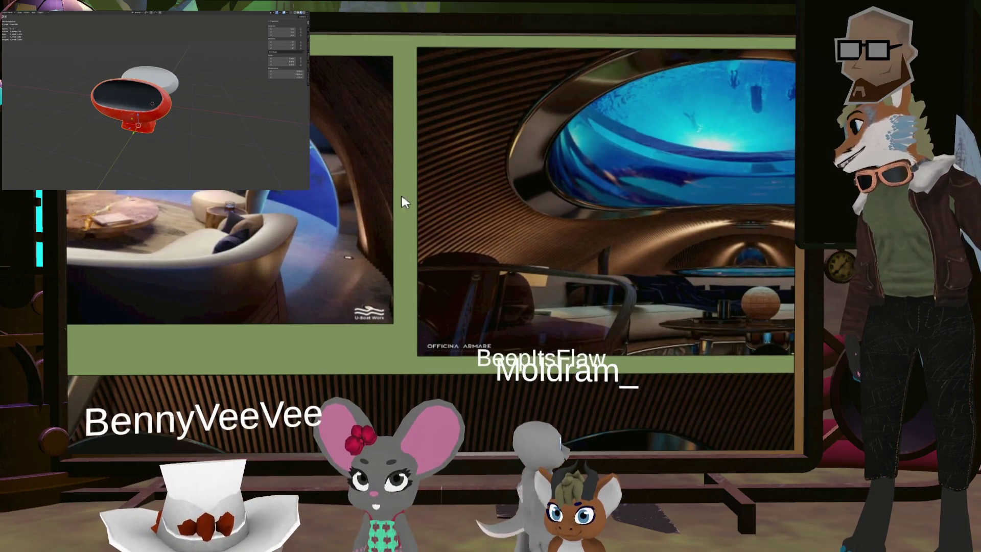
key(Right)
key(Right)
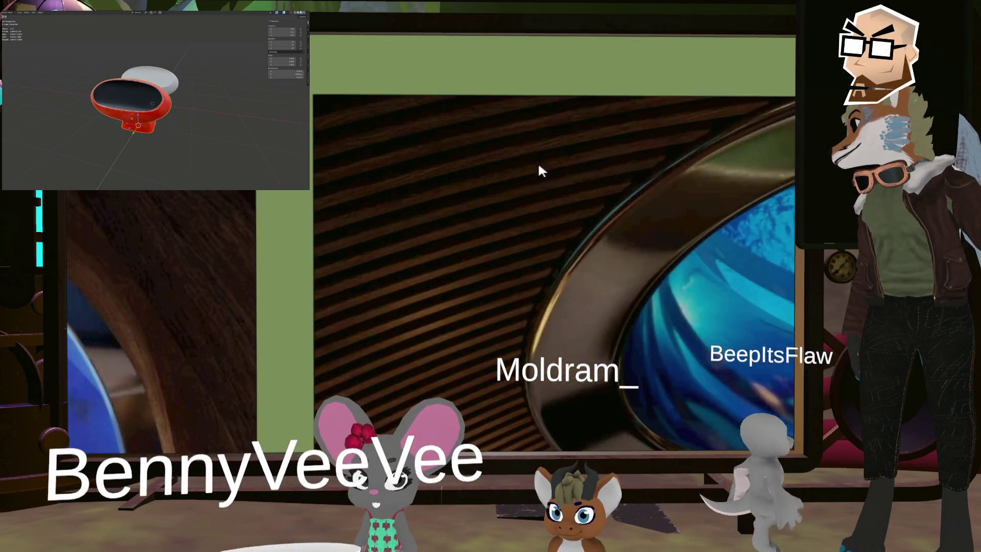
key(Right)
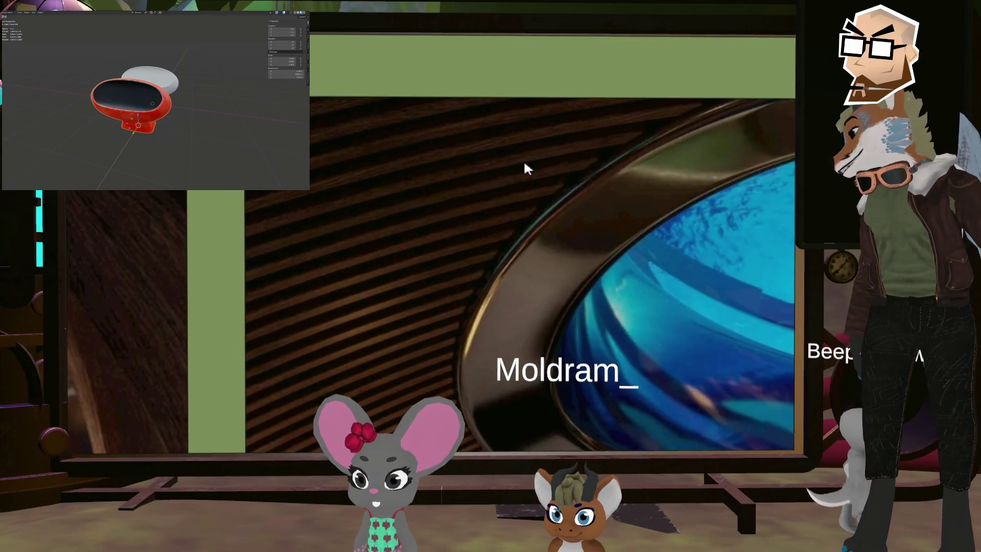
key(Right)
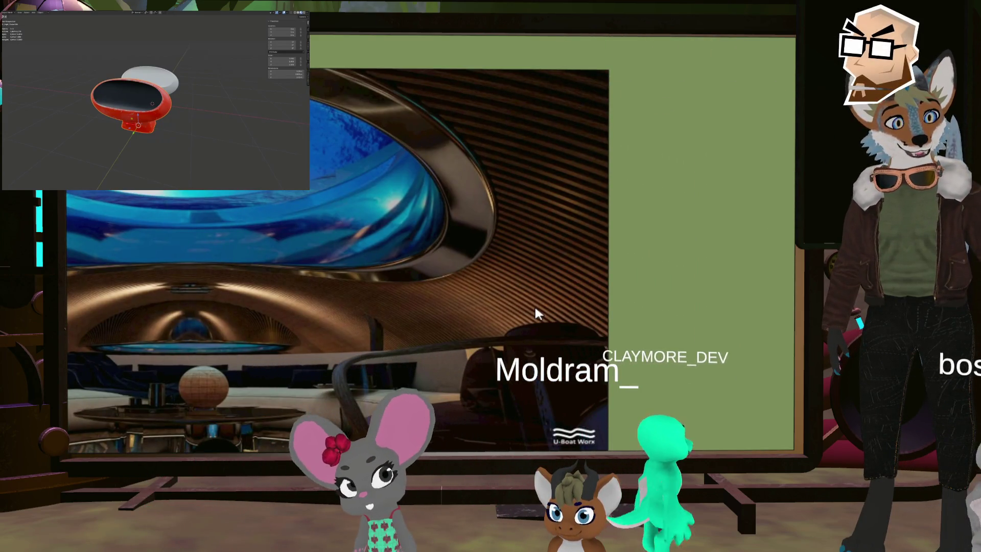
key(Right)
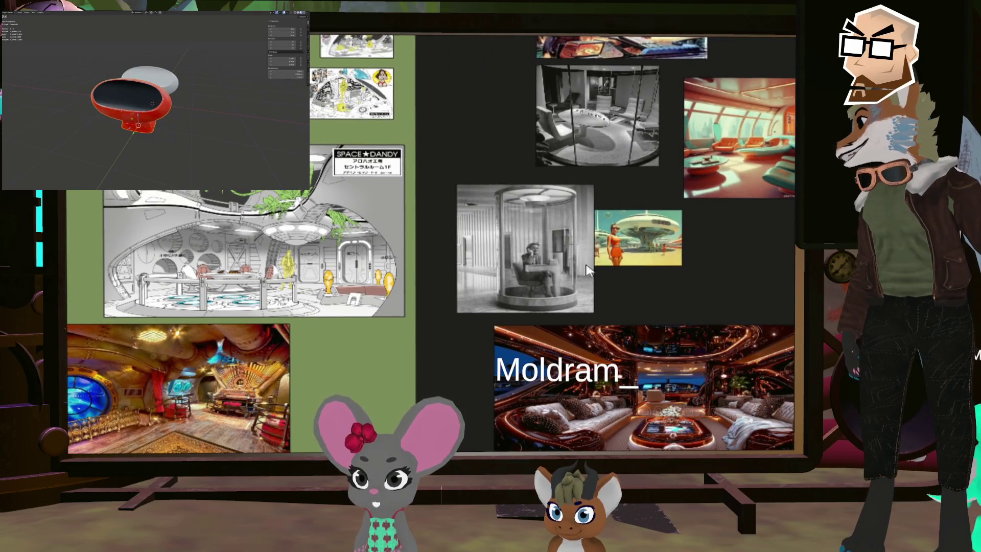
- Zoom into the phone-booth and green control-room photos, then pan across the board
click(588, 270)
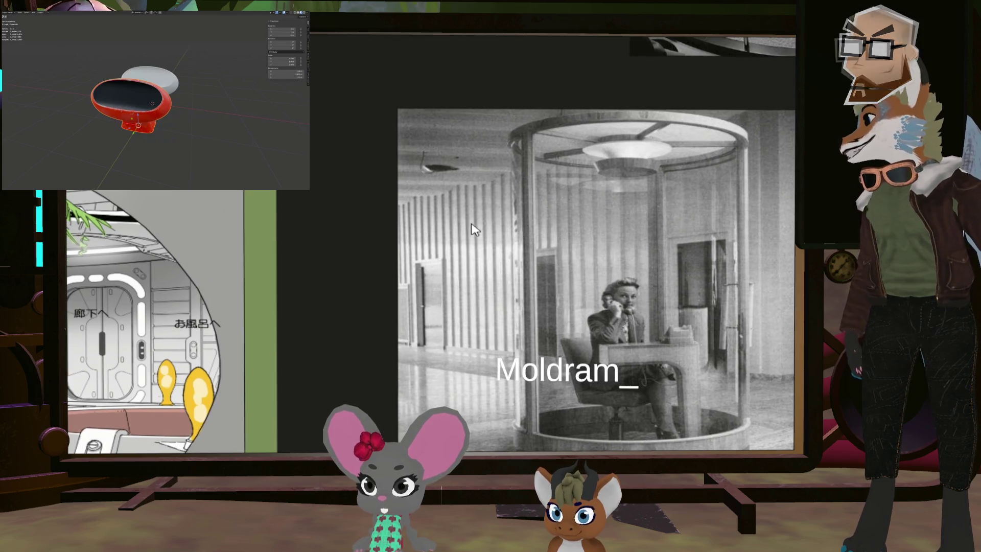
click(476, 230)
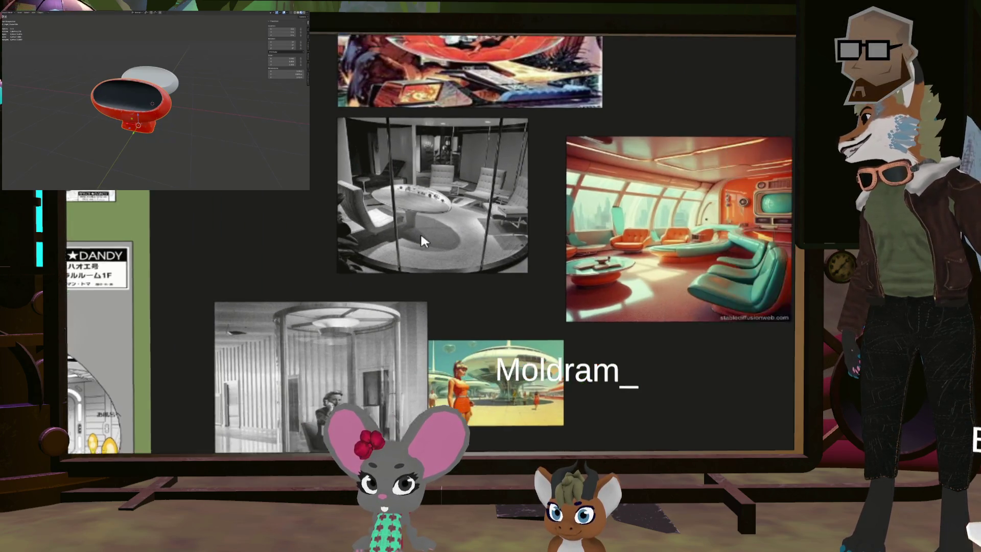
click(421, 236)
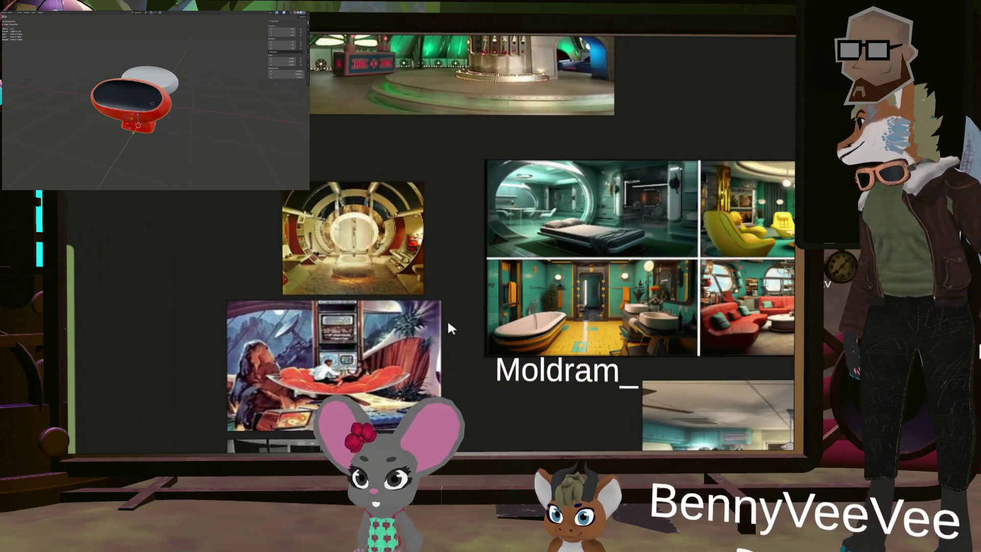
click(449, 327)
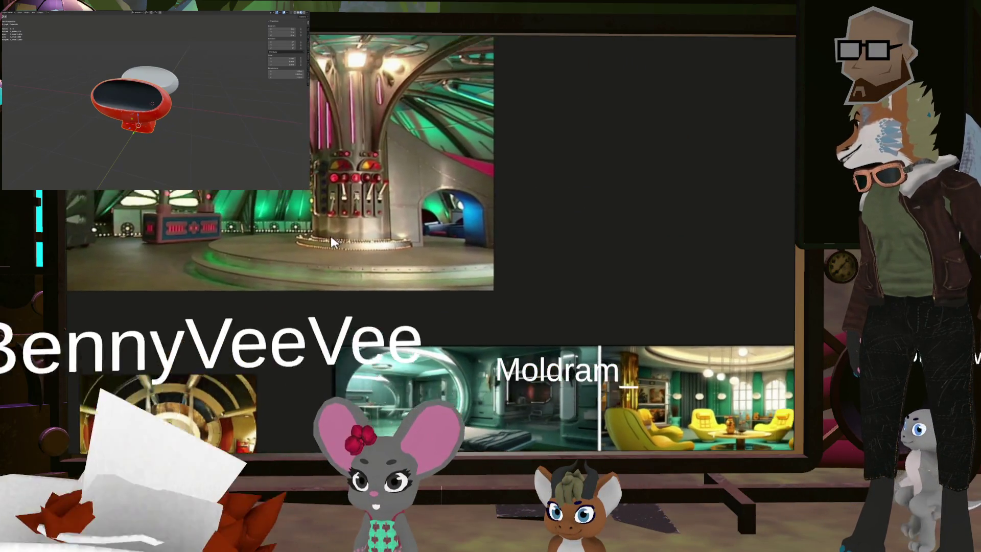
scroll(608, 314, down, 3)
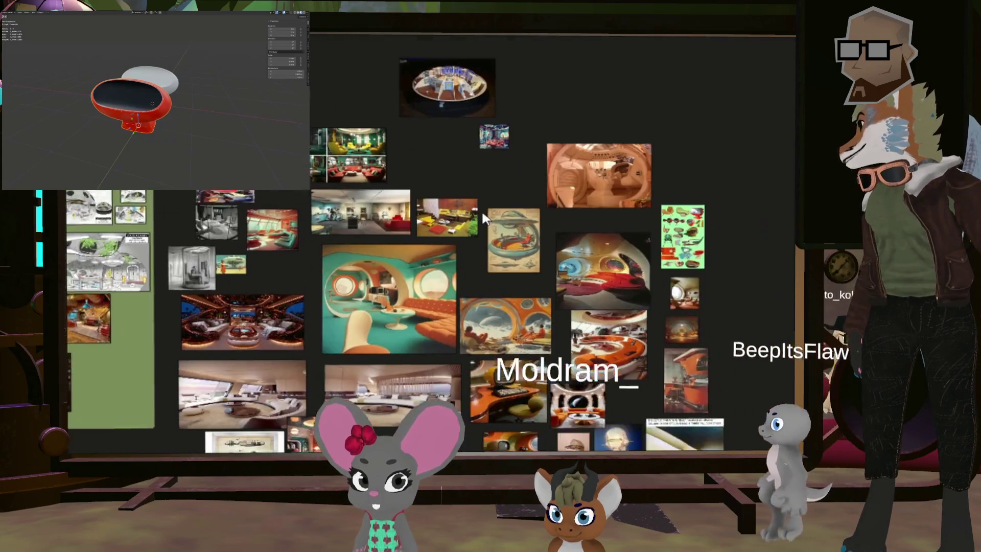
scroll(385, 221, up, 3)
middle_drag(384, 221, 583, 296)
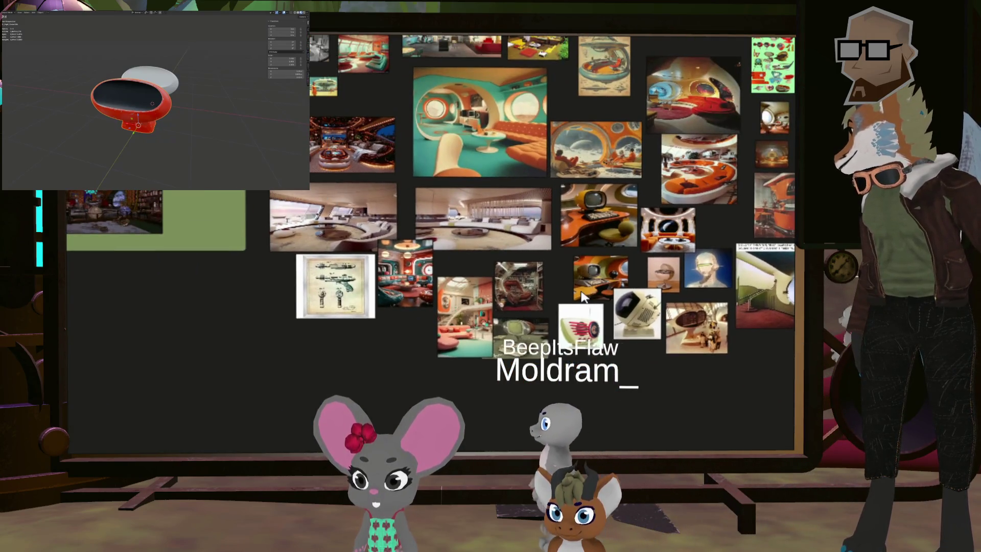
- Fit the white lounge image to view and inspect its ceiling and sofa
double_click(387, 225)
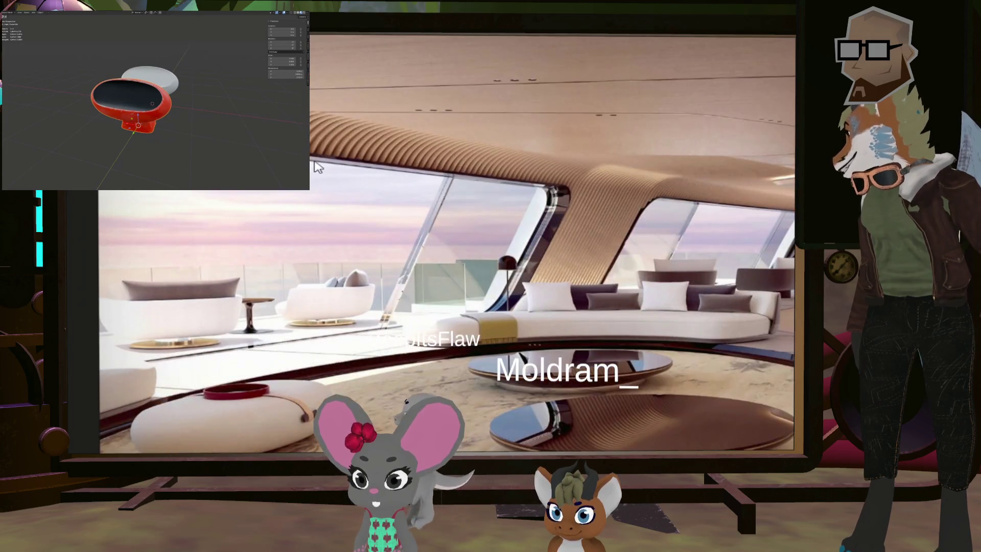
scroll(470, 170, down, 3)
scroll(450, 242, up, 2)
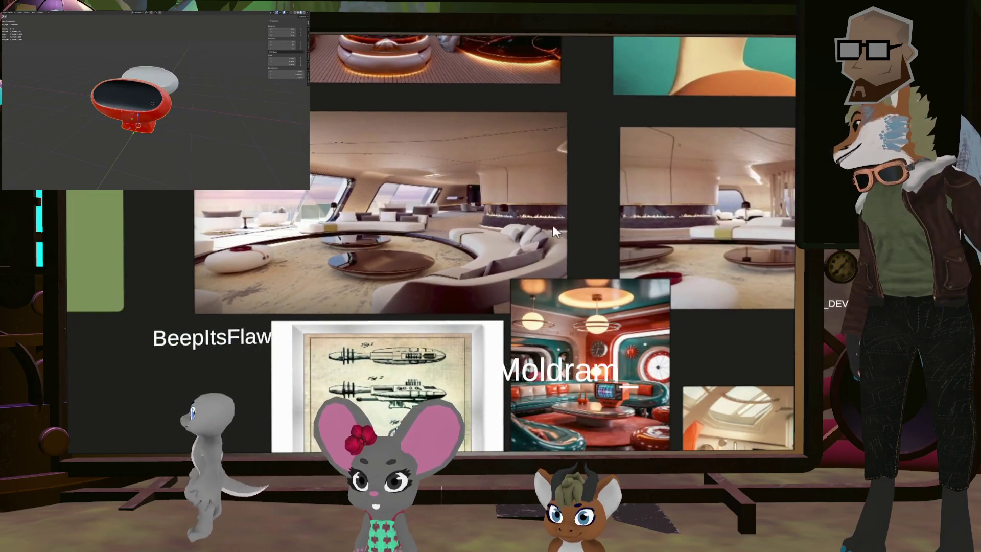
double_click(449, 243)
scroll(553, 147, up, 2)
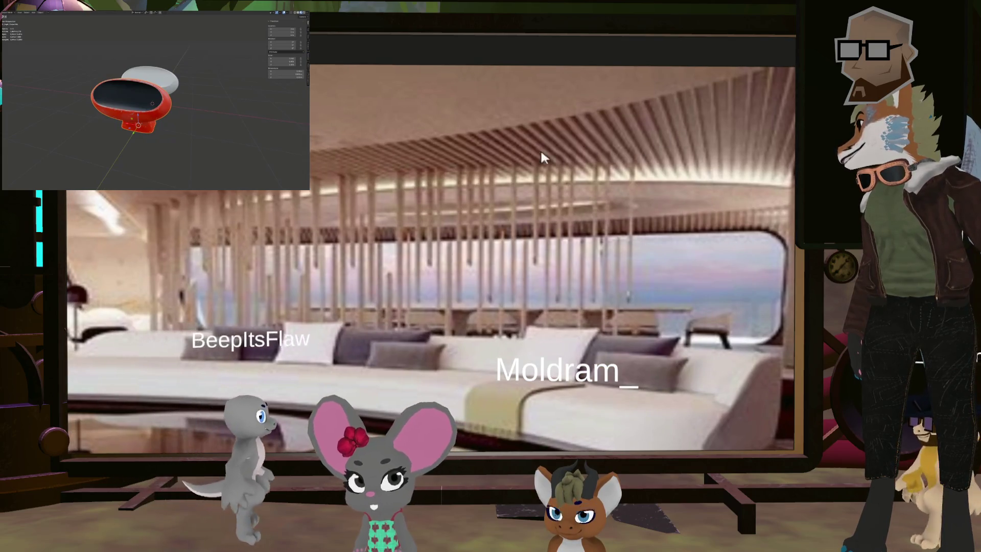
scroll(475, 271, down, 2)
drag(432, 288, 501, 258)
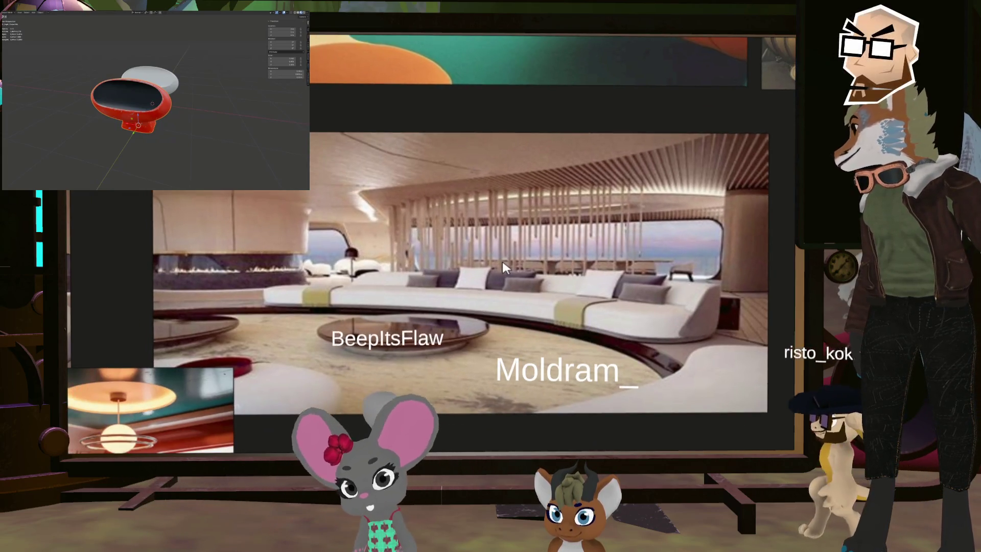
- Zoom out across the moodboard and switch back to the station interior sketch
scroll(496, 262, down, 2)
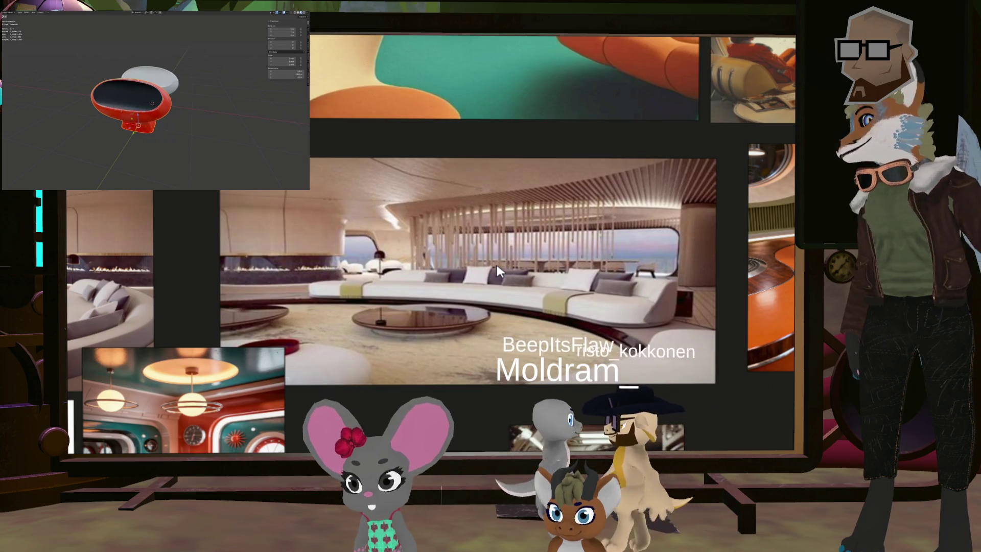
scroll(492, 265, down, 3)
scroll(415, 253, down, 2)
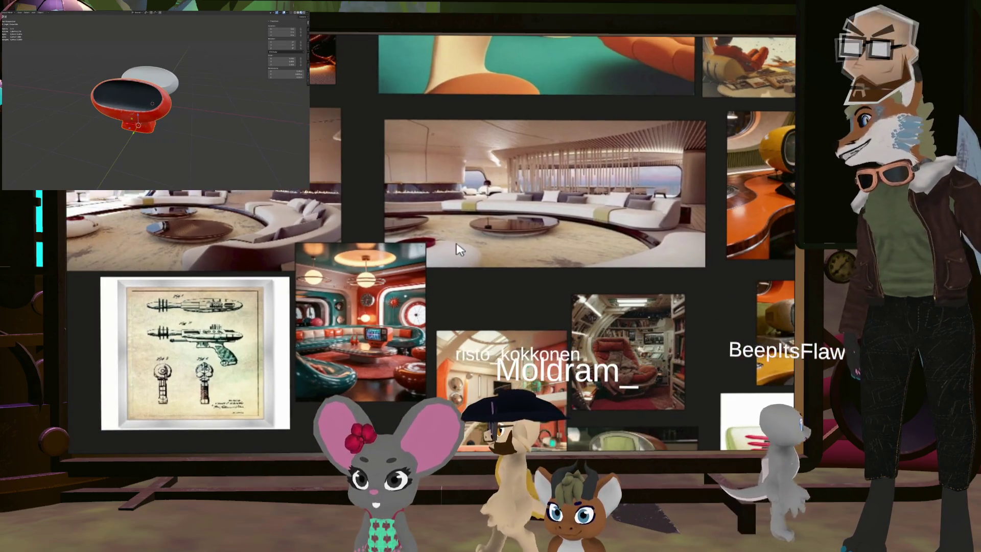
scroll(415, 253, down, 3)
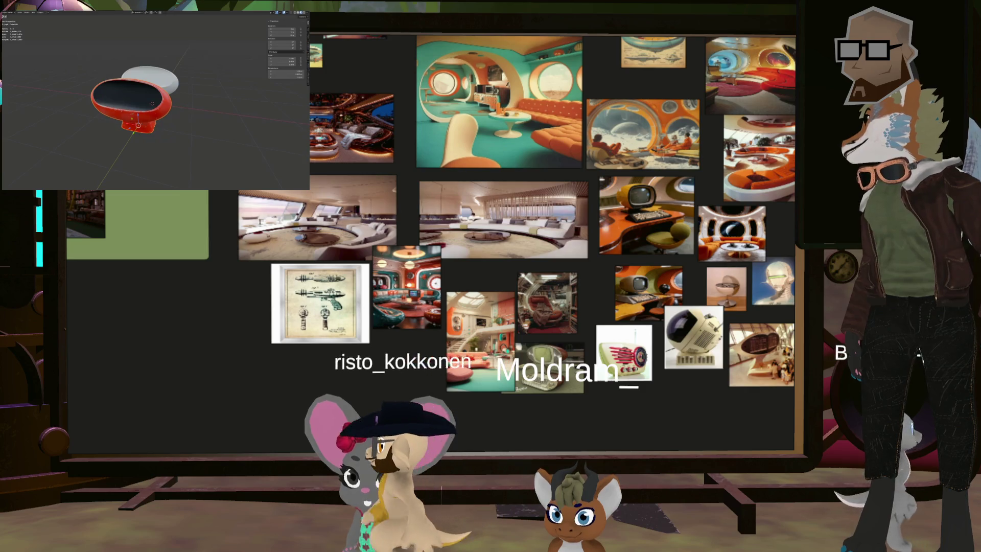
key(alt+Tab)
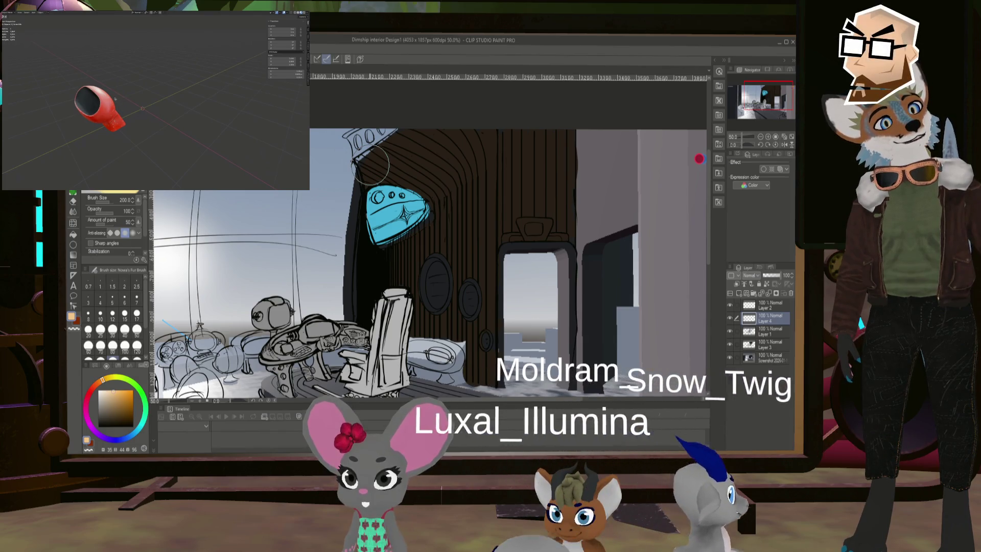
- Add a curve object and move it vertically along Z
key(shift+a)
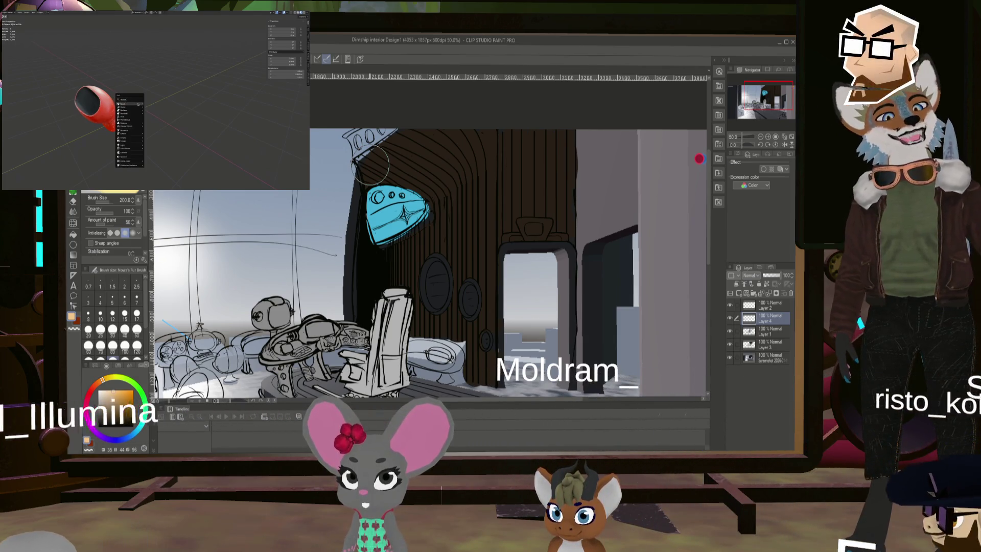
click(138, 107)
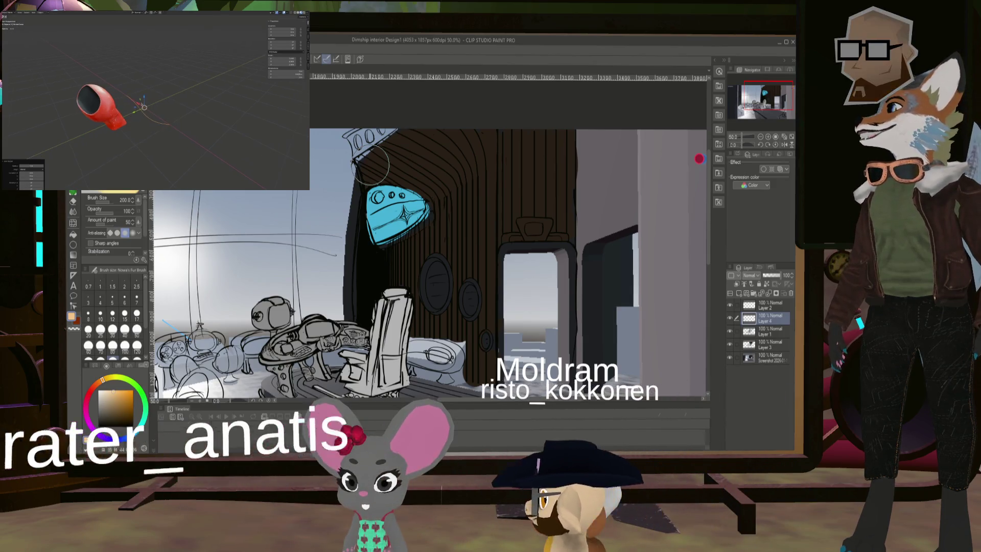
middle_drag(155, 108, 143, 121)
key(g)
key(z)
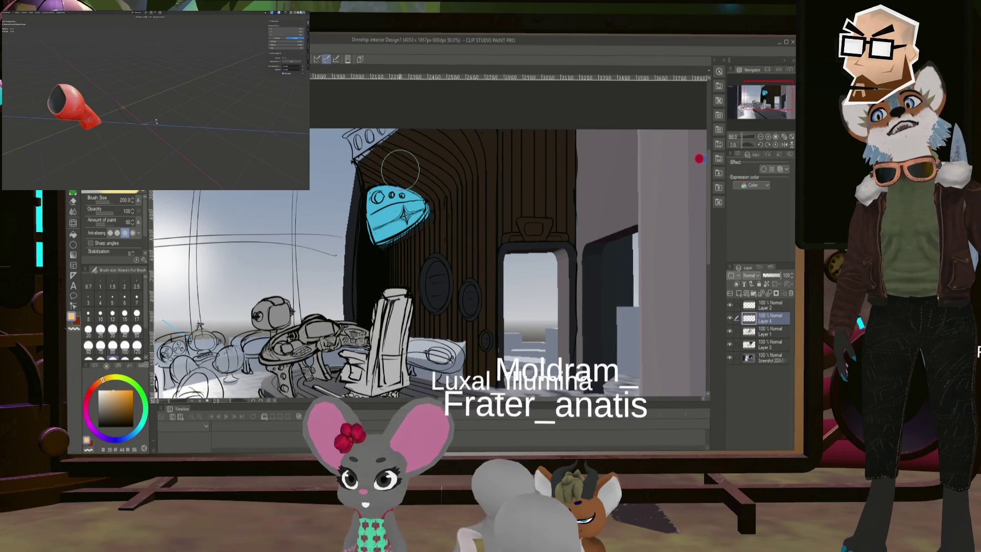
click(156, 121)
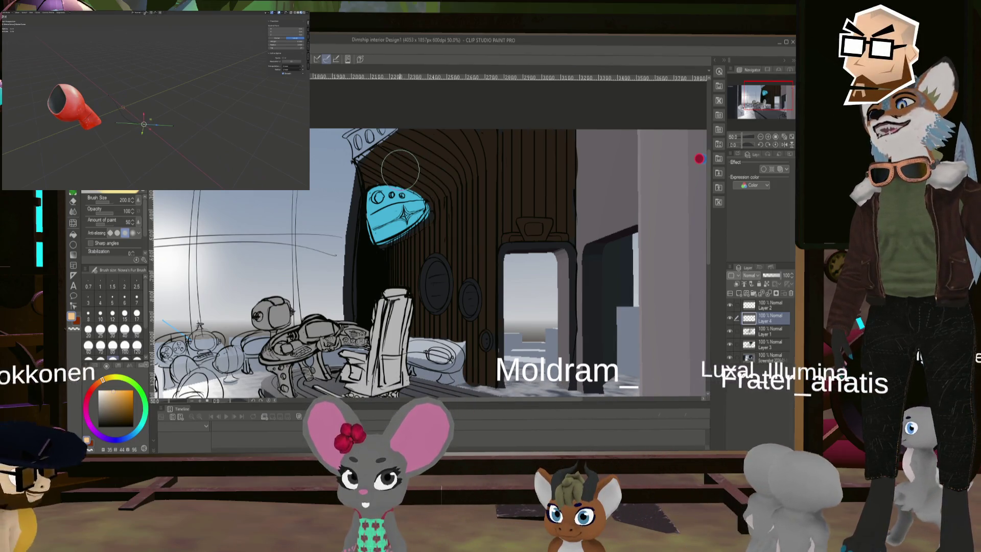
- Move the object along Z once more, then return to the Blender station scene
click(146, 12)
click(135, 12)
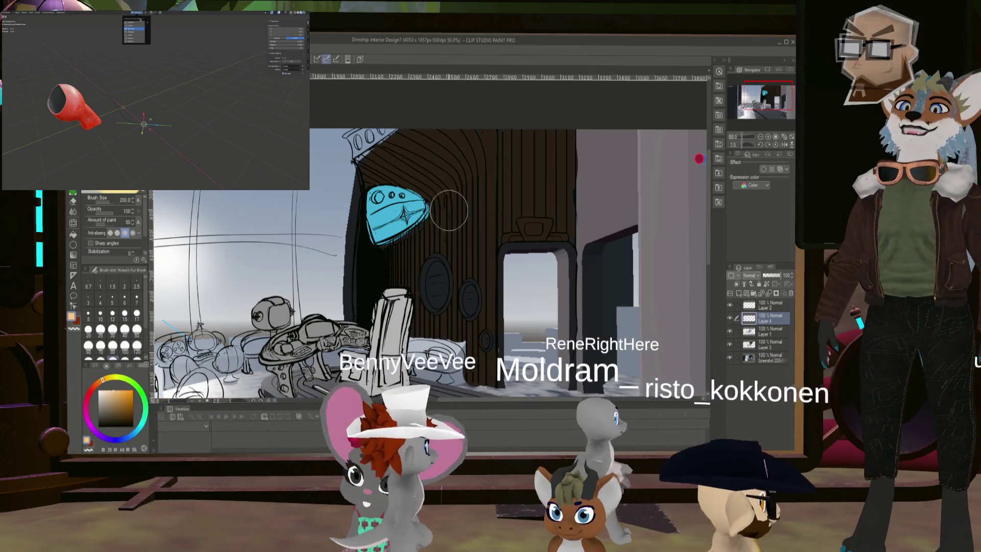
key(g)
key(z)
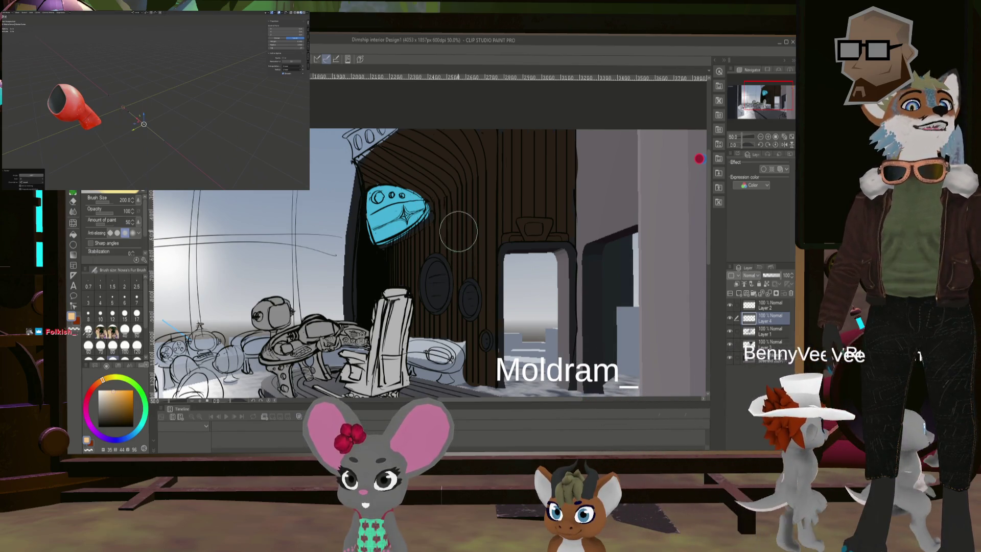
key(Return)
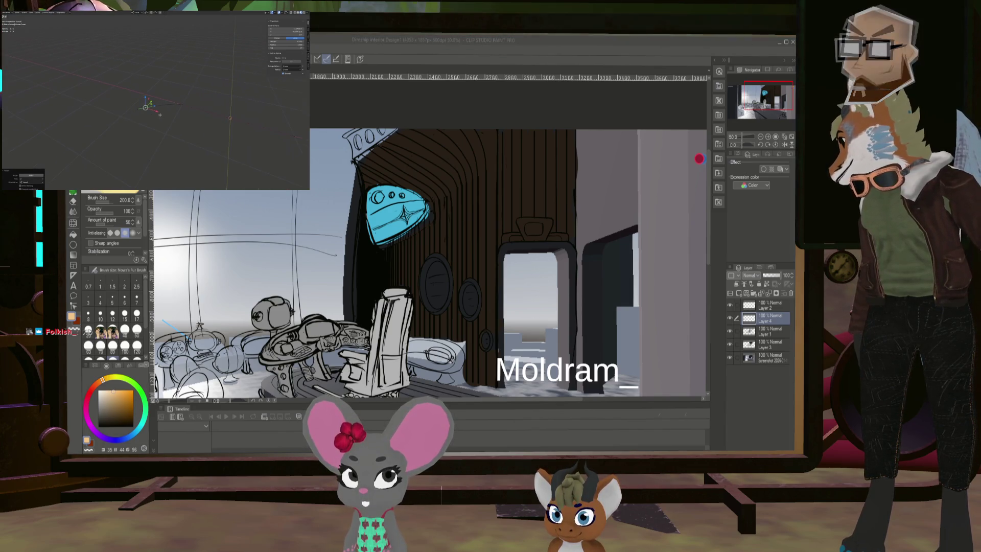
key(alt+Tab)
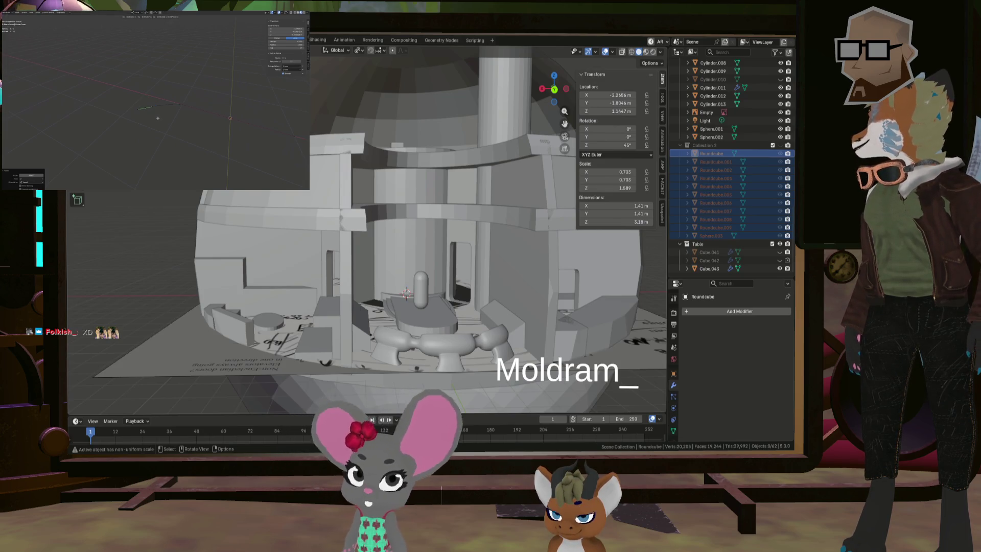